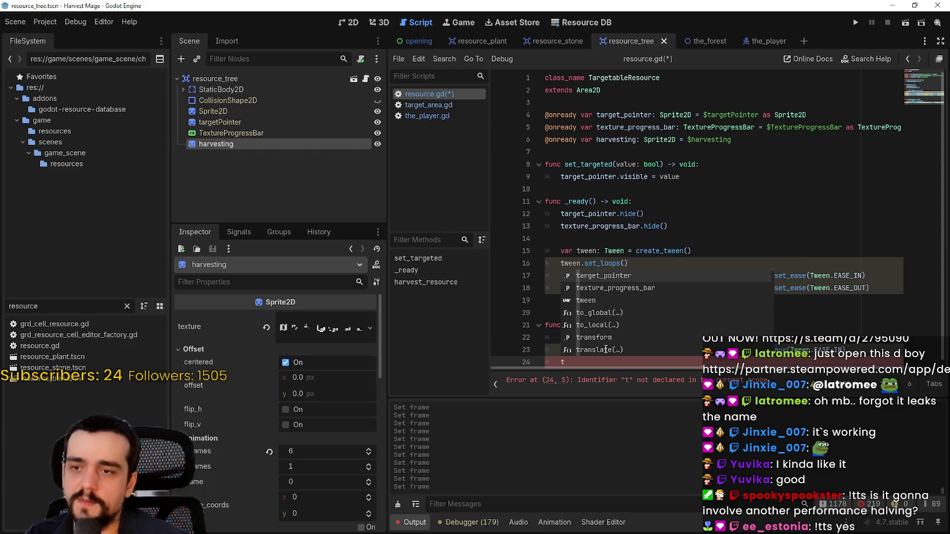
Step: Start the unfinished line 24 in harvest_resource() with 'tween.'
left_click(611, 214)
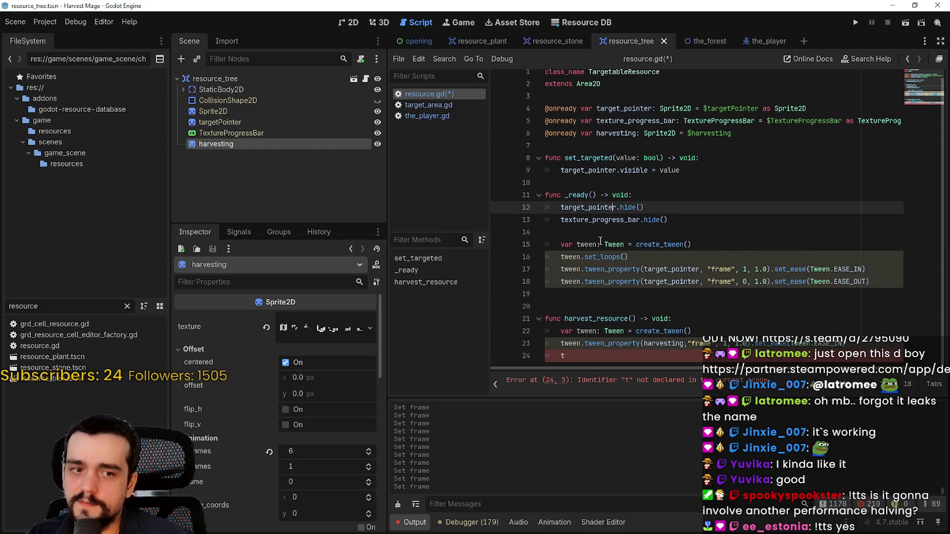
left_click(585, 359)
type("wee")
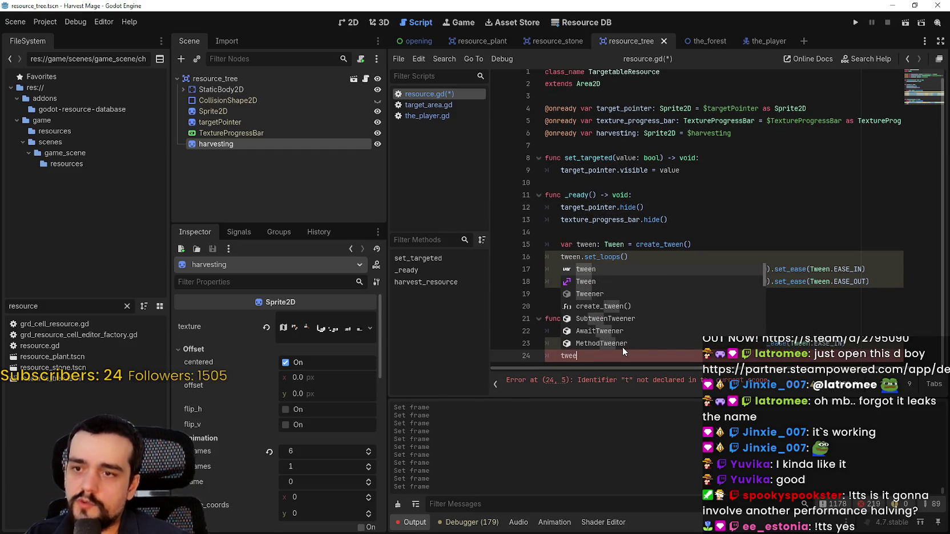
key("Escape")
key("BackSpace")
key("BackSpace")
key("BackSpace")
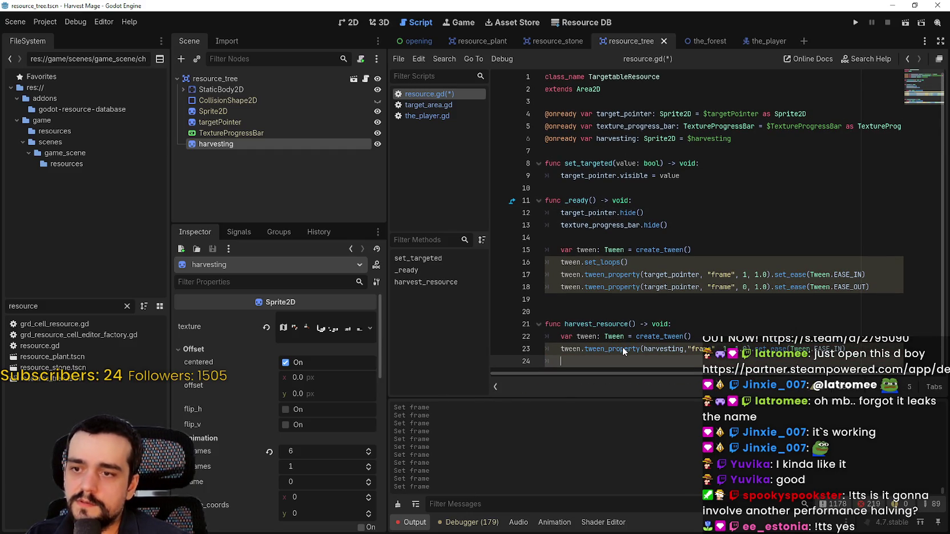
type("tween")
key("Escape")
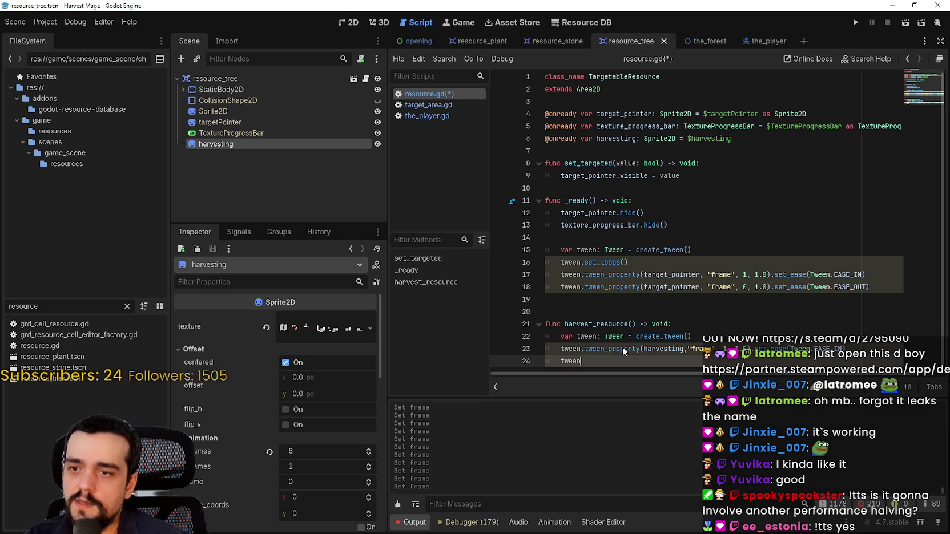
type(".")
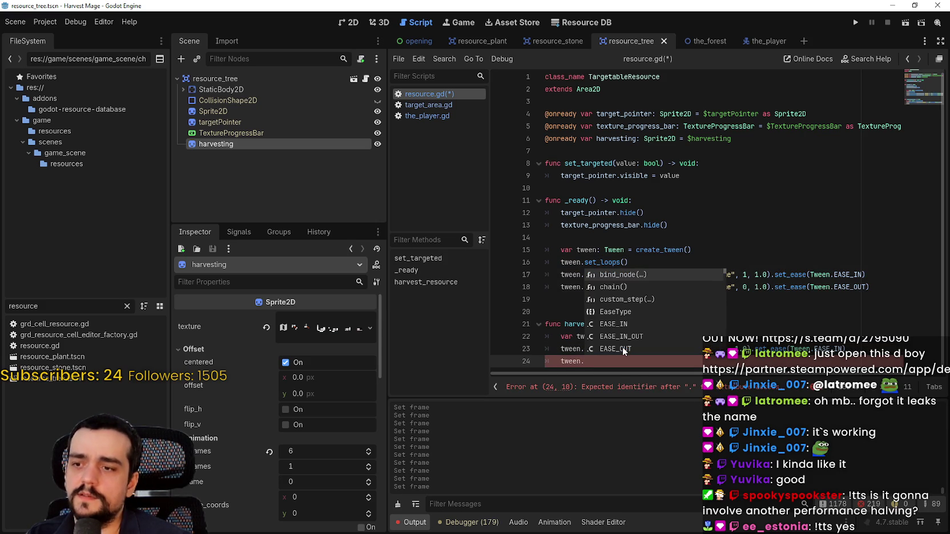
left_click(604, 364)
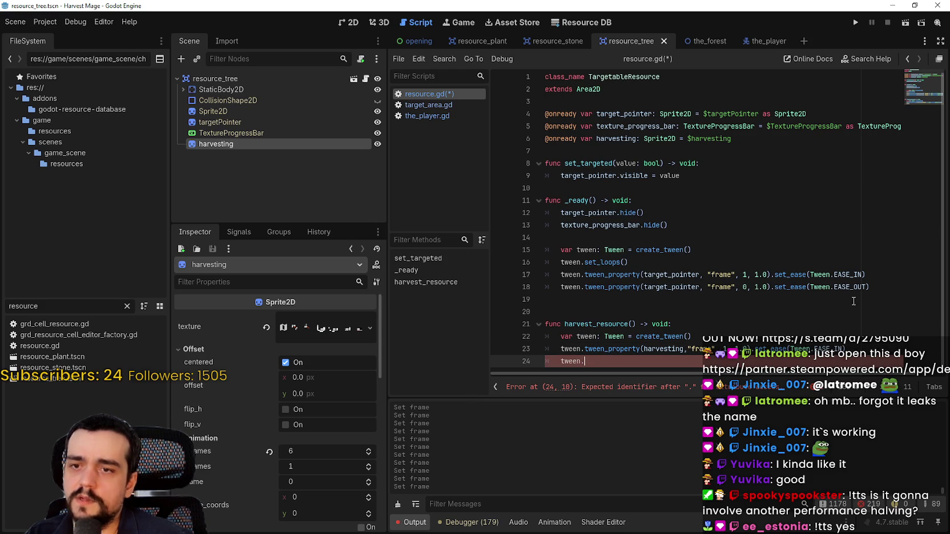
Step: Copy line 23's tween_property call on harvesting's "frame" and paste it onto line 24
left_click_drag(856, 349, 561, 349)
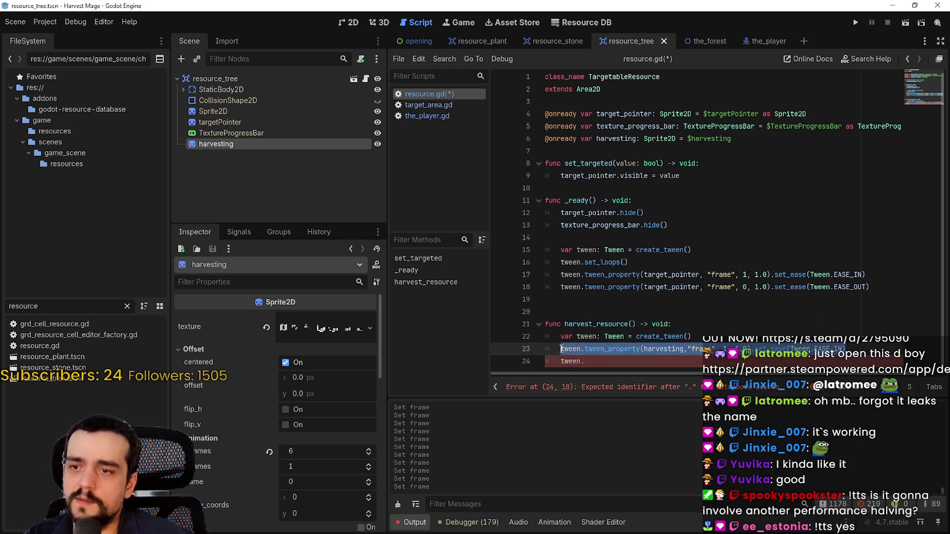
key("ctrl+c")
double_click(570, 361)
key("ctrl+v")
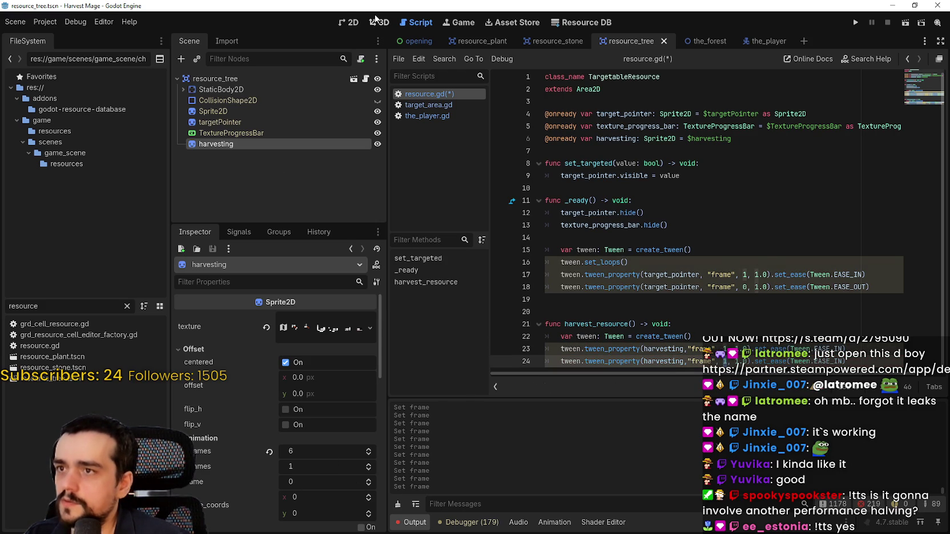
Step: In the 2D view, step the harvesting sprite's Frame from 0 to 5, then return to resource.gd
left_click(346, 22)
left_click(369, 480)
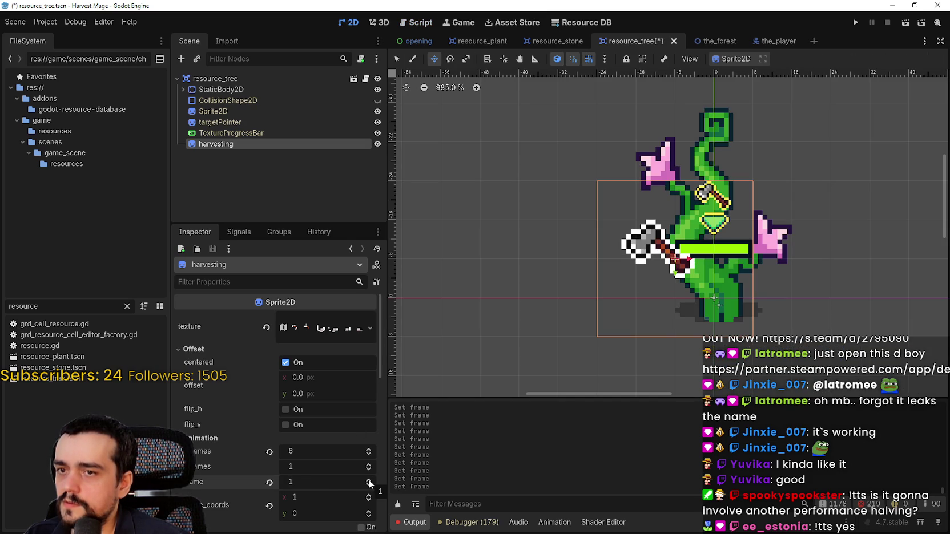
left_click(368, 480)
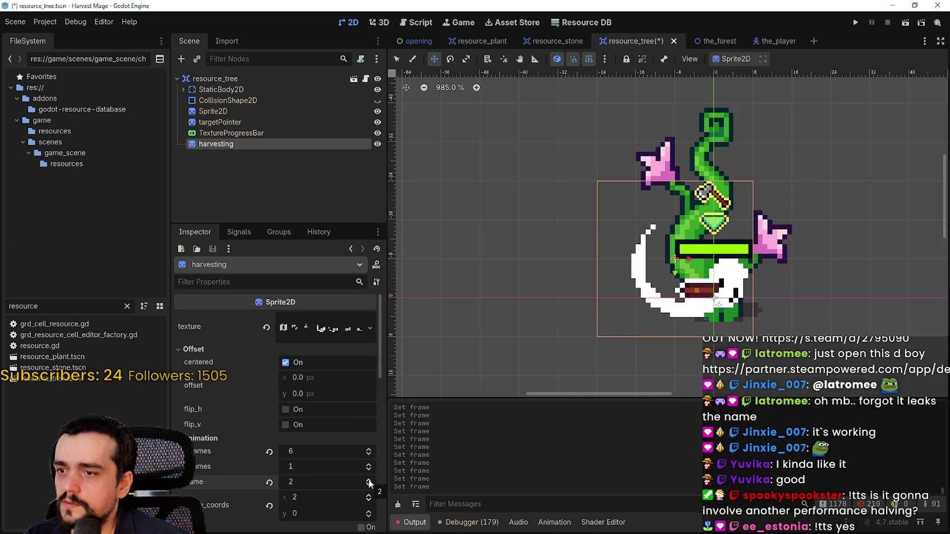
left_click(368, 480)
left_click(369, 480)
left_click(368, 480)
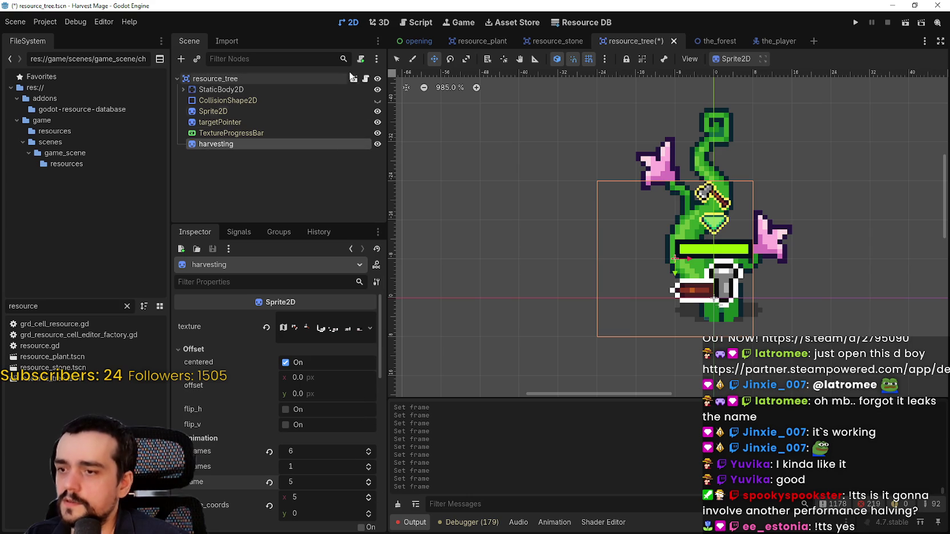
left_click(365, 80)
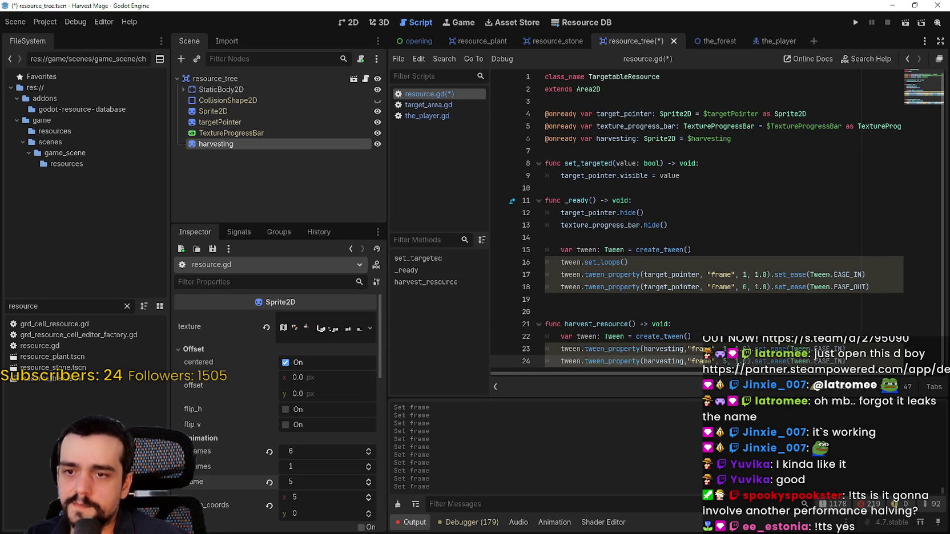
Step: Save the scene and open a new empty line after line 23
key("ctrl+s")
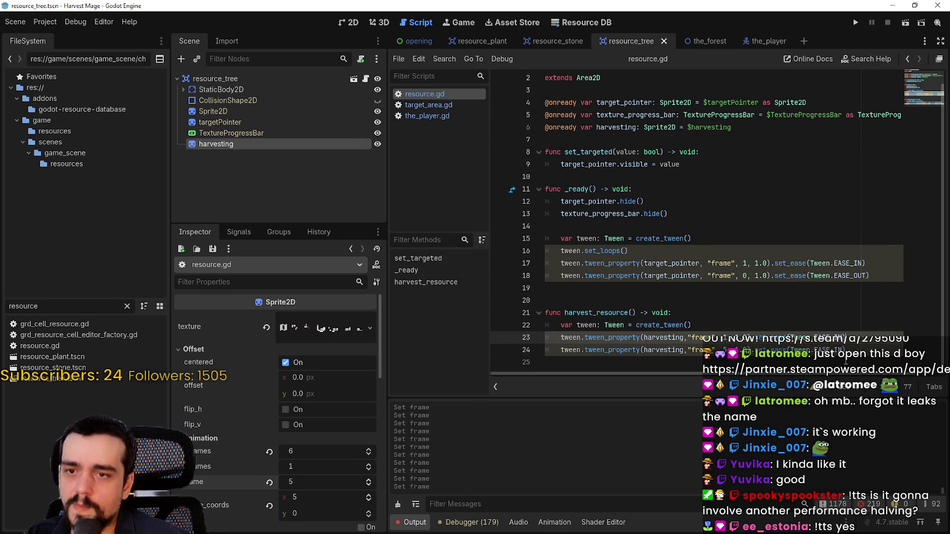
left_click_drag(857, 350, 538, 346)
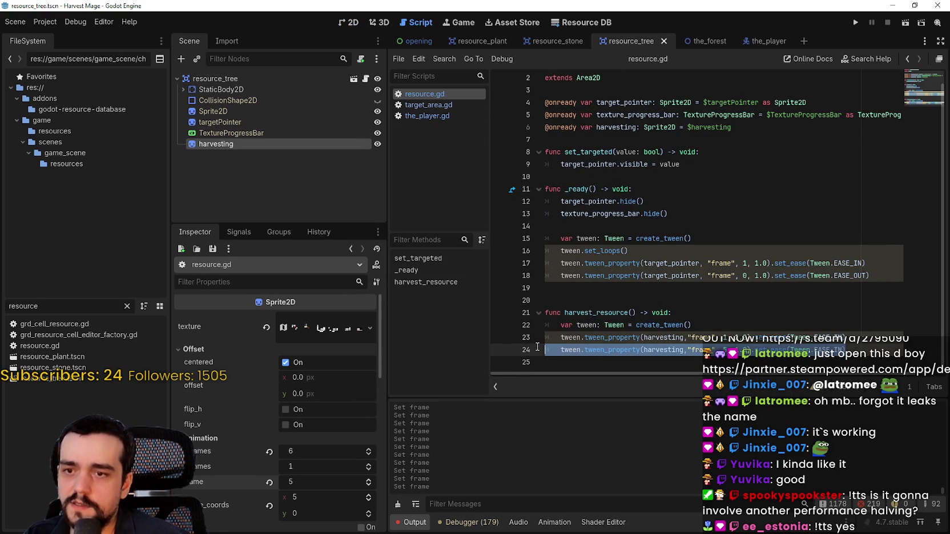
left_click(866, 339)
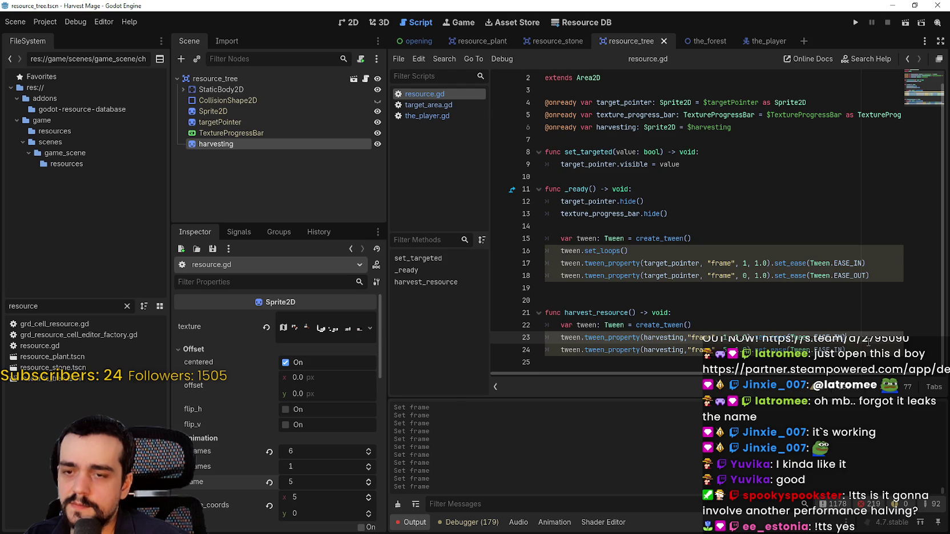
key("Return")
scroll(645, 217, "down", 1)
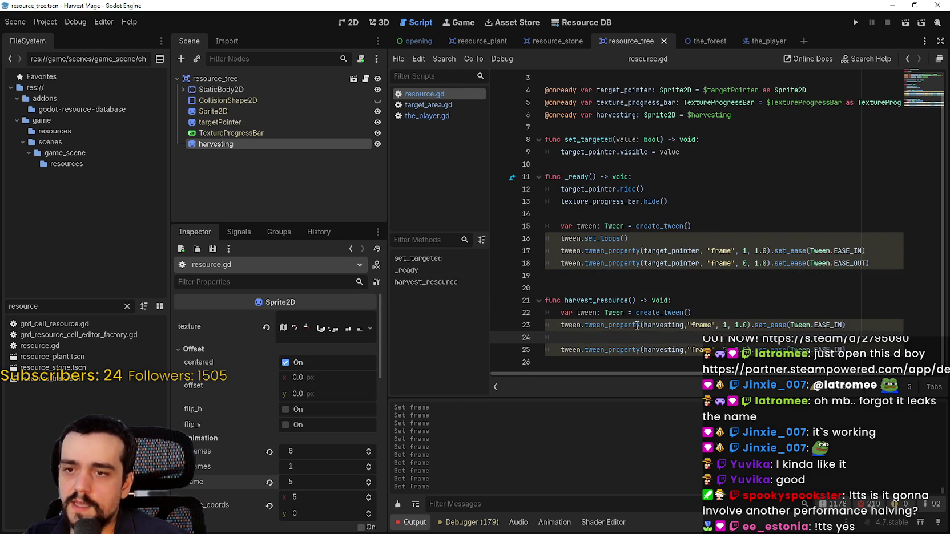
left_click(542, 330, "shift")
left_click(565, 336)
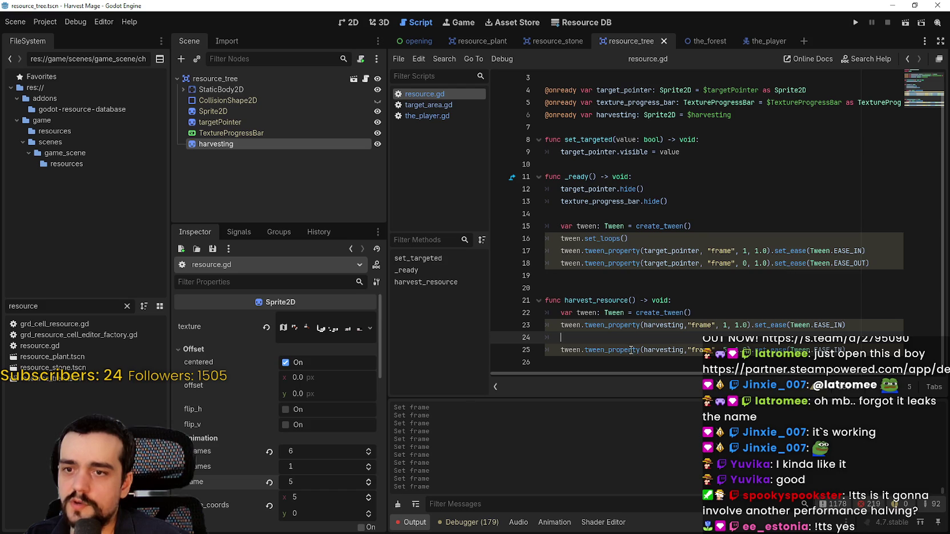
key("BackSpace")
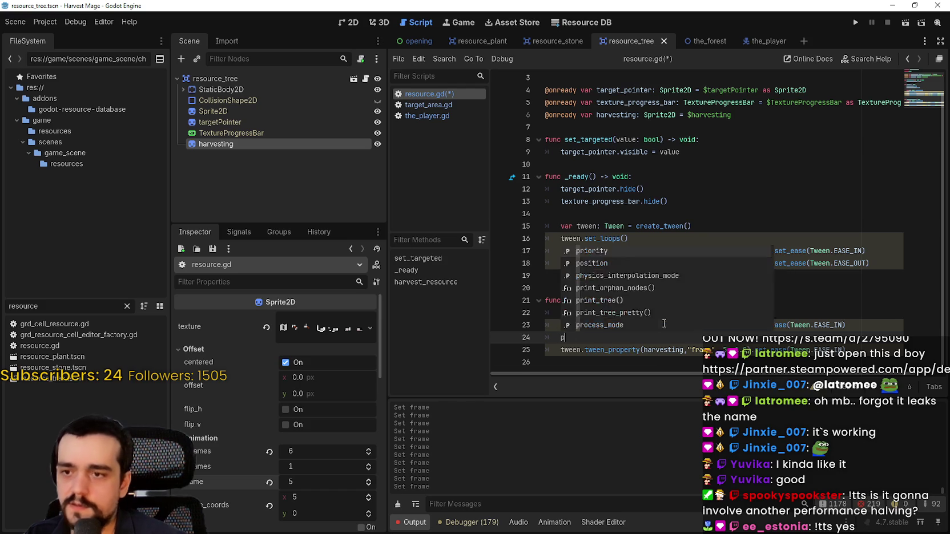
Step: Write print("Damage the Resource") on the new line and add a blank line above it
type("pri")
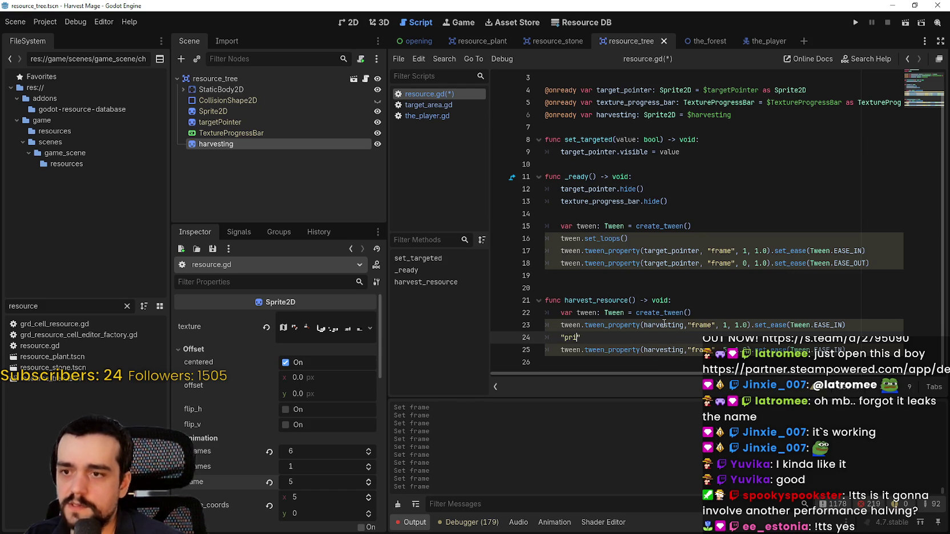
key("BackSpace")
key("BackSpace")
key("BackSpace")
type("pri9n")
key("BackSpace")
key("BackSpace")
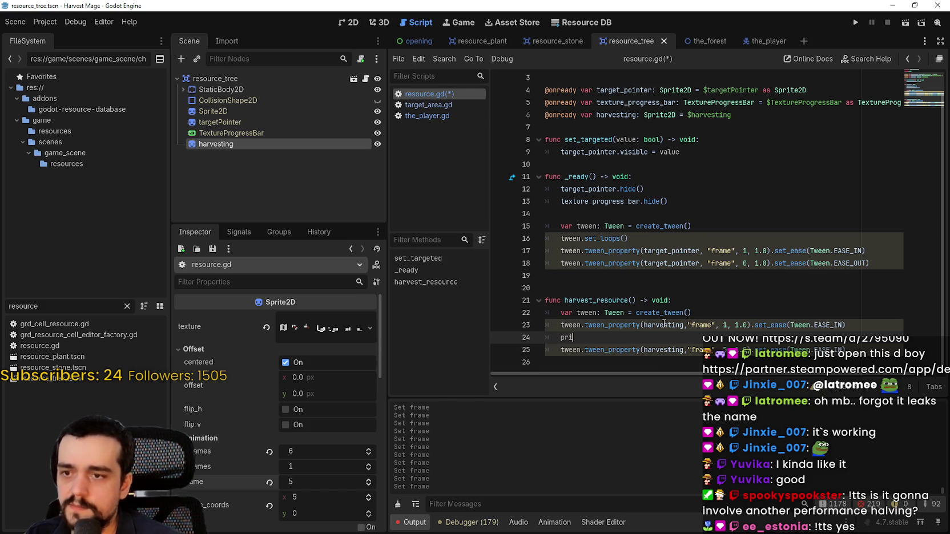
type("nt(\"")
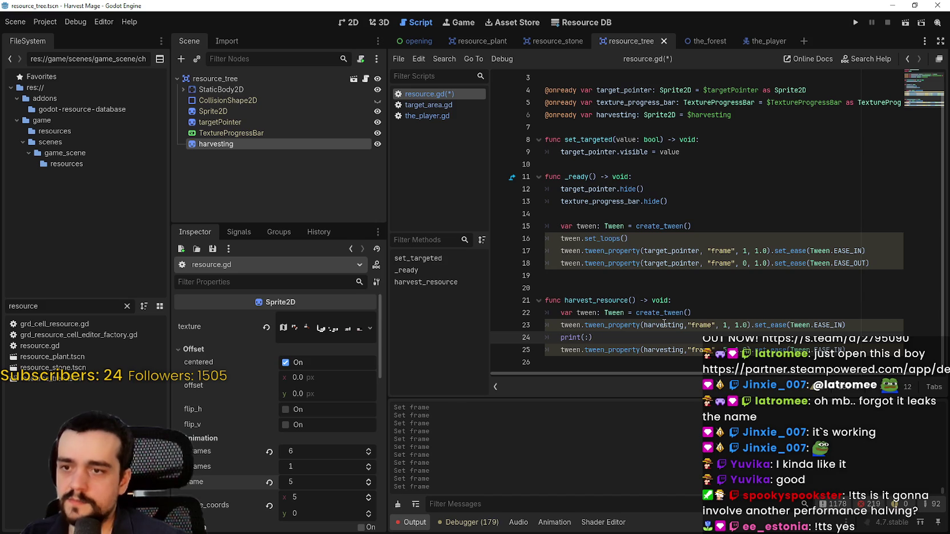
type("\"")
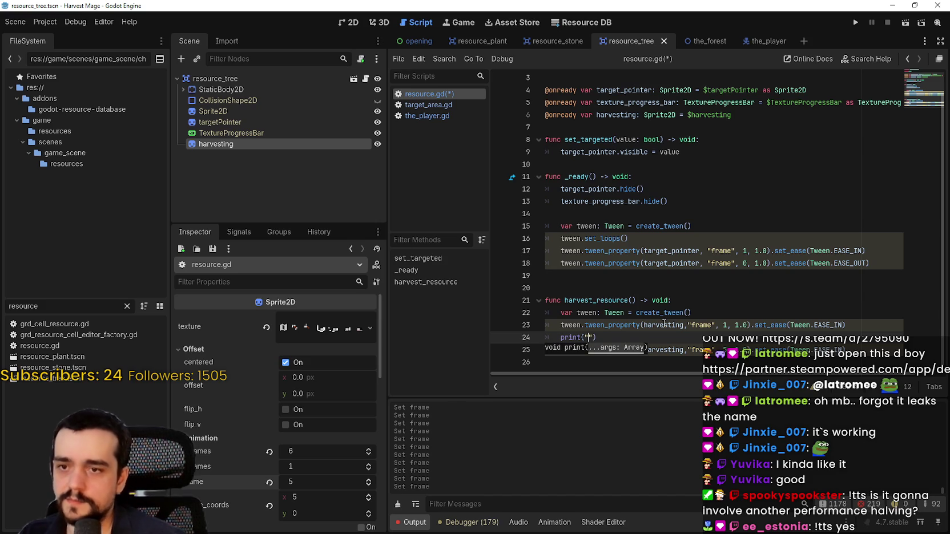
left_click(614, 334)
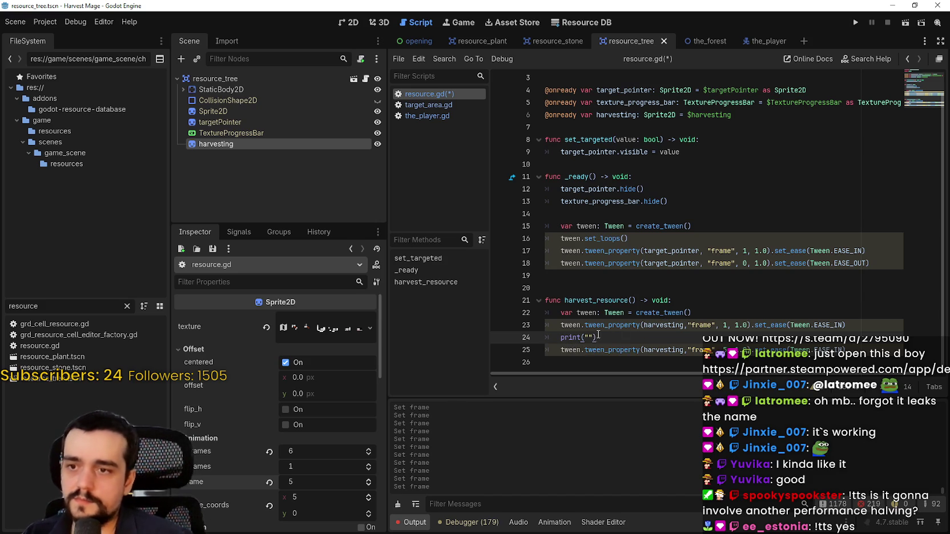
left_click(589, 337)
type("Damage t")
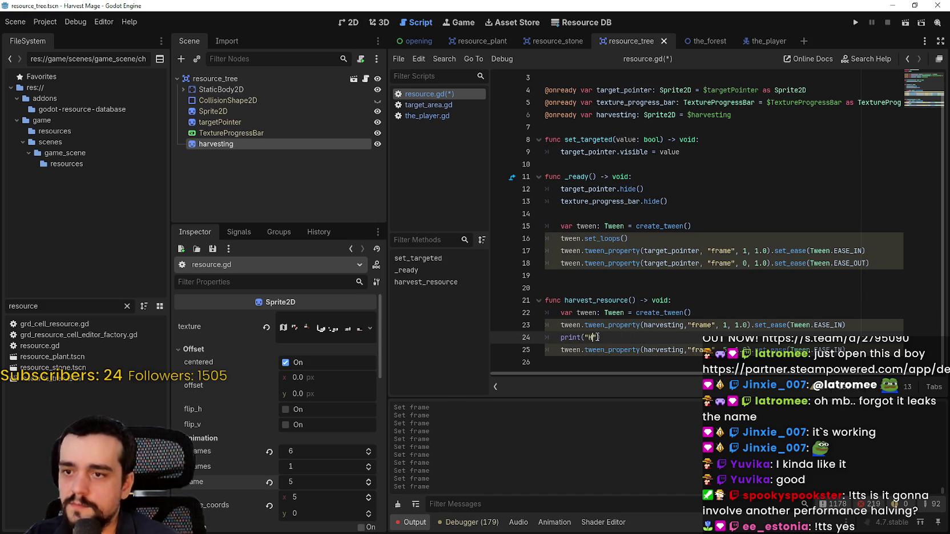
type("he Resource")
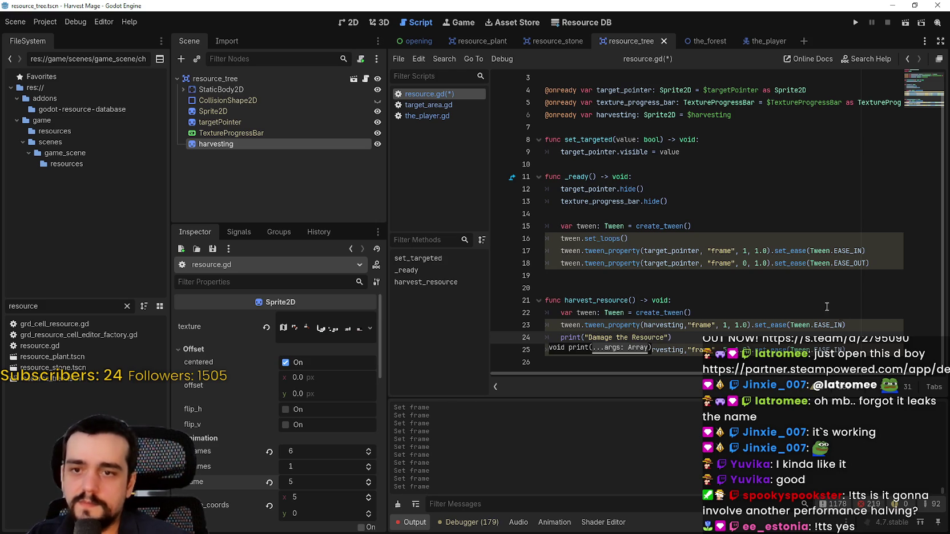
left_click(854, 325)
key("Return")
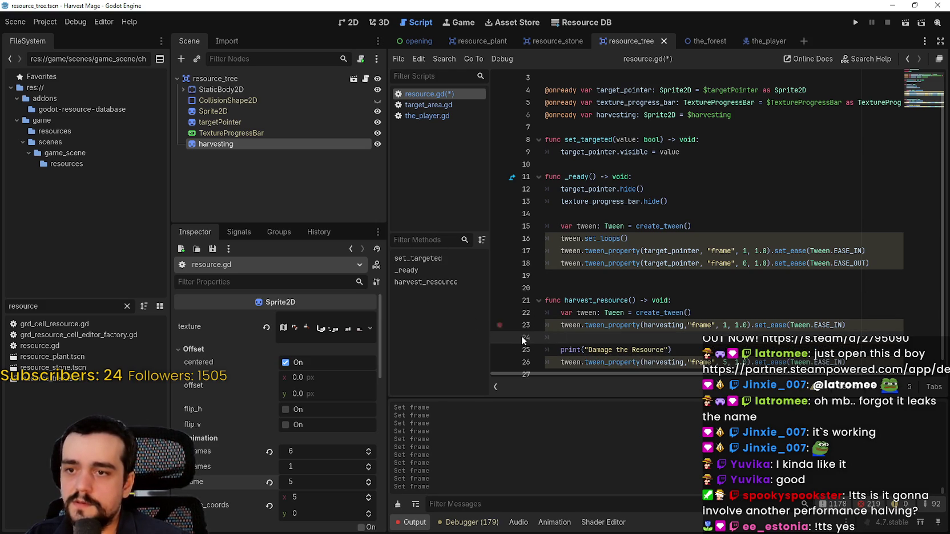
Step: Rewrite line 24 as tween.await(harvesting.frame using autocomplete
left_click(546, 325, "shift")
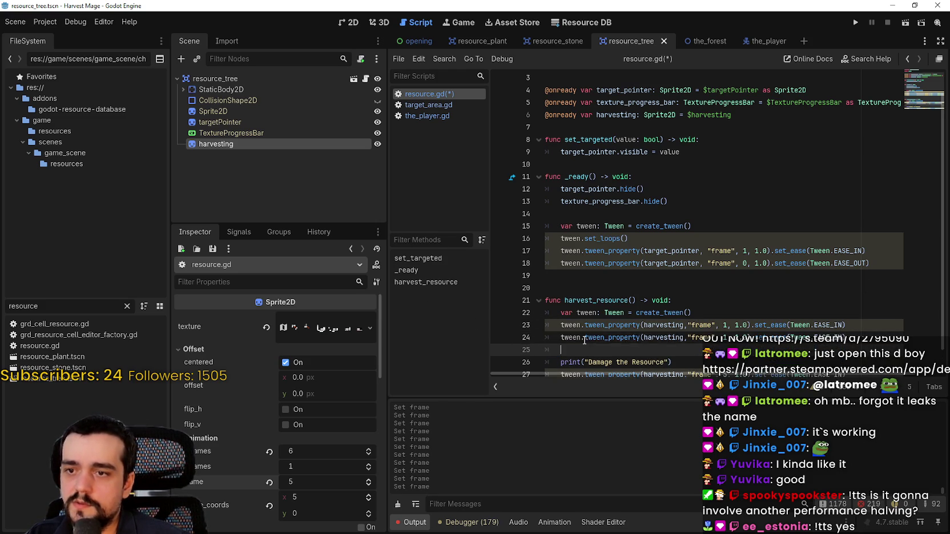
key("shift+Down")
type("tw")
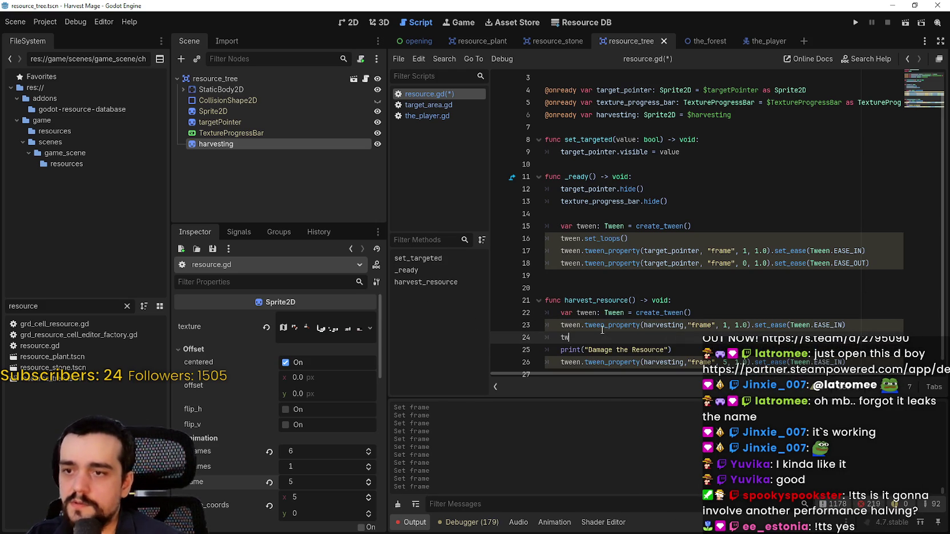
type("een.awai")
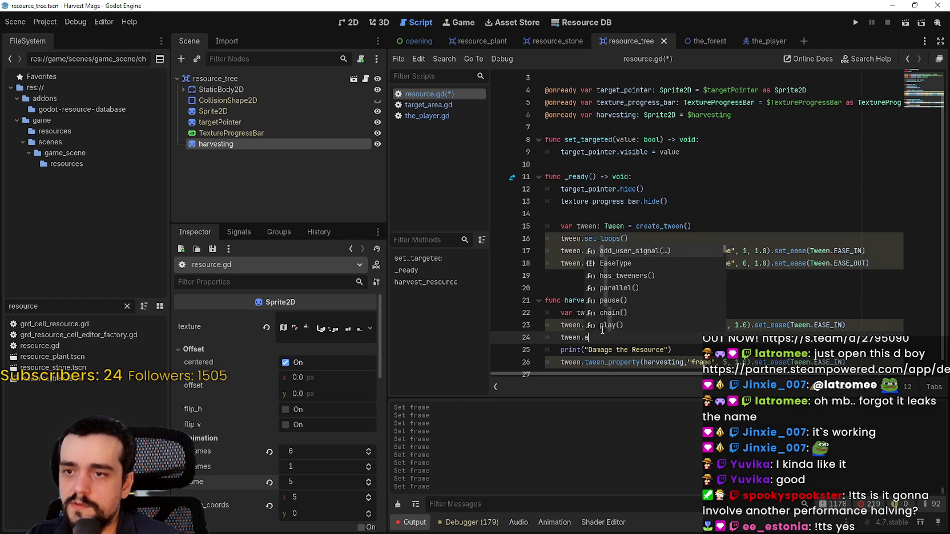
key("Return")
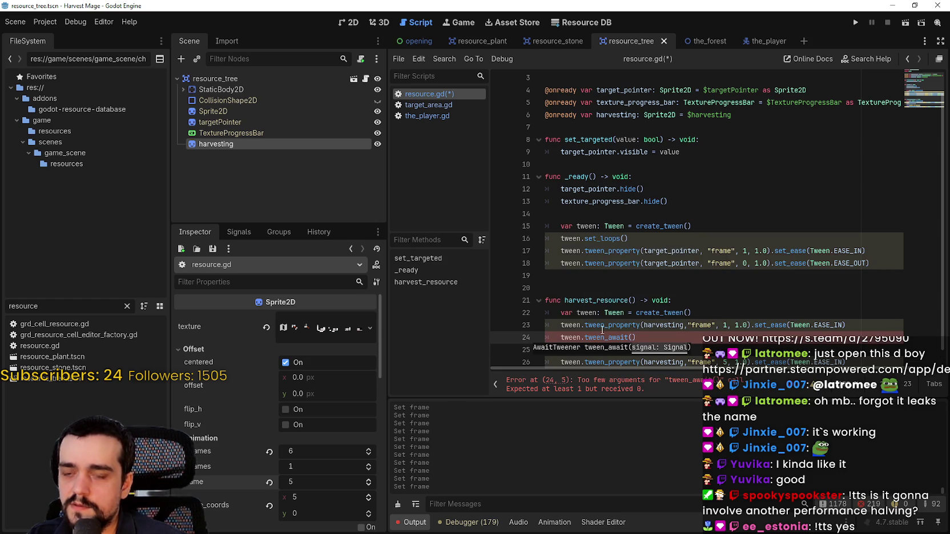
type("harve")
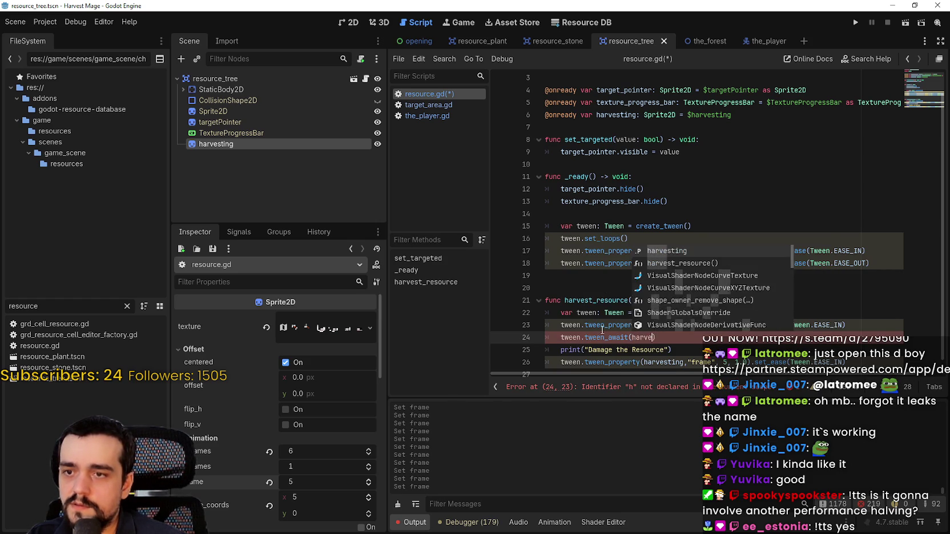
key("Return")
type(".frame")
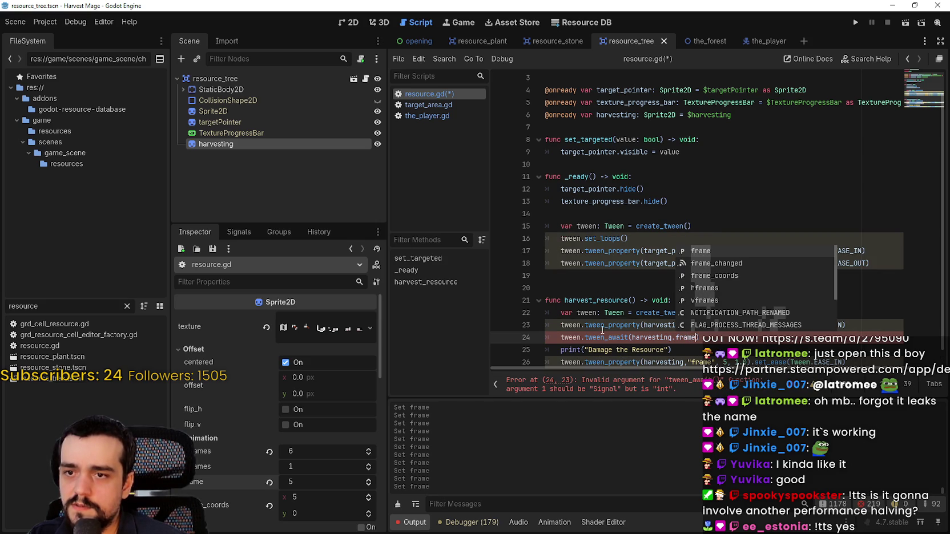
key("Escape")
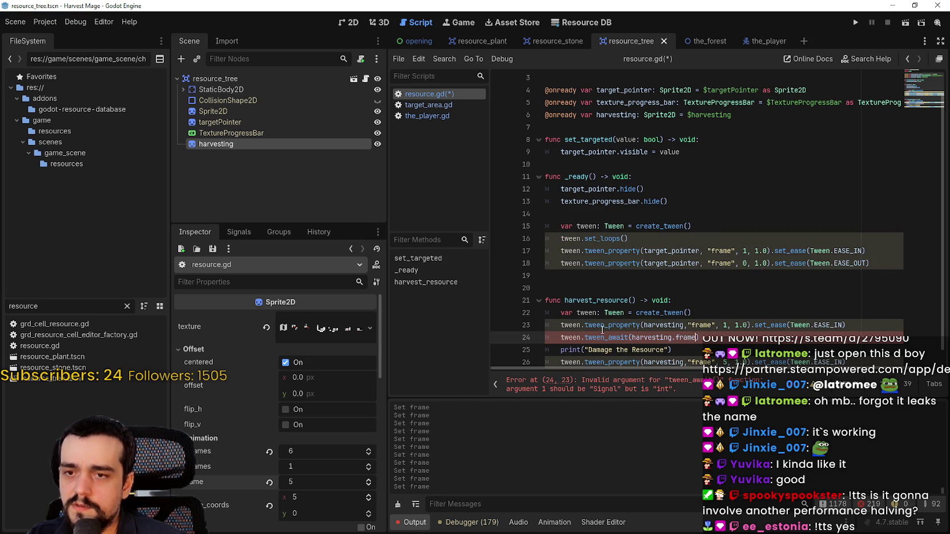
Step: Complete the await argument as harvesting.frame_changed and close the parenthesis
key("BackSpace")
type("=")
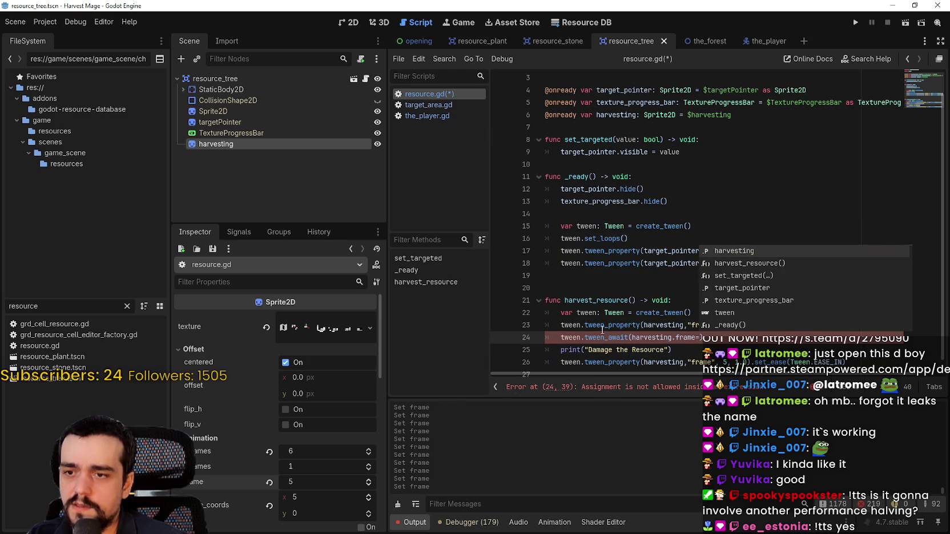
key("BackSpace")
key("BackSpace")
key("BackSpace")
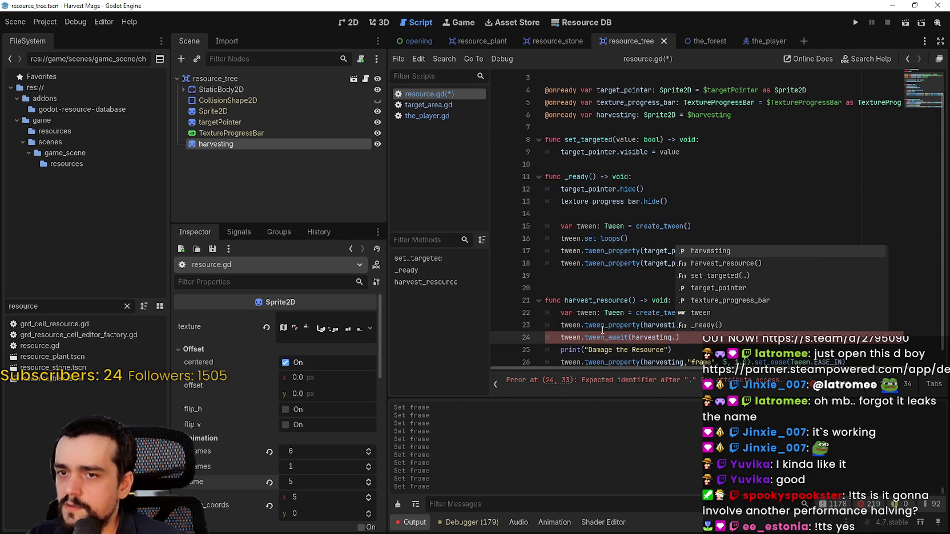
type("c")
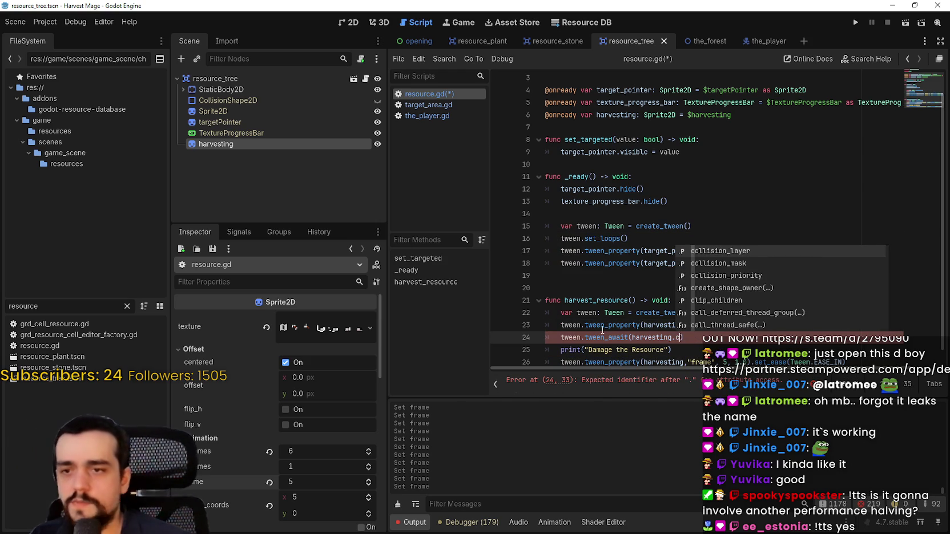
key("BackSpace")
type("frame")
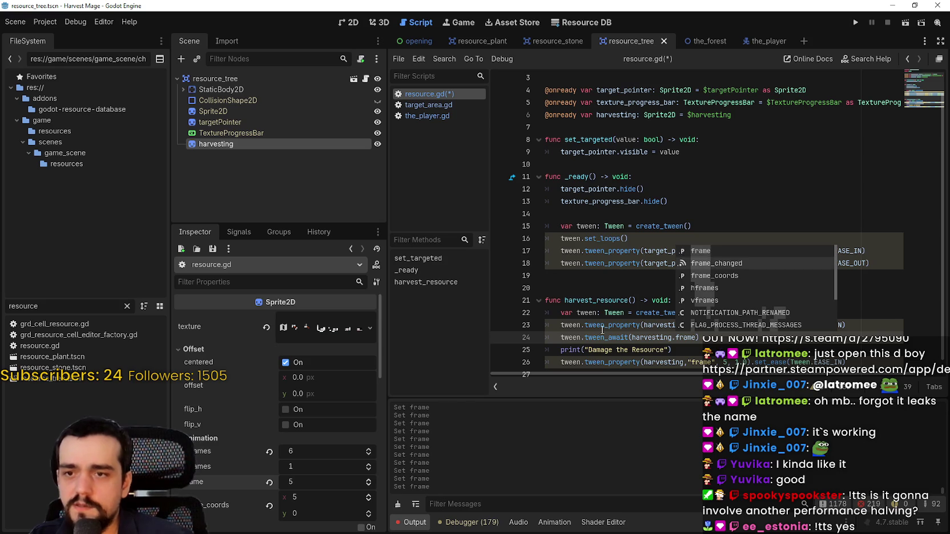
key("Return")
type(")")
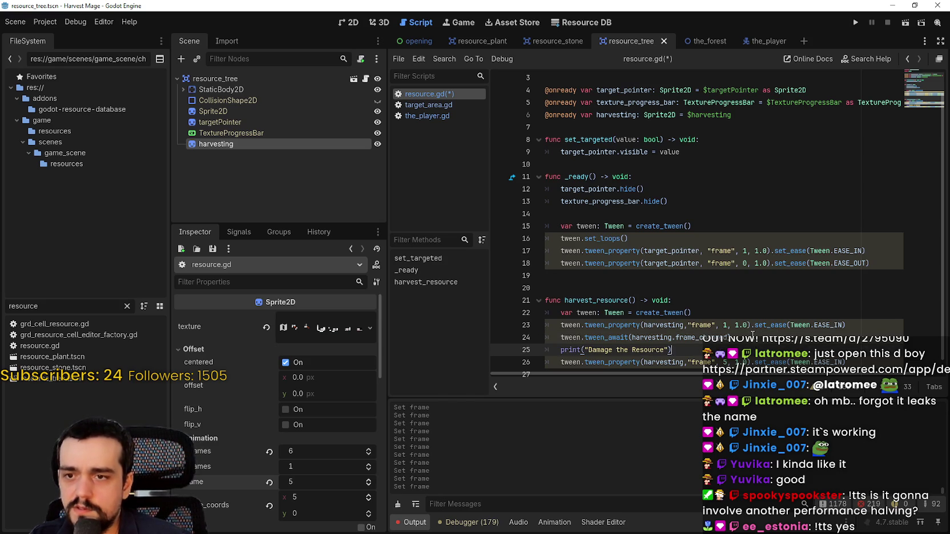
Step: Start an unfinished 'if' line below, inspect frame_changed, and show the sprite's signals list
key("Return")
type("if")
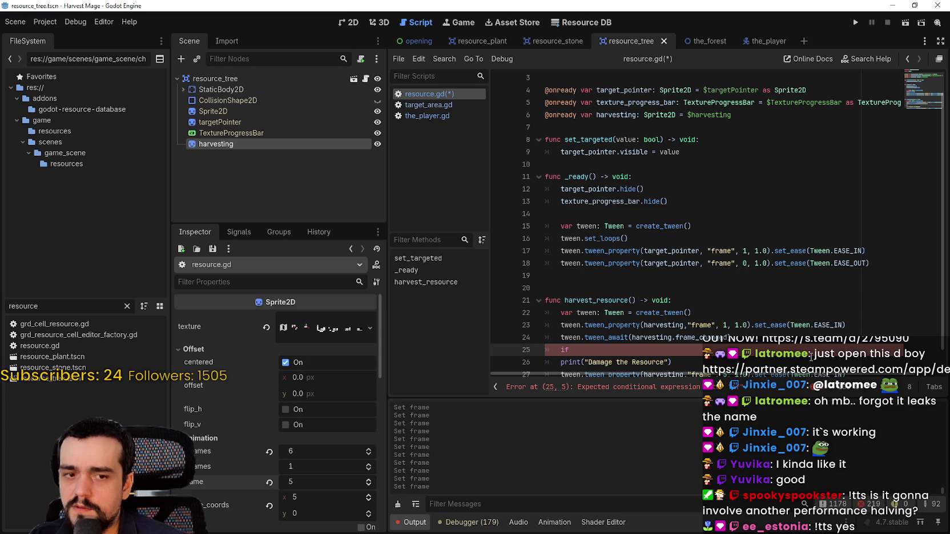
mouse_move(720, 334)
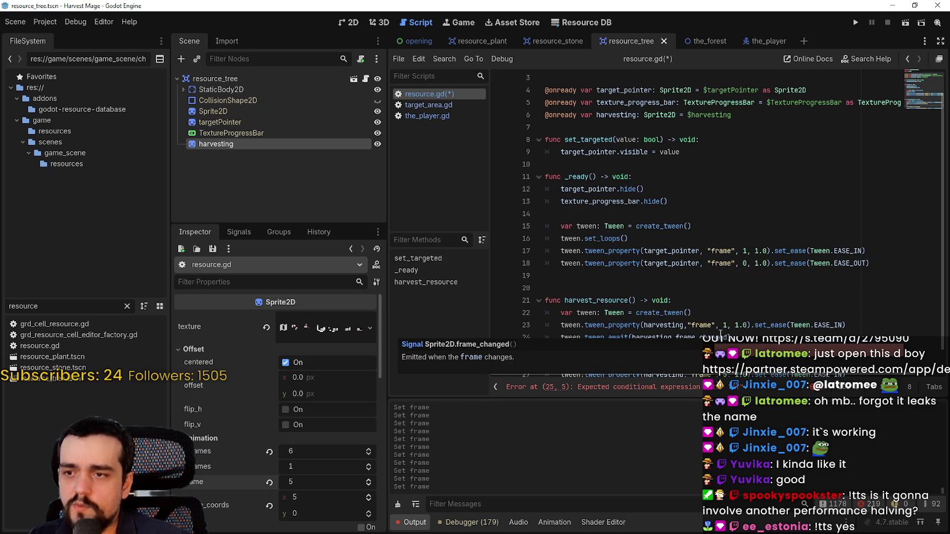
mouse_move(606, 338)
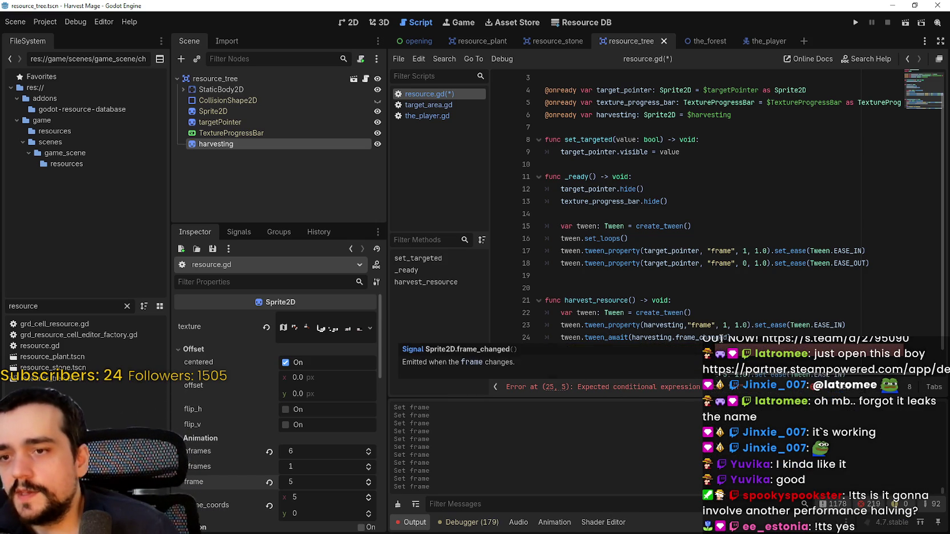
left_click(664, 329)
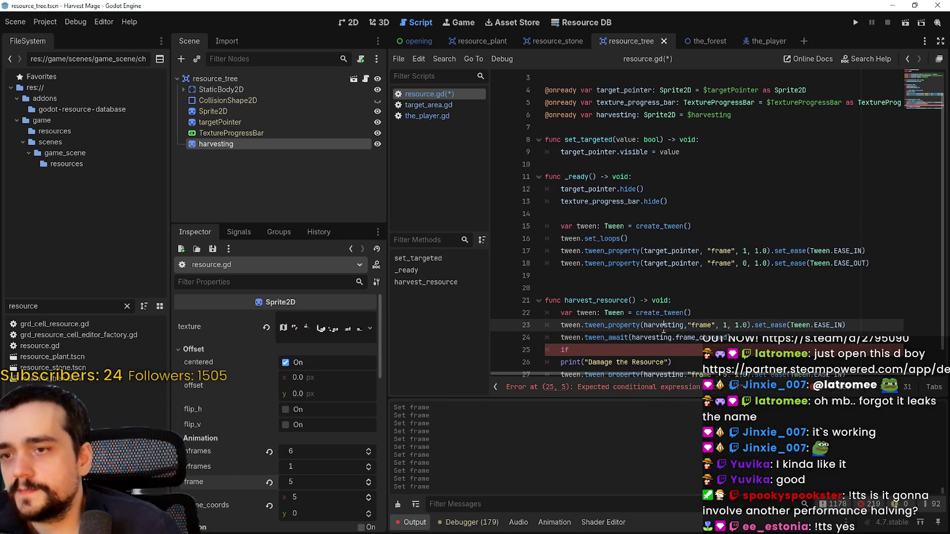
double_click(659, 337)
scroll(661, 337, "down", 1)
double_click(680, 313)
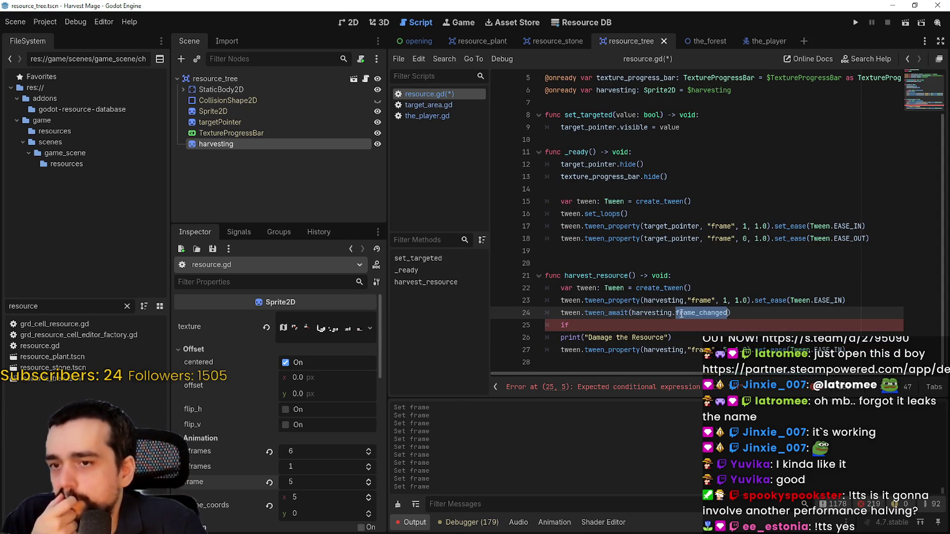
left_click(245, 228)
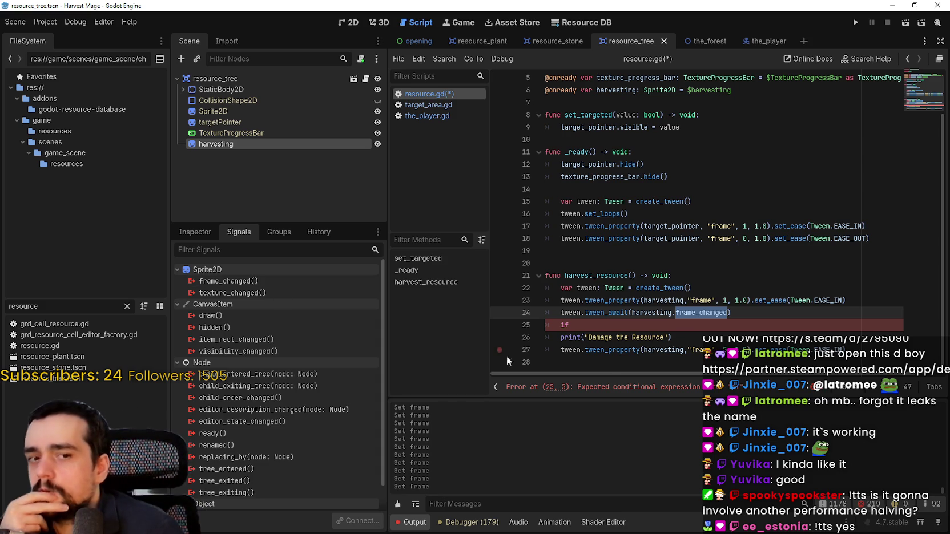
left_click(608, 364)
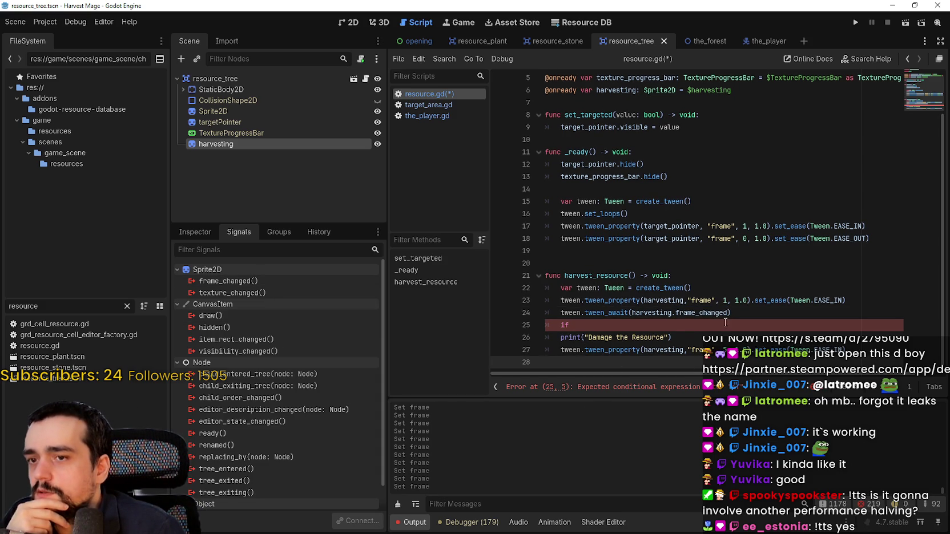
mouse_move(620, 312)
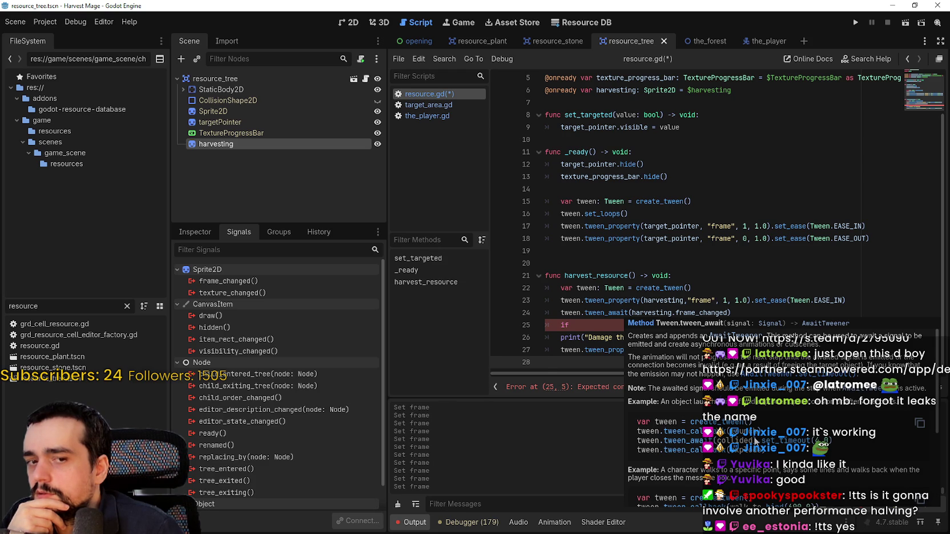
scroll(754, 440, "down", 3)
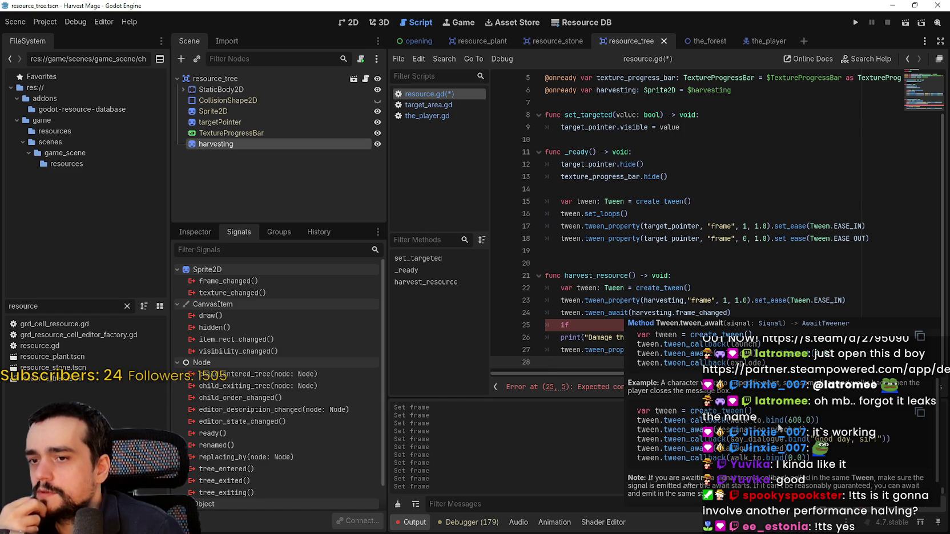
scroll(754, 440, "down", 1)
scroll(751, 475, "down", 1)
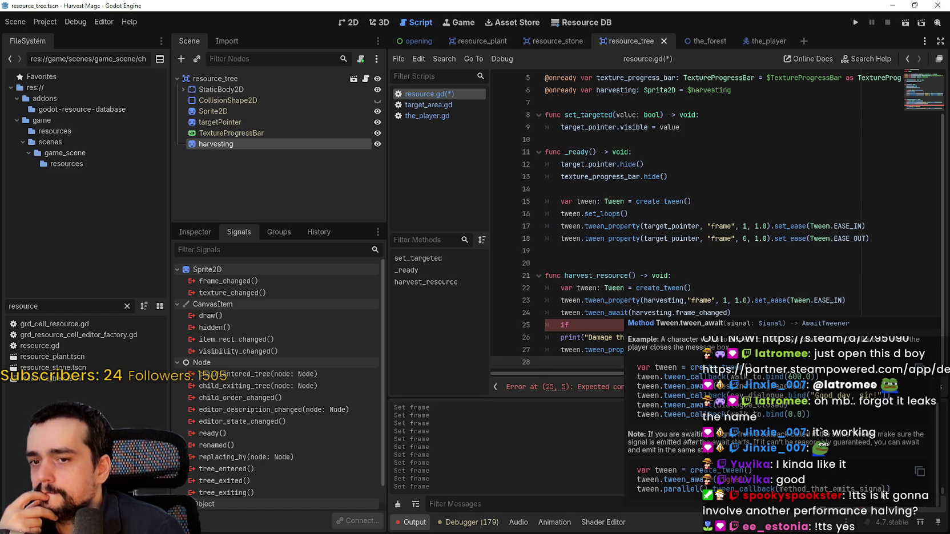
scroll(882, 494, "up", 3)
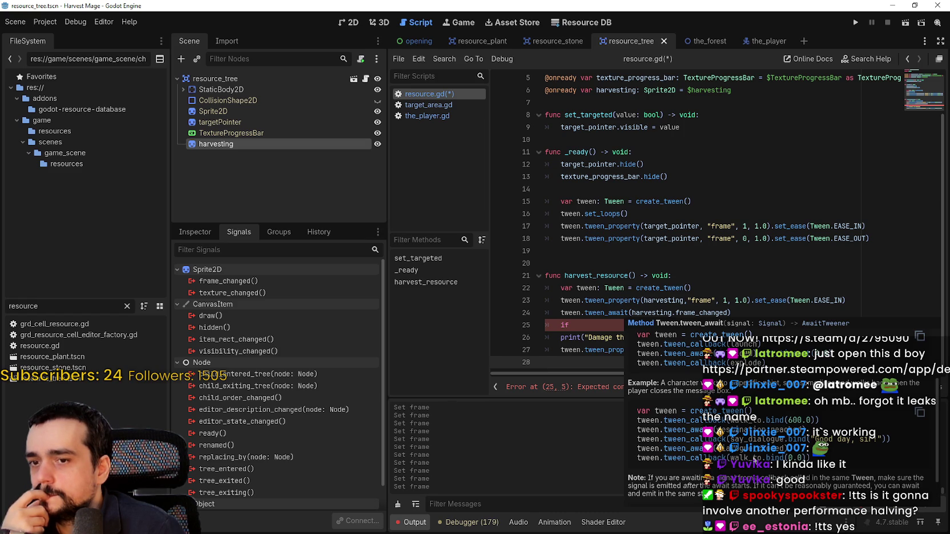
mouse_move(604, 323)
left_mouse_down()
mouse_move(531, 311)
mouse_move(531, 321)
left_mouse_up()
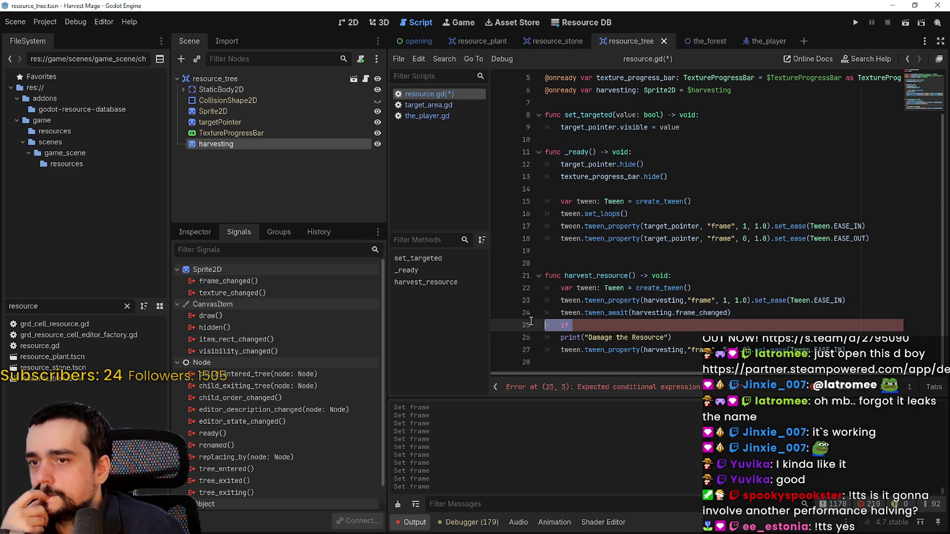
Step: Delete the unfinished 'if' line and save resource.gd
key("BackSpace")
key("BackSpace")
key("ctrl+s")
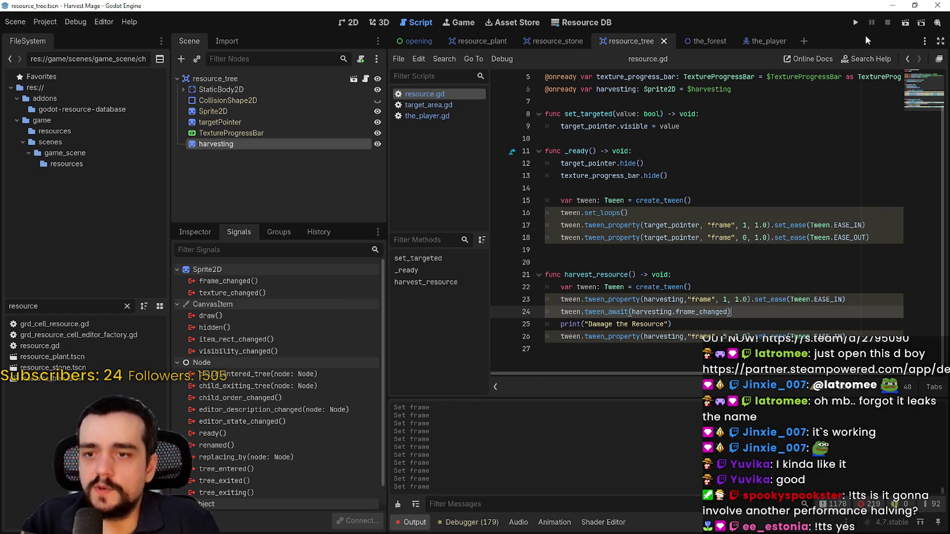
double_click(596, 274)
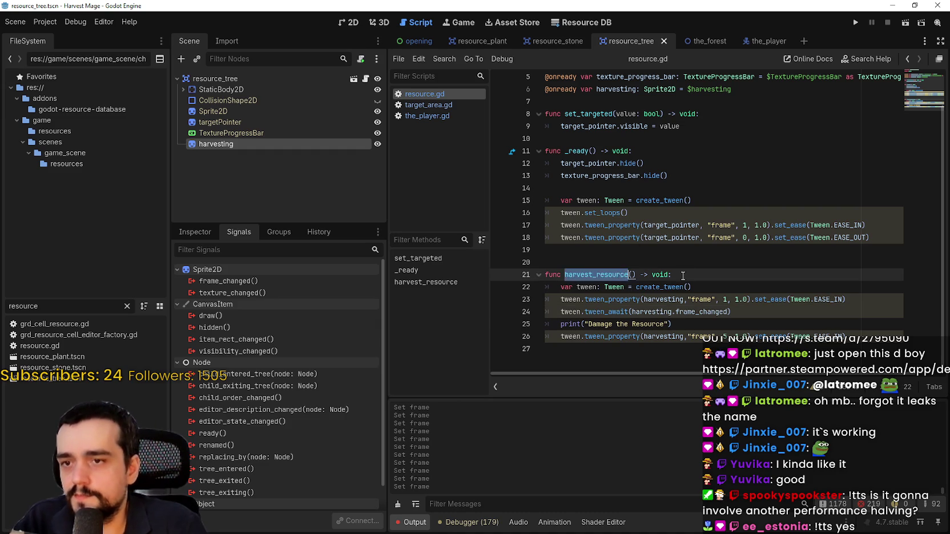
key("Up")
key("Down")
key("Up")
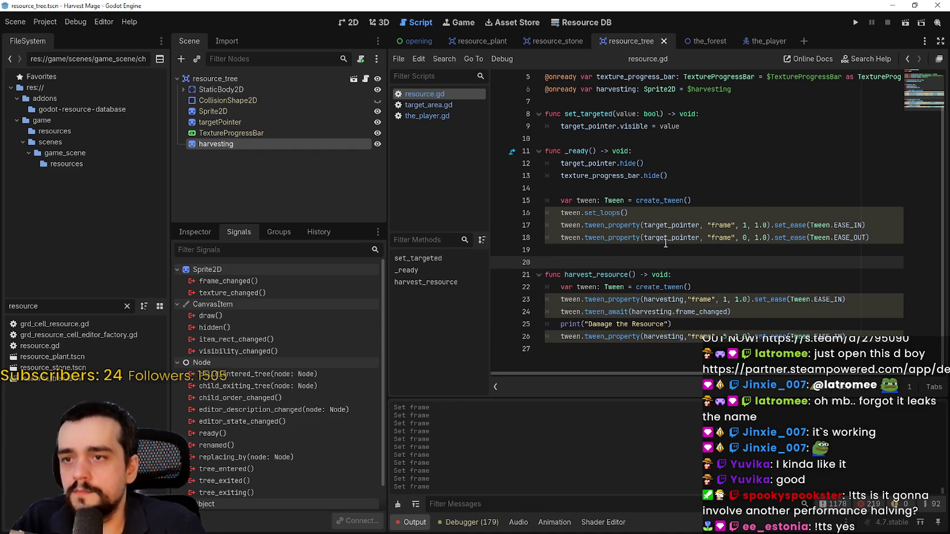
mouse_move(664, 242)
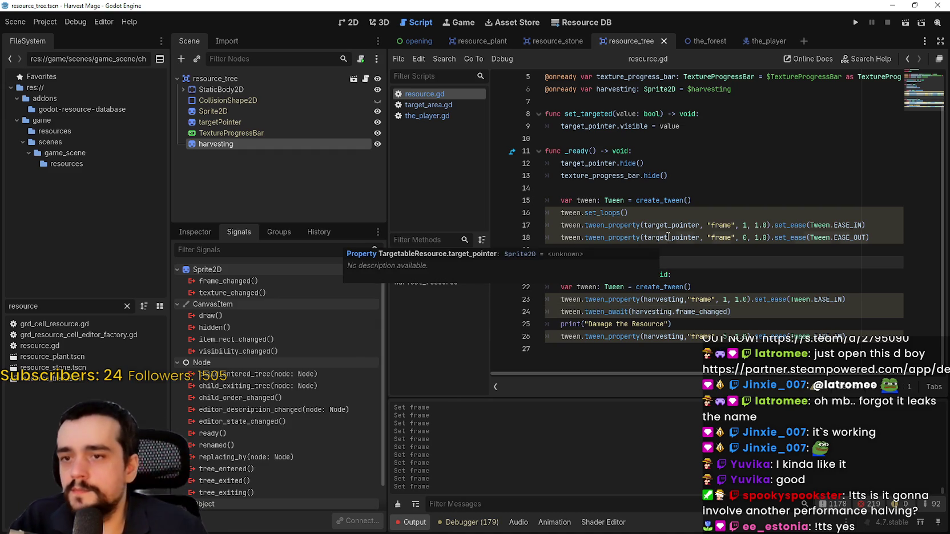
double_click(597, 275)
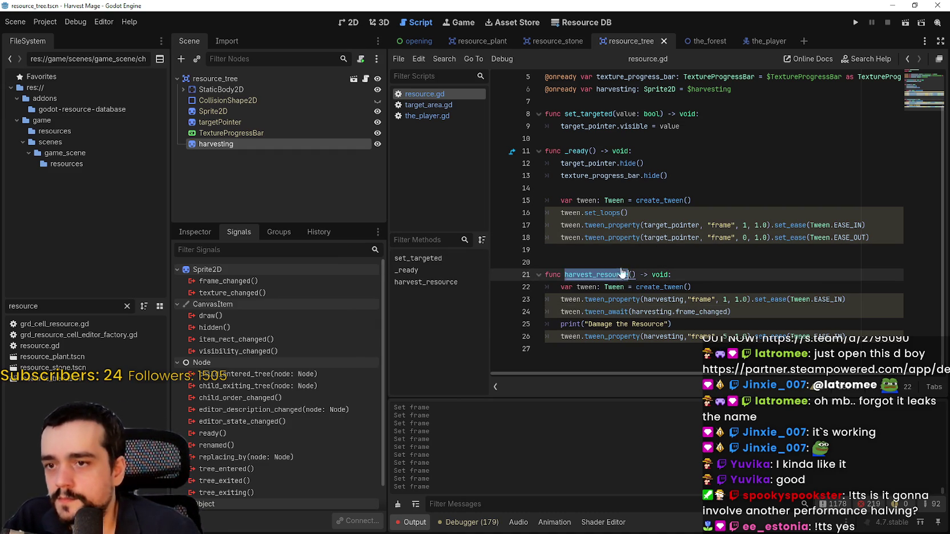
Step: In the_player.gd's harvest loop, add a harvest_target.harvest_resource call on line 63 and save
left_click(439, 106)
left_click(412, 116)
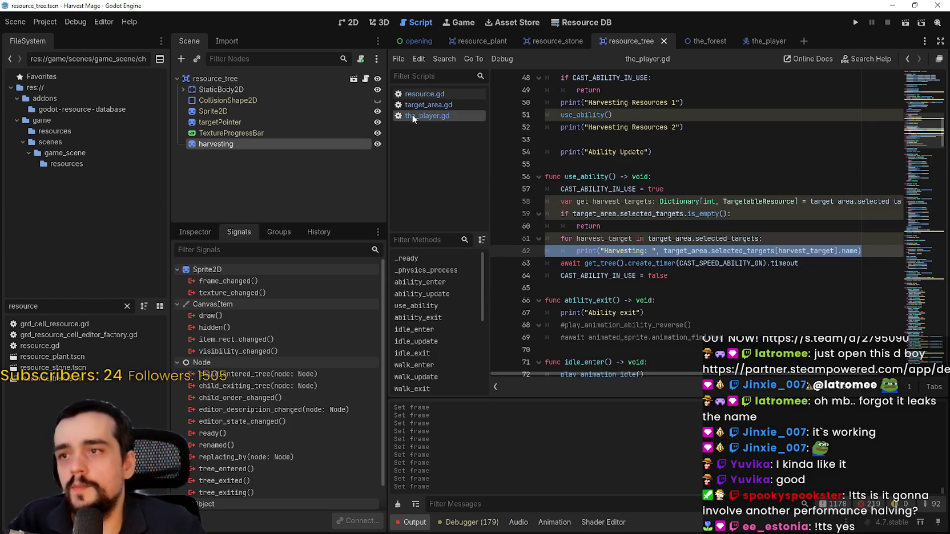
left_click(633, 275)
left_click(875, 251)
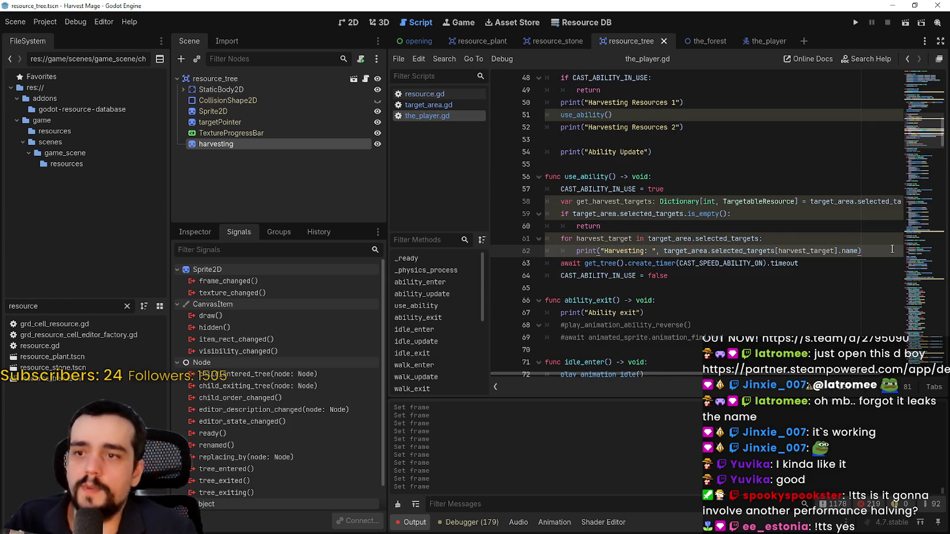
key("Return")
type("h")
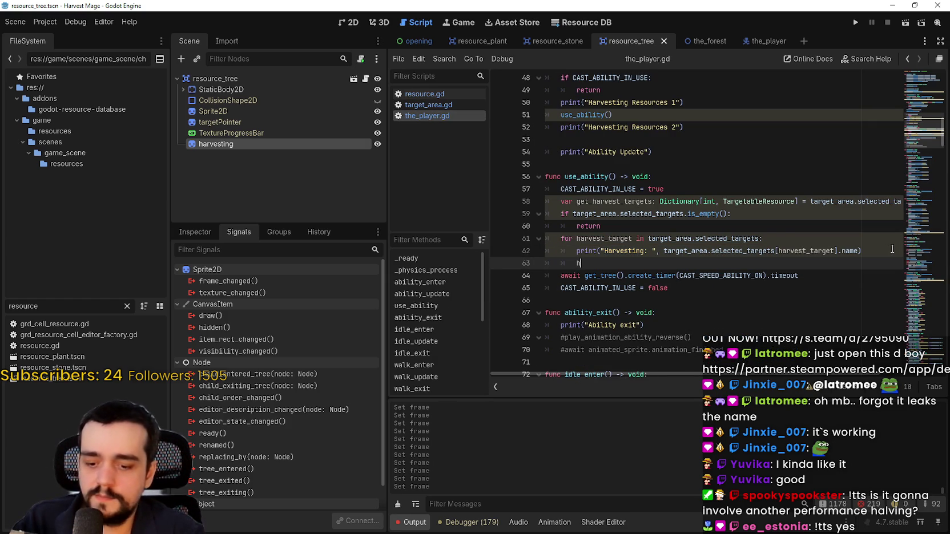
type("arvest_target.")
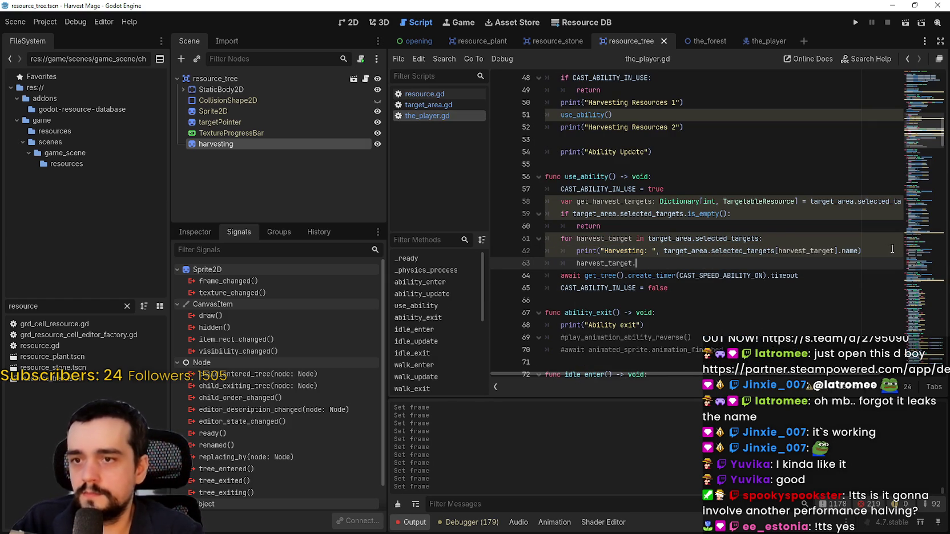
type("harvest_resource(")
key("ctrl+s")
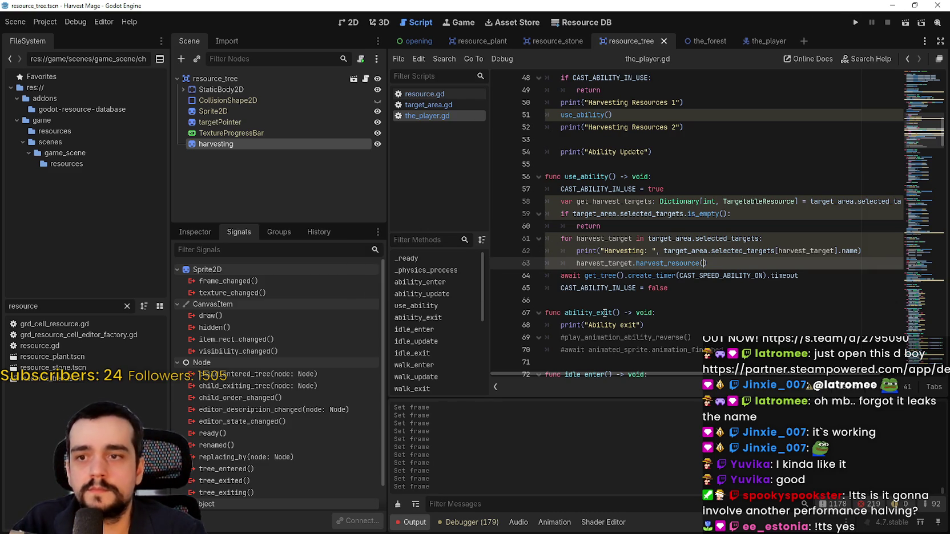
double_click(649, 262)
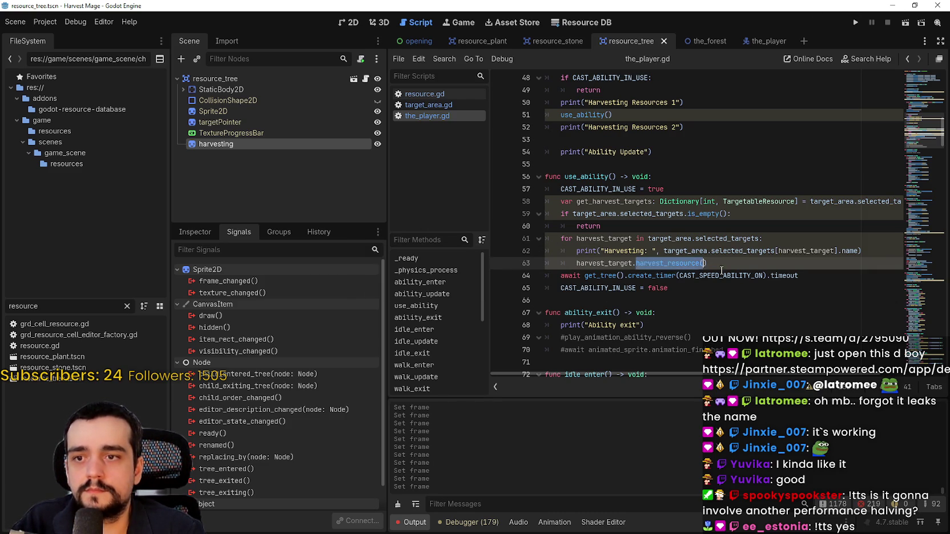
left_click(722, 268)
Step: Cut the harvesting node, undo so it stays in resource_tree, and reselect it from its actions menu
key("ctrl+x")
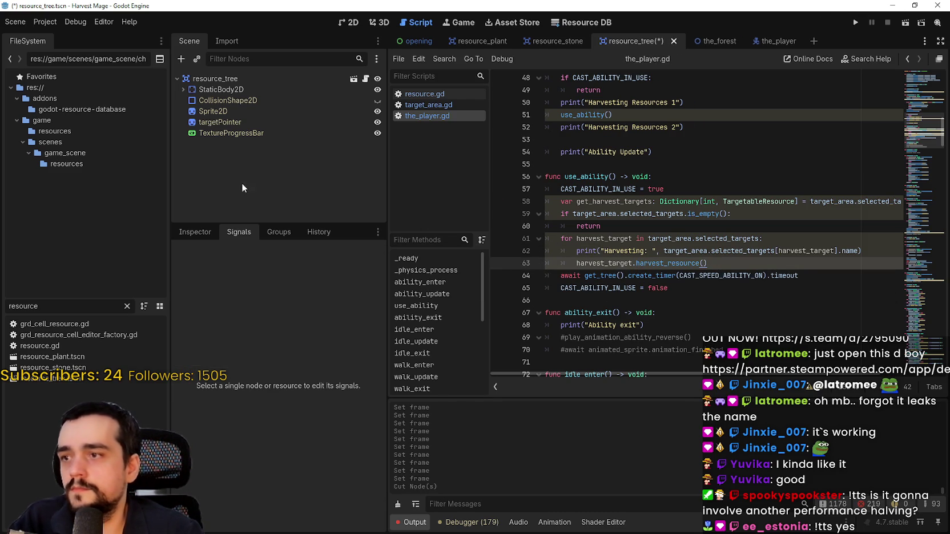
key("ctrl+z")
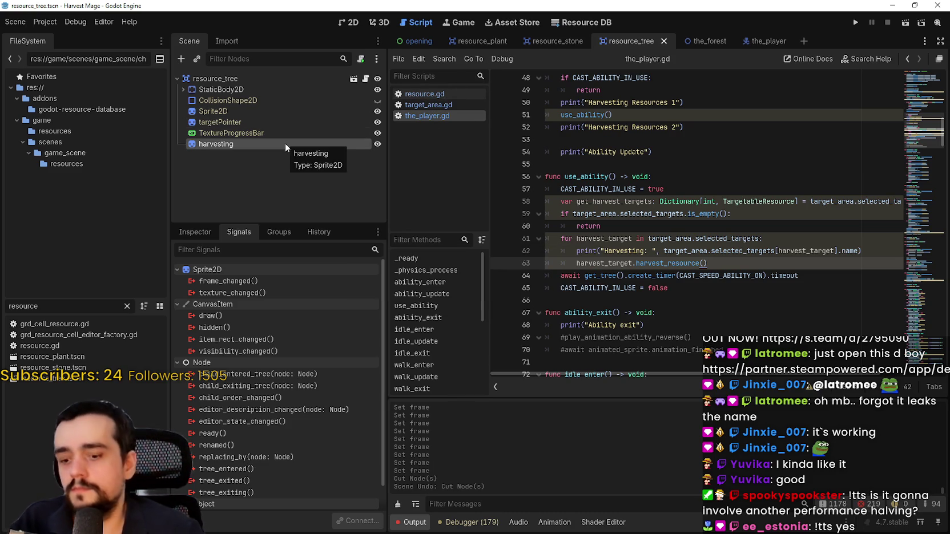
key("ctrl+z")
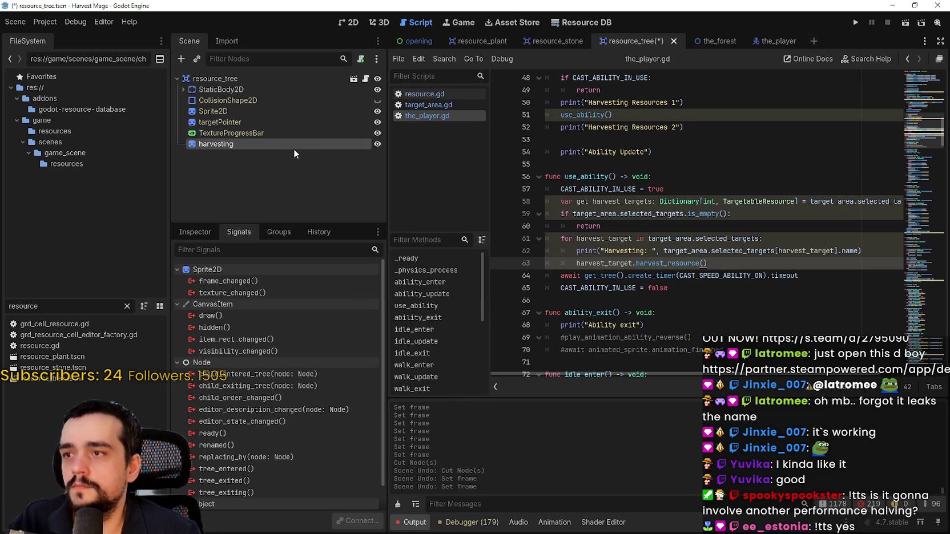
left_click(289, 149)
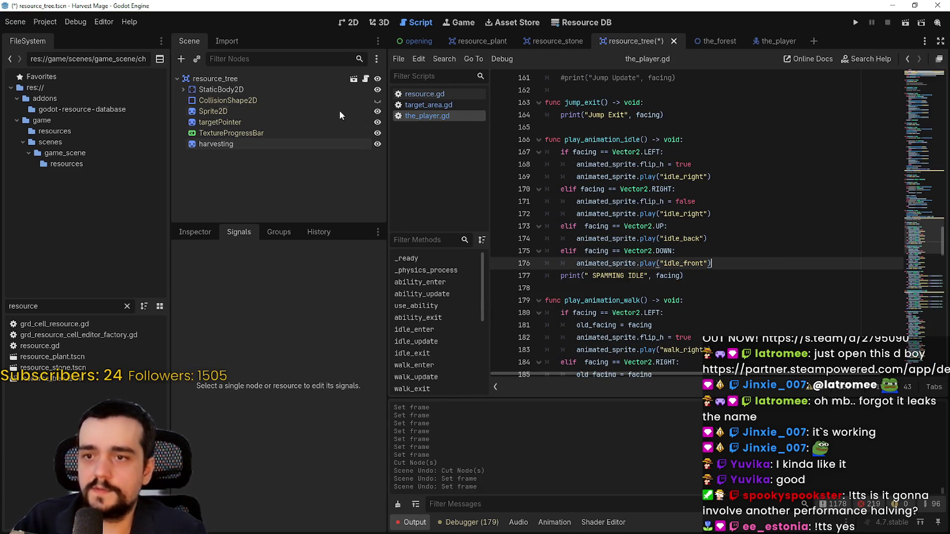
left_click(290, 145)
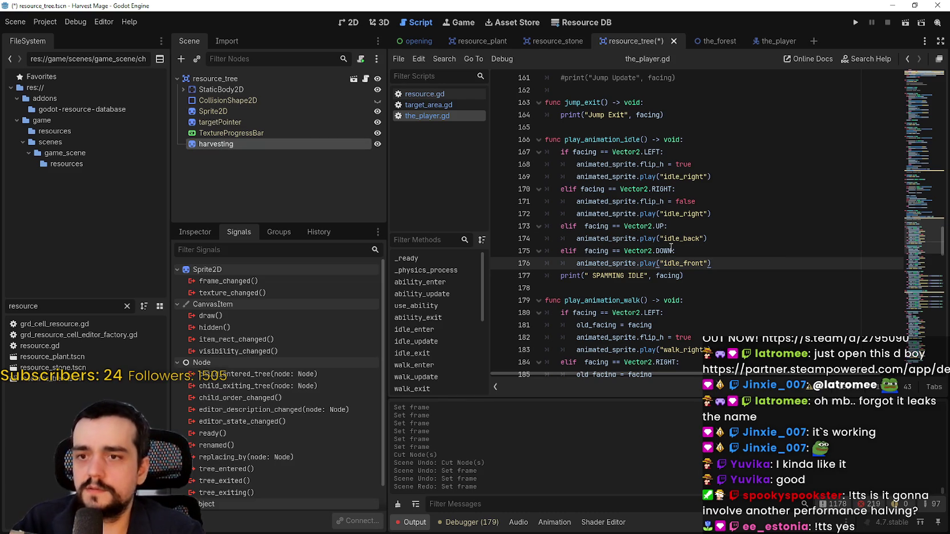
key("ctrl+shift+z")
key("ctrl+shift+z")
key("ctrl+z")
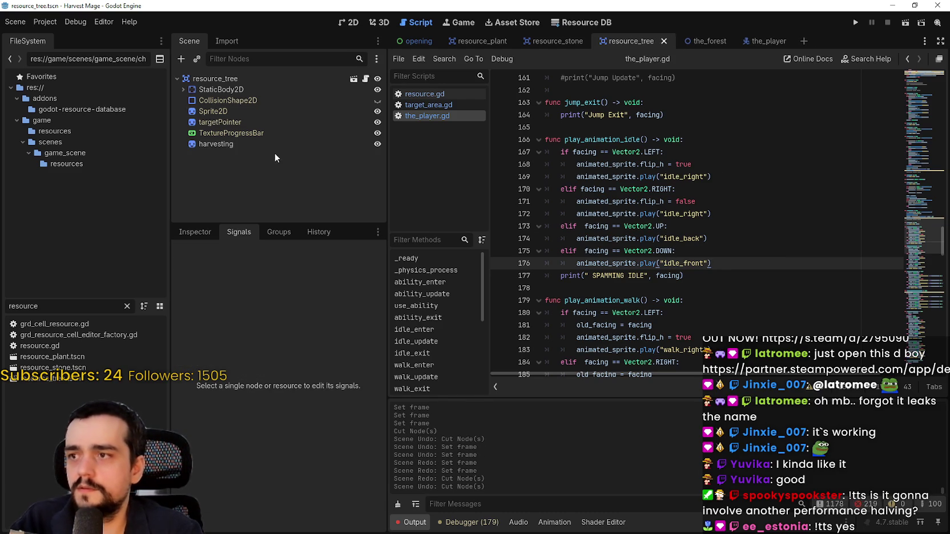
left_click(259, 144)
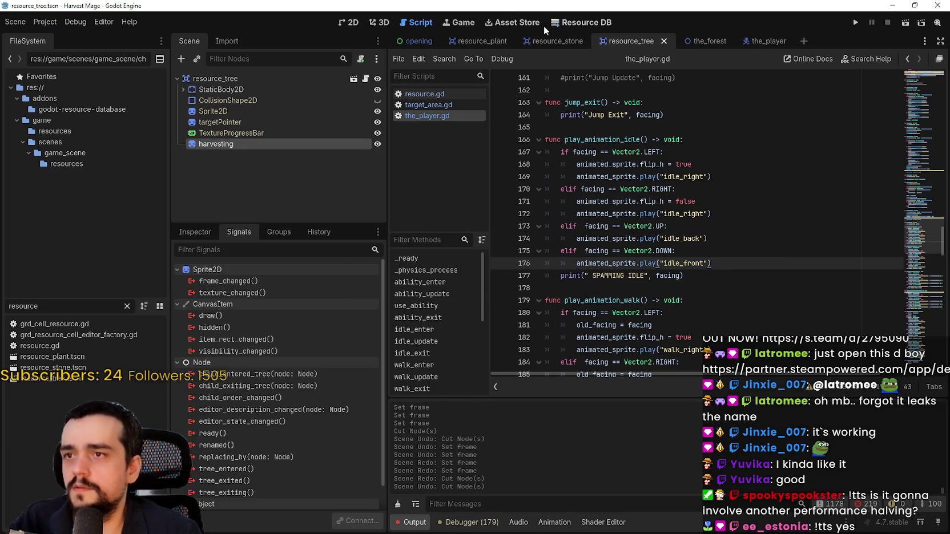
right_click(234, 146)
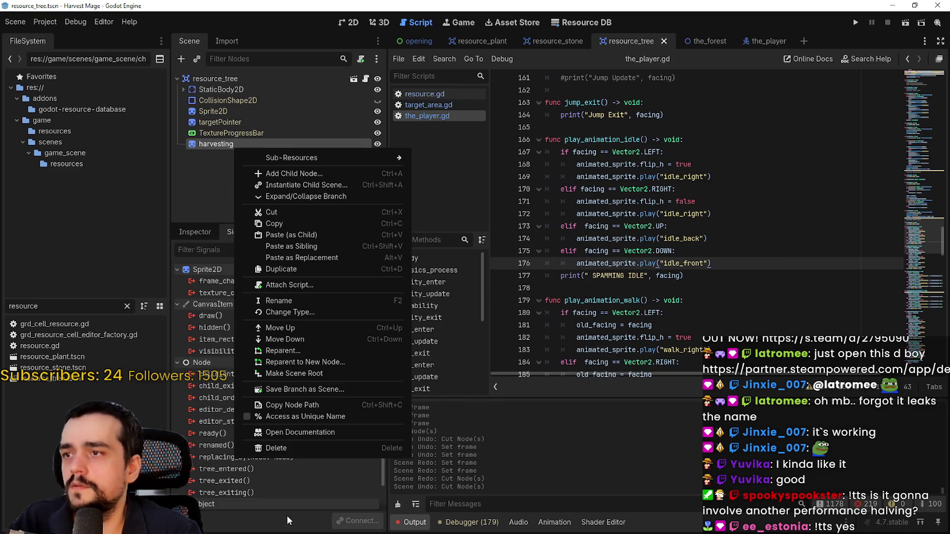
left_click(289, 448)
Step: Paste the harvesting node as a child of the resource_plant root
left_click(448, 277)
left_click(477, 41)
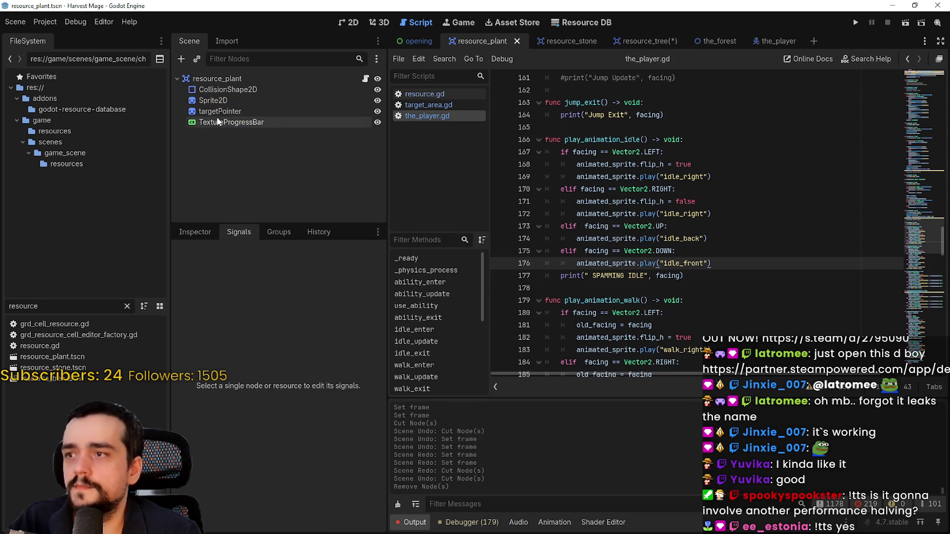
right_click(225, 78)
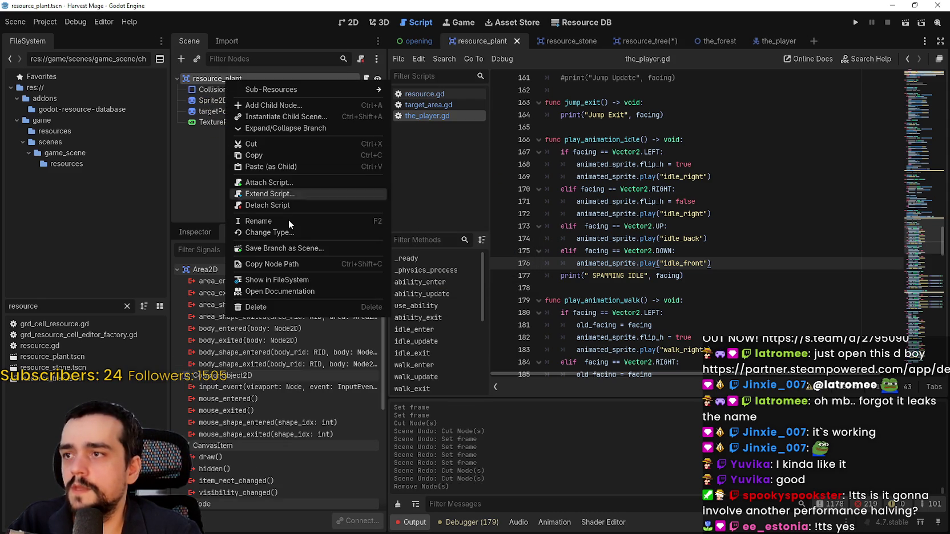
left_click(277, 165)
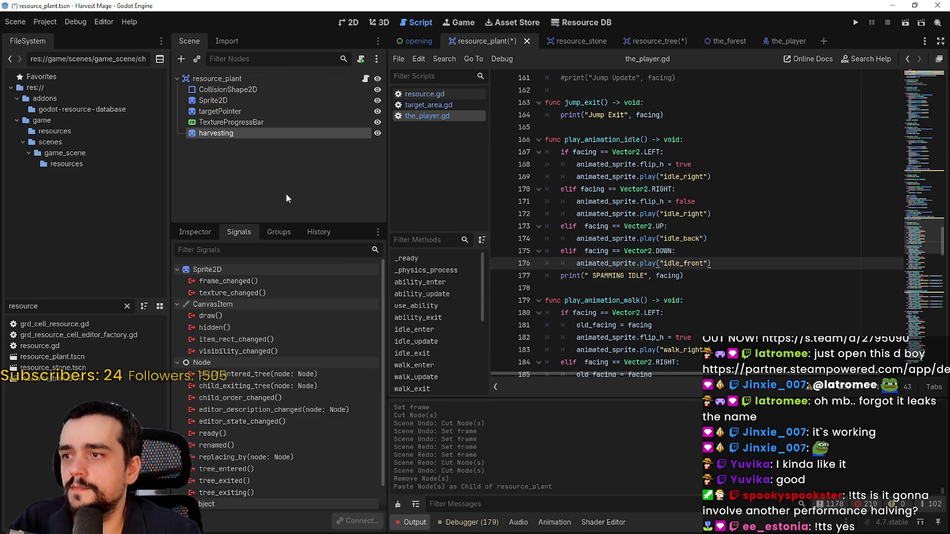
Step: Return to resource_tree, save it, and run the game
left_click(545, 44)
left_click(630, 41)
key("ctrl+s")
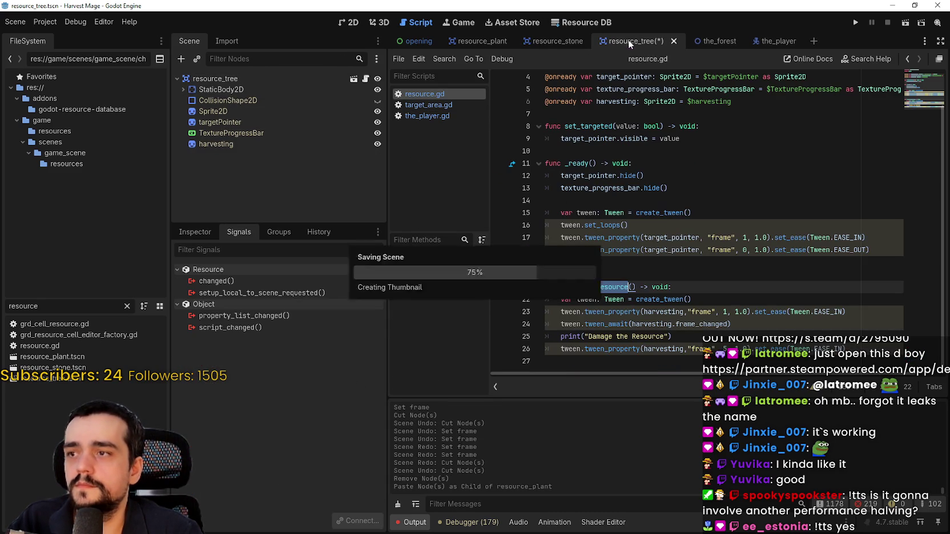
left_click(855, 22)
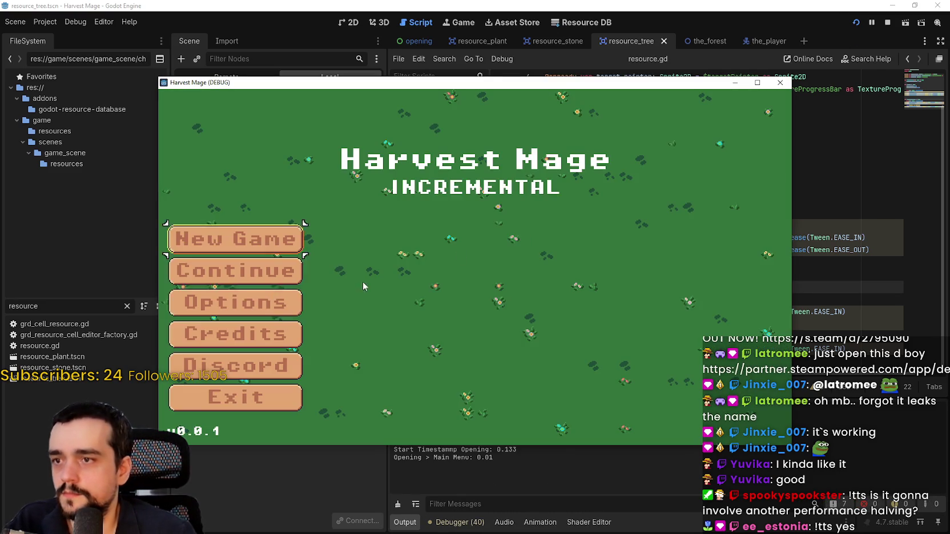
Step: Continue the saved game full screen, walk right, then stop the game
left_click(248, 270)
left_click(757, 83)
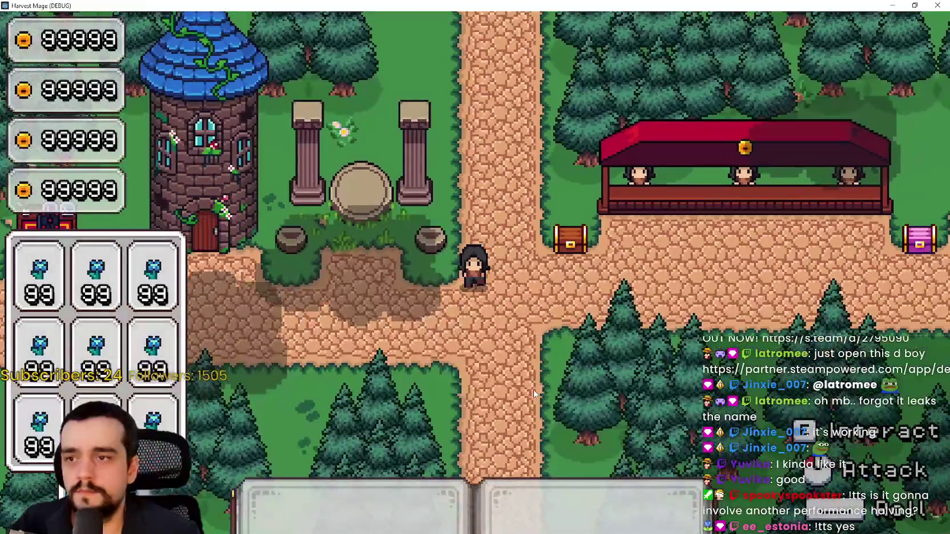
key("d")
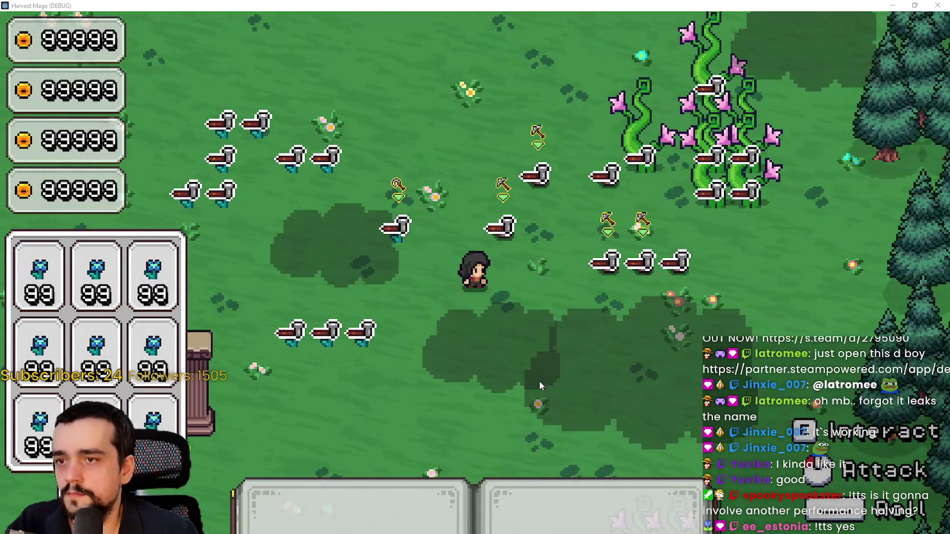
key("F8")
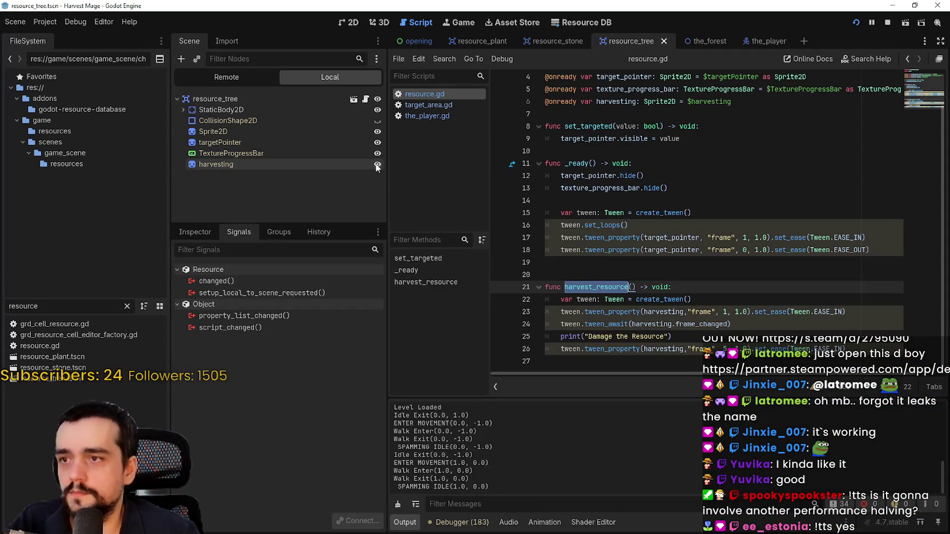
Step: Make the harvesting node visible and add harvesting.hide() after texture_progress_bar.hide() in _ready, then save
left_click(769, 287)
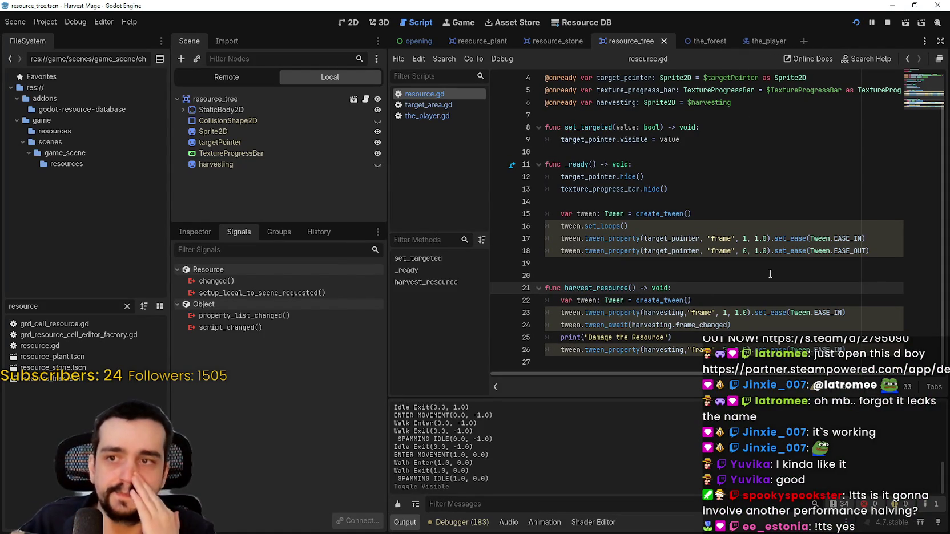
left_click(692, 177)
left_click(692, 189)
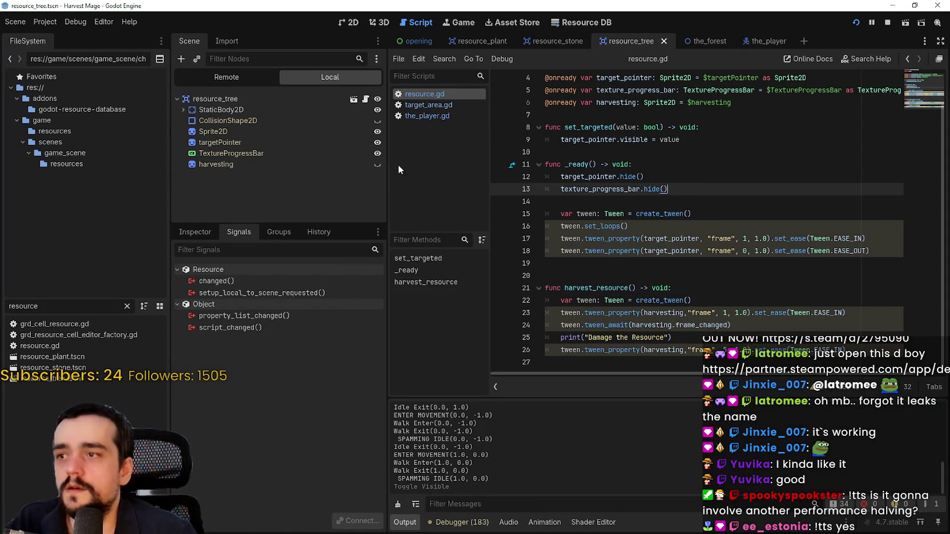
left_click(379, 165)
key("Return")
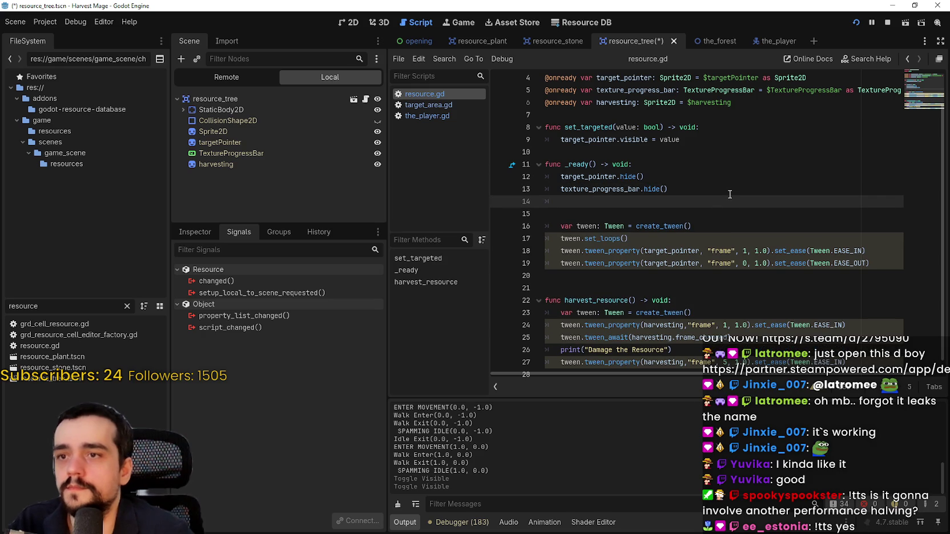
type("harve")
key("Return")
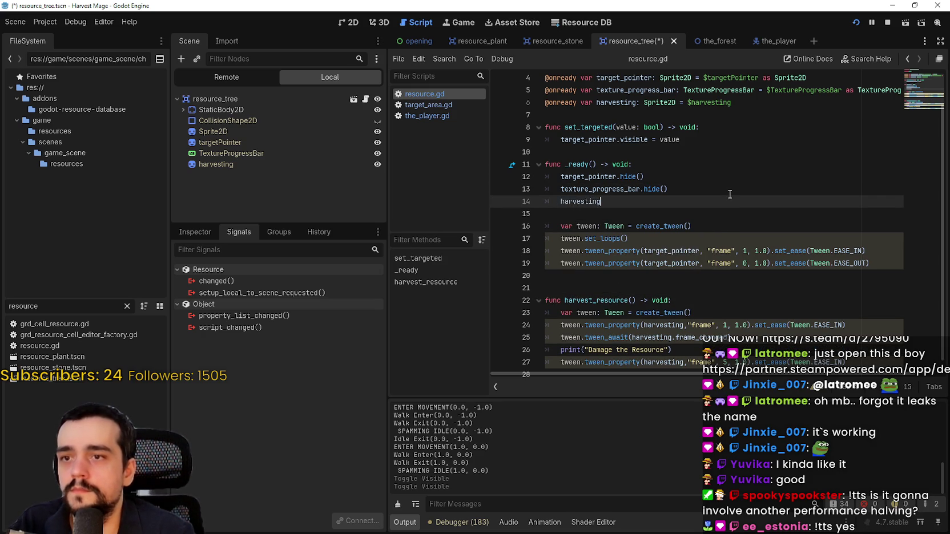
type(".hi")
type("df")
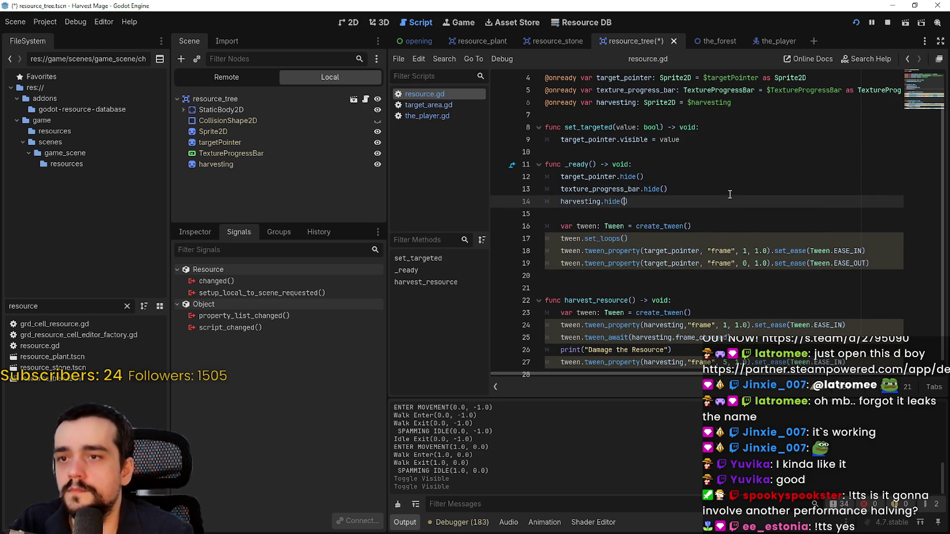
key("ctrl+s")
Step: Add harvesting.show() as the first line of harvest_resource and save
scroll(707, 239, "down", 1)
left_click(686, 287)
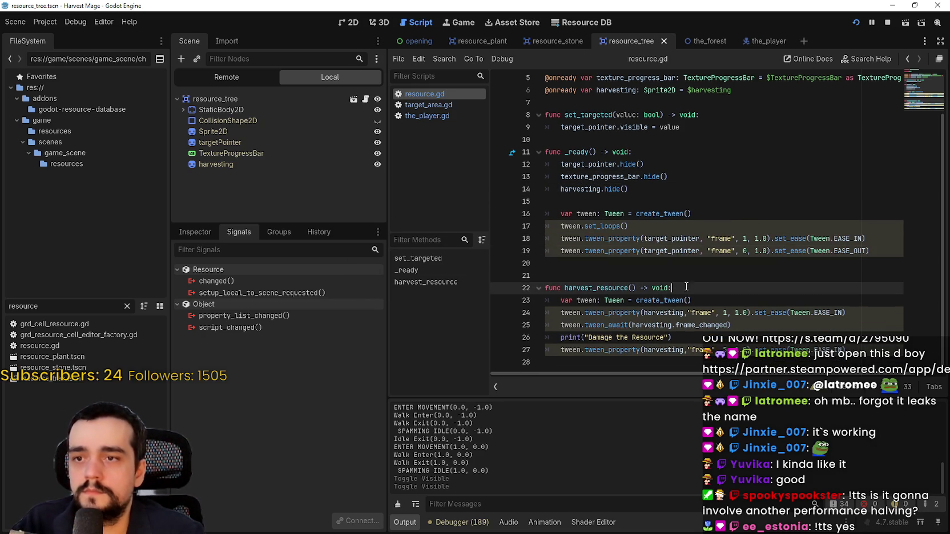
key("Return")
mouse_move(816, 252)
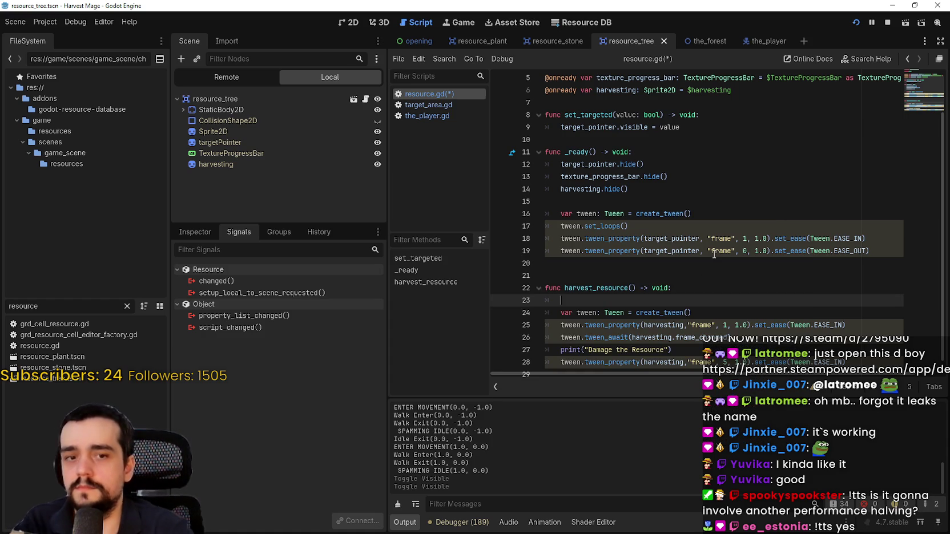
type("har")
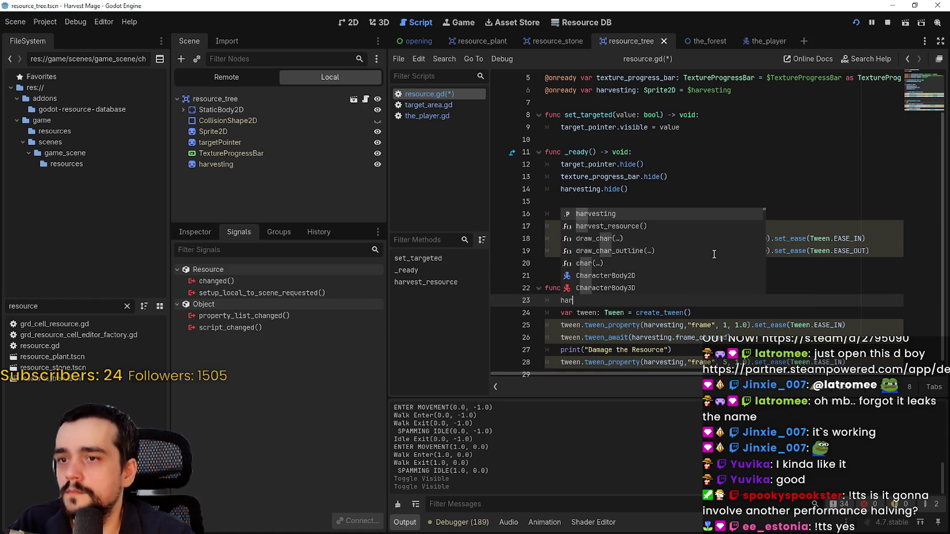
key("Return")
type("sho")
key("Return")
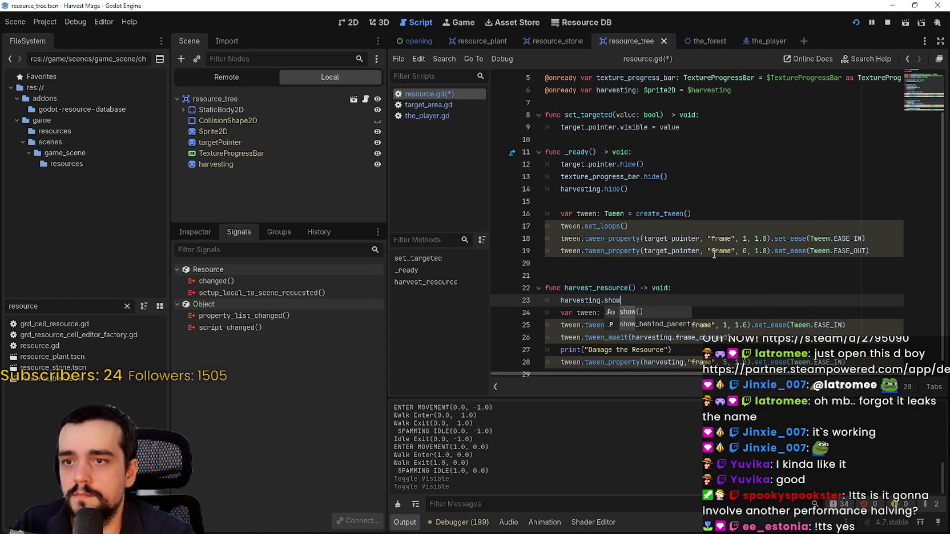
key("ctrl+s")
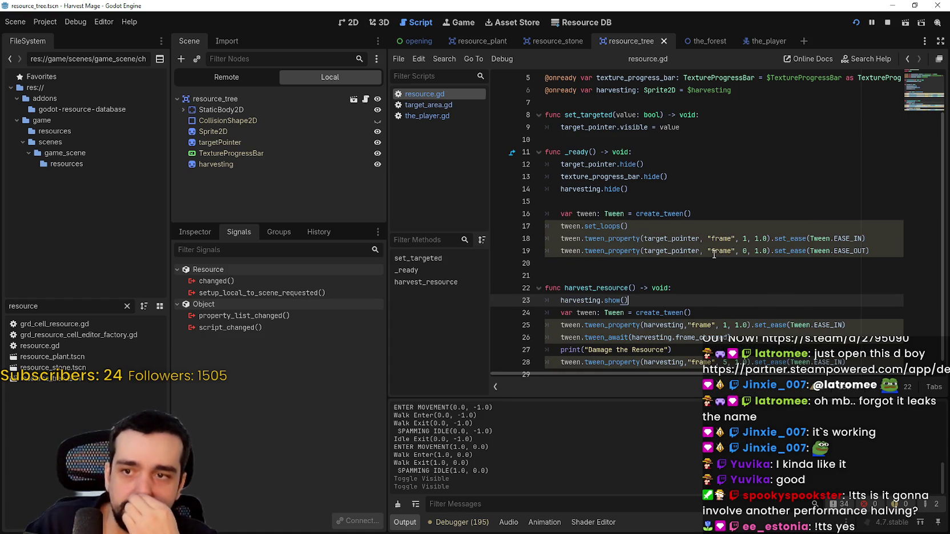
Step: Add harvesting.hide() after the final tween in harvest_resource, save, and relaunch the game
scroll(687, 226, "up", 1)
scroll(687, 226, "down", 1)
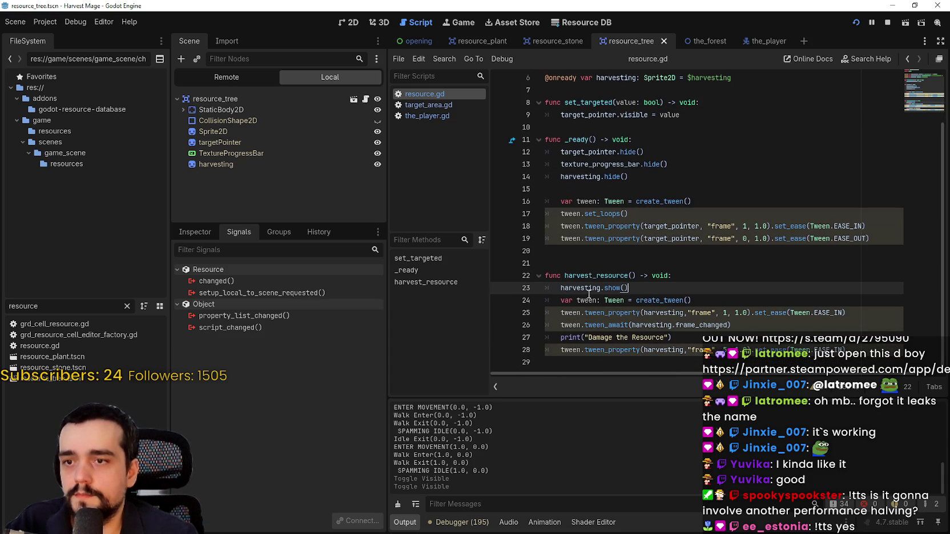
double_click(589, 287)
key("shift+End")
left_click(868, 350)
key("Return")
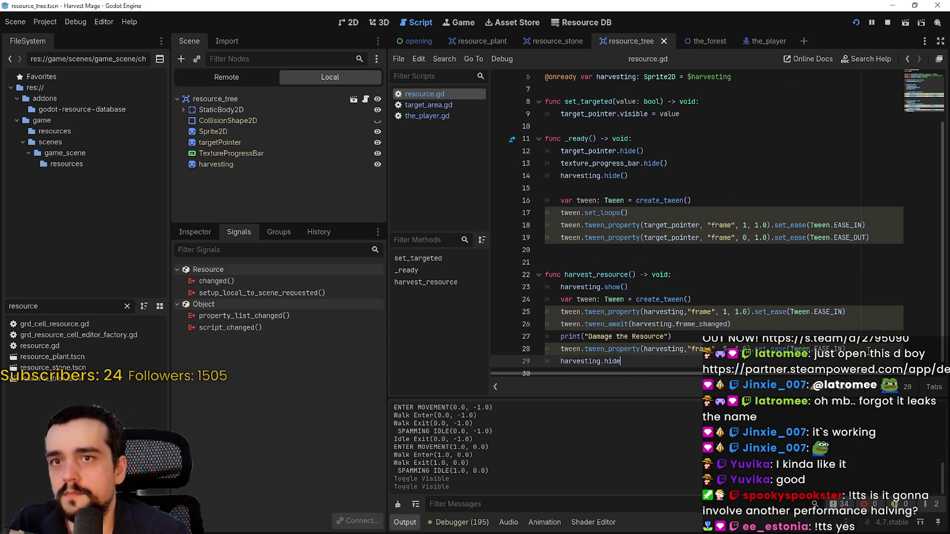
type("()")
key("ctrl+s")
left_click(856, 23)
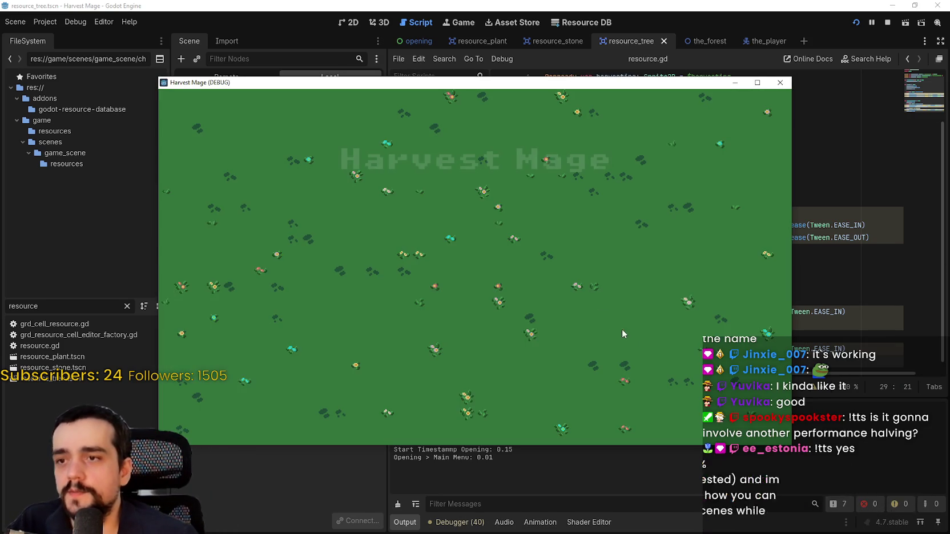
Step: Continue the saved game and walk the character through the village into the flower field
left_click(279, 270)
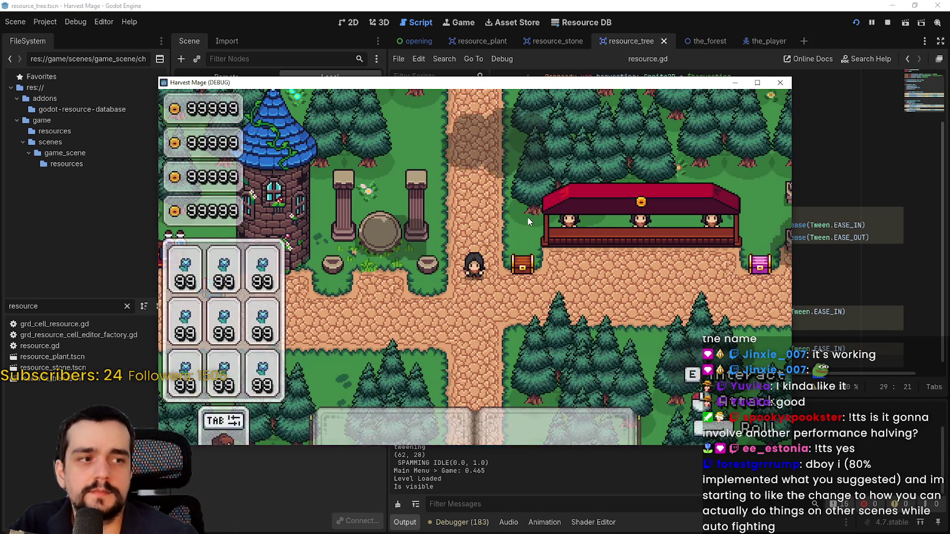
key("s")
key("a")
key("w")
key("e")
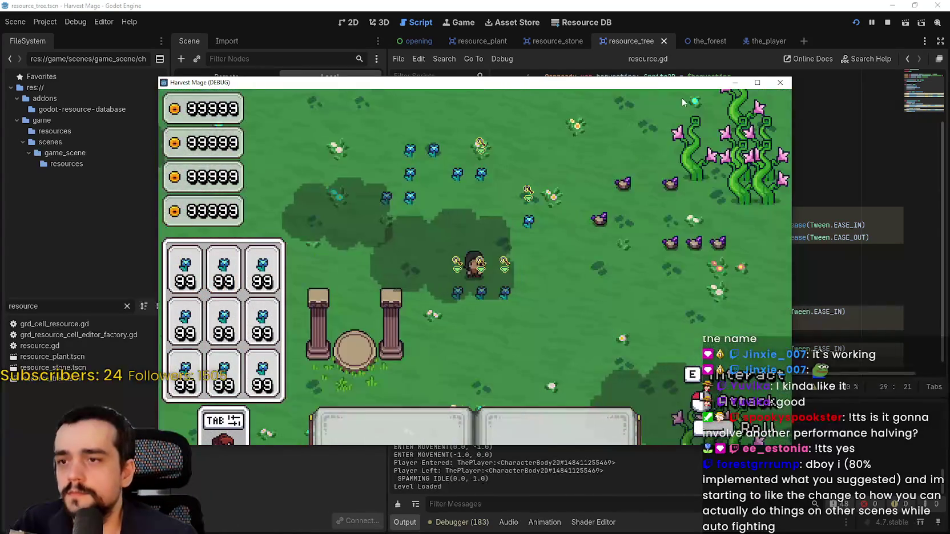
Step: Maximize the game window, walk among the blue flowers and use the harvesting ability
key("super+Up")
key("s")
key("d")
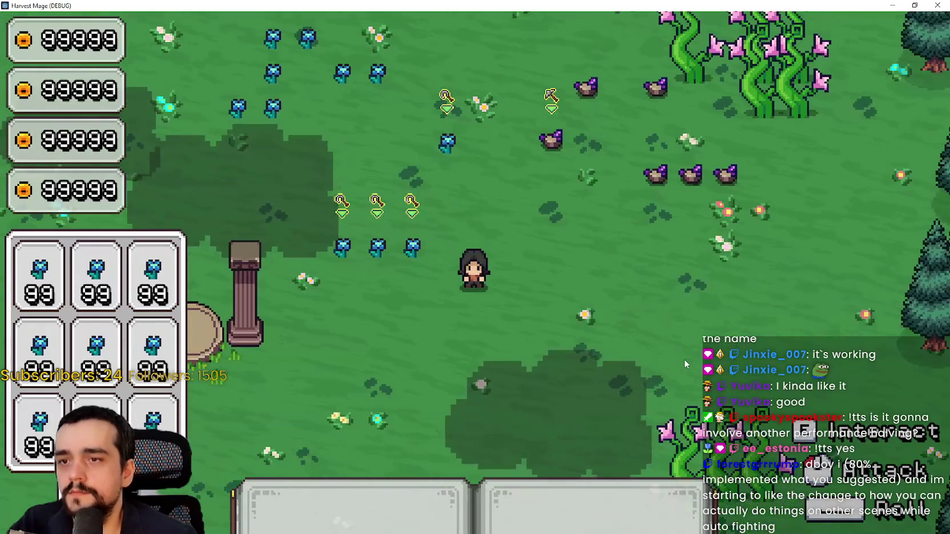
key("a")
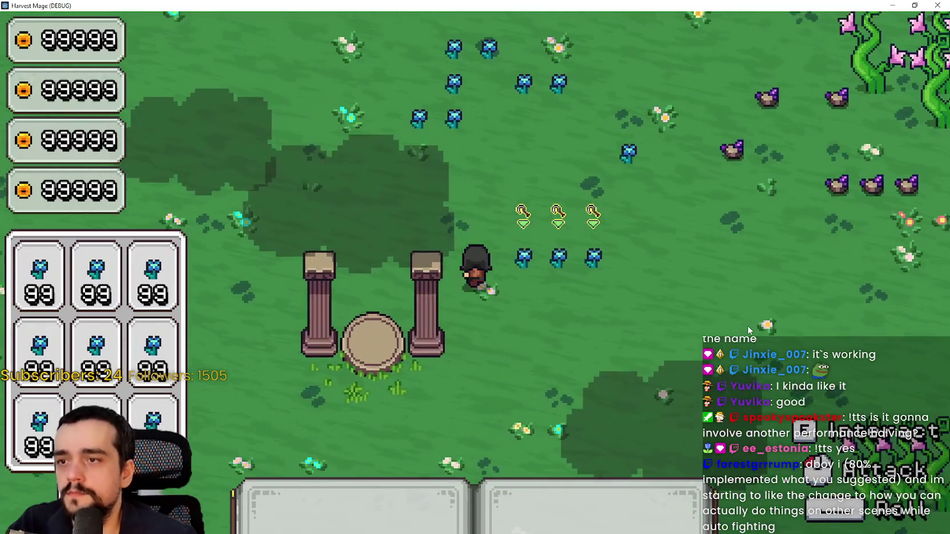
key("w")
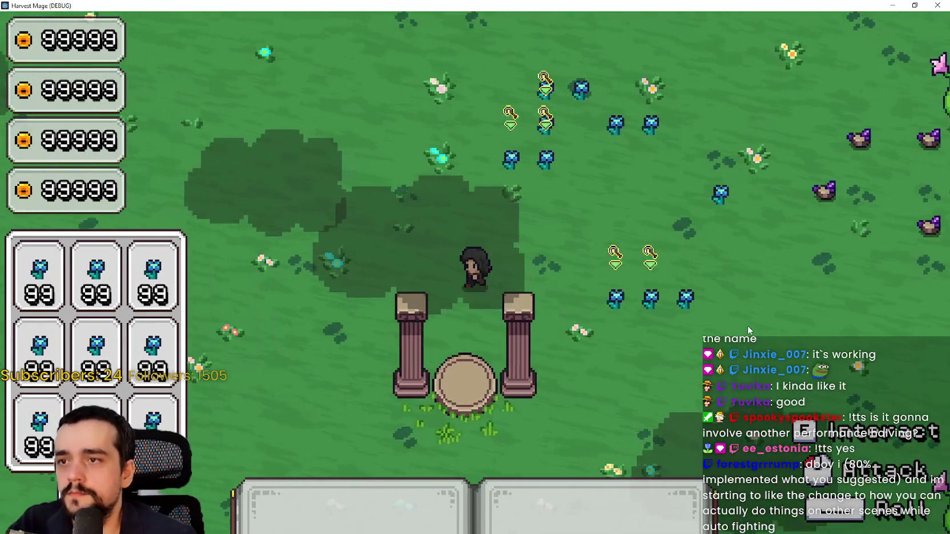
key("d")
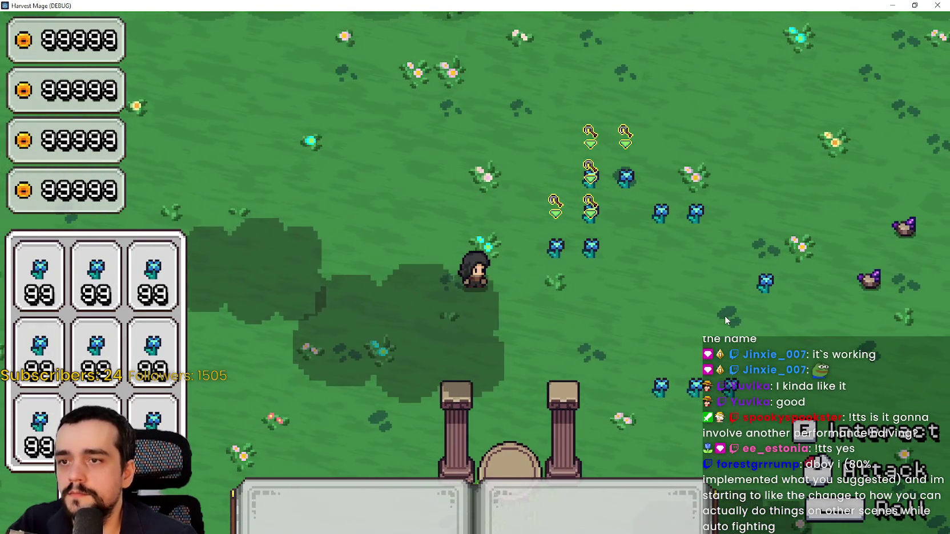
key("d")
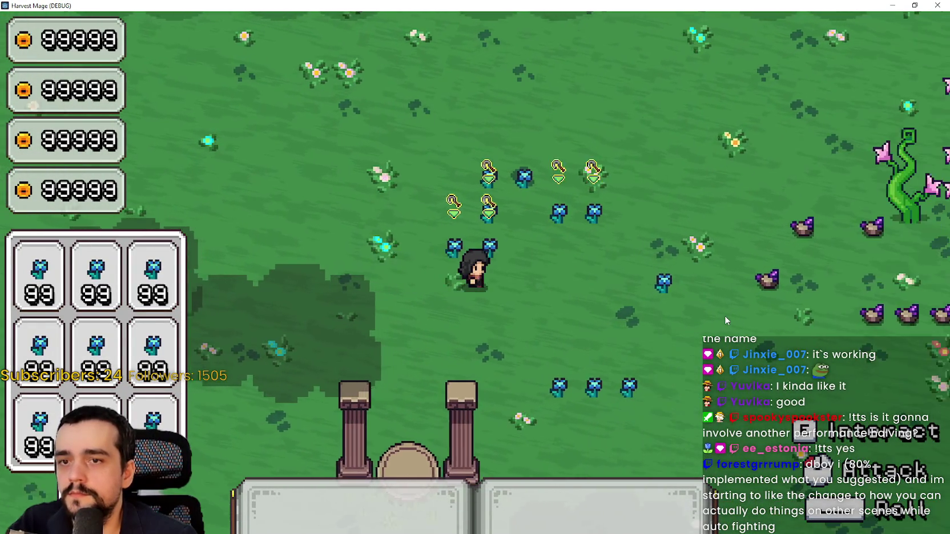
key("s")
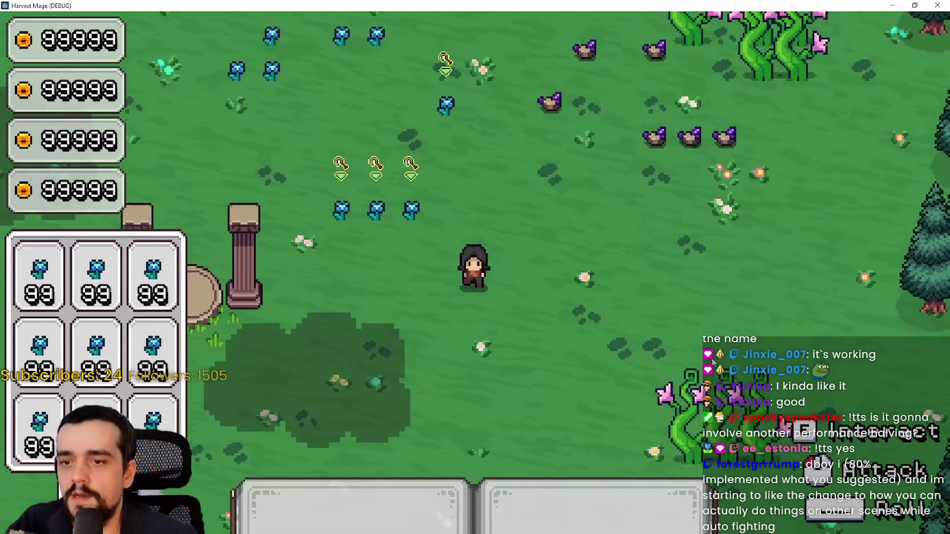
key("d")
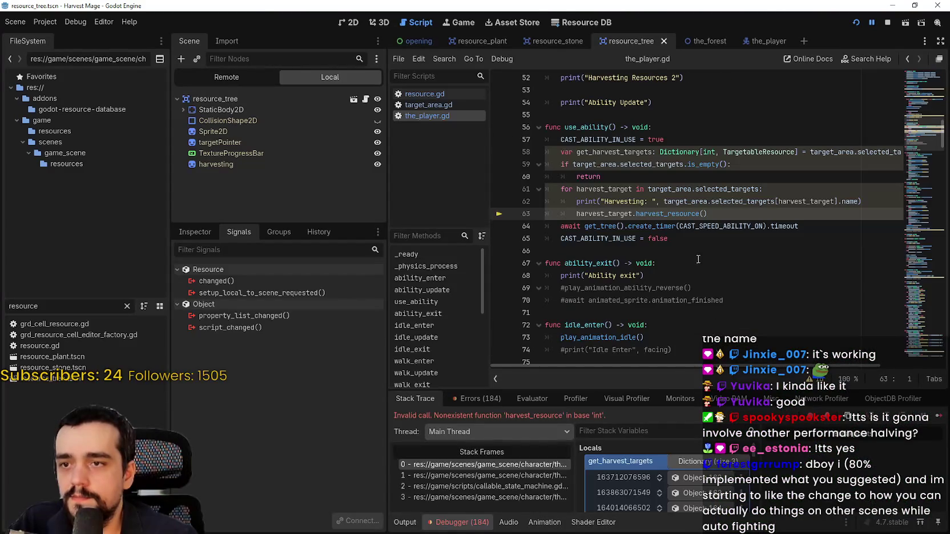
Step: Check the harvest_resource function in resource.gd, then return to the_player.gd
left_click(705, 248)
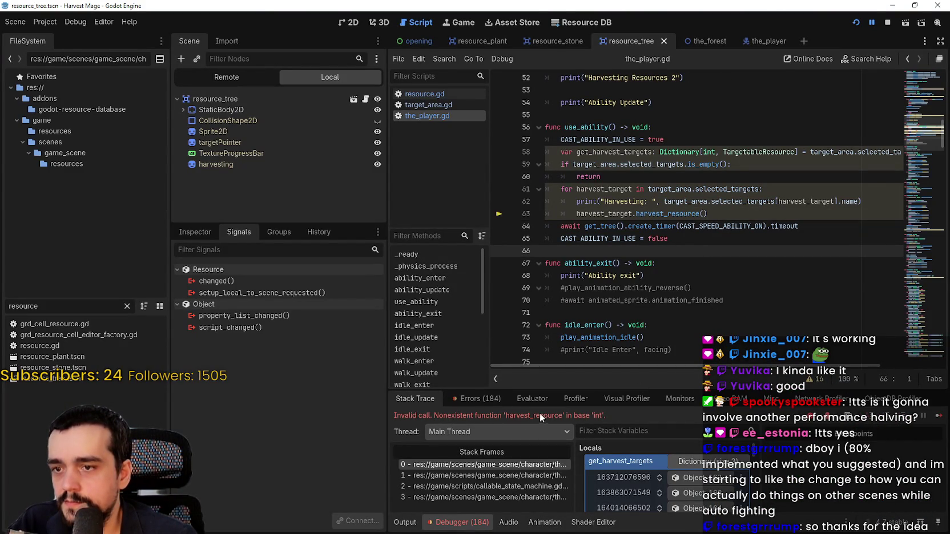
left_click(365, 99)
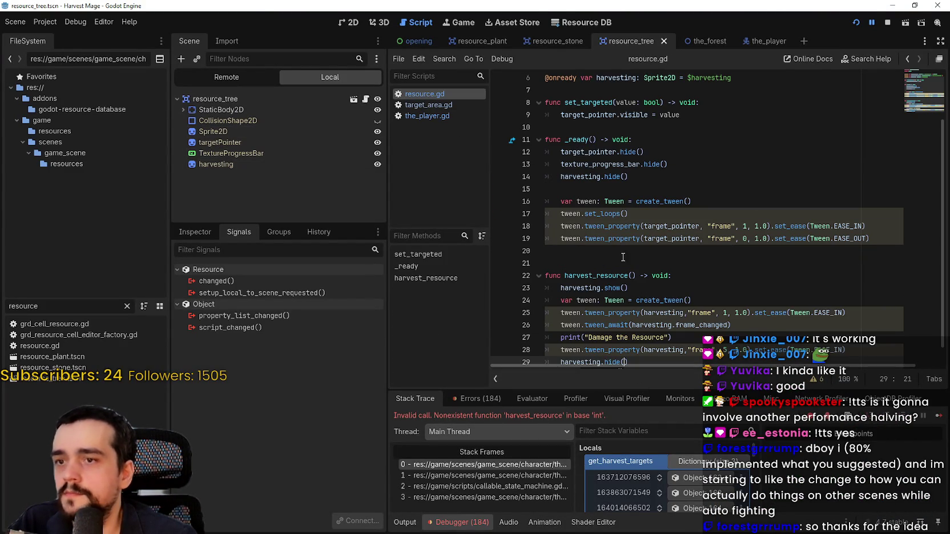
double_click(603, 275)
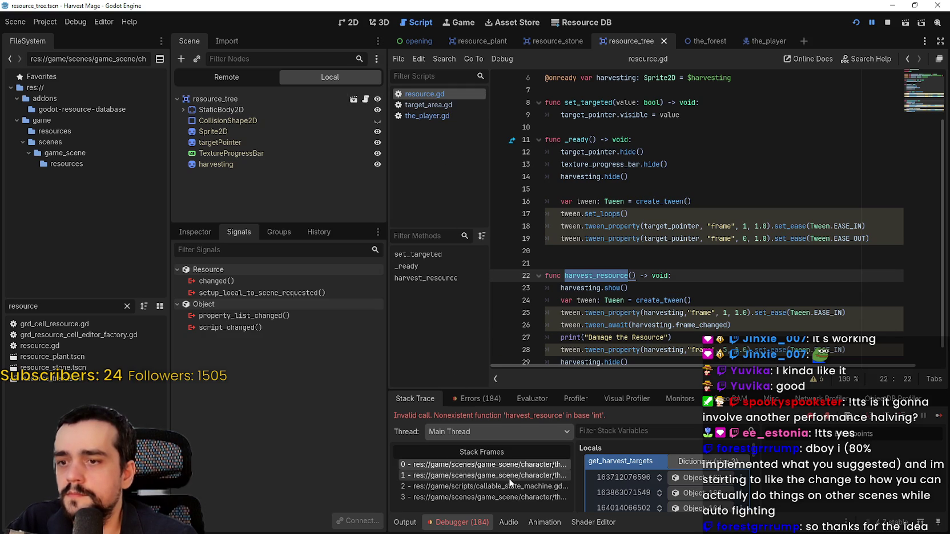
left_click(448, 110)
left_click(448, 115)
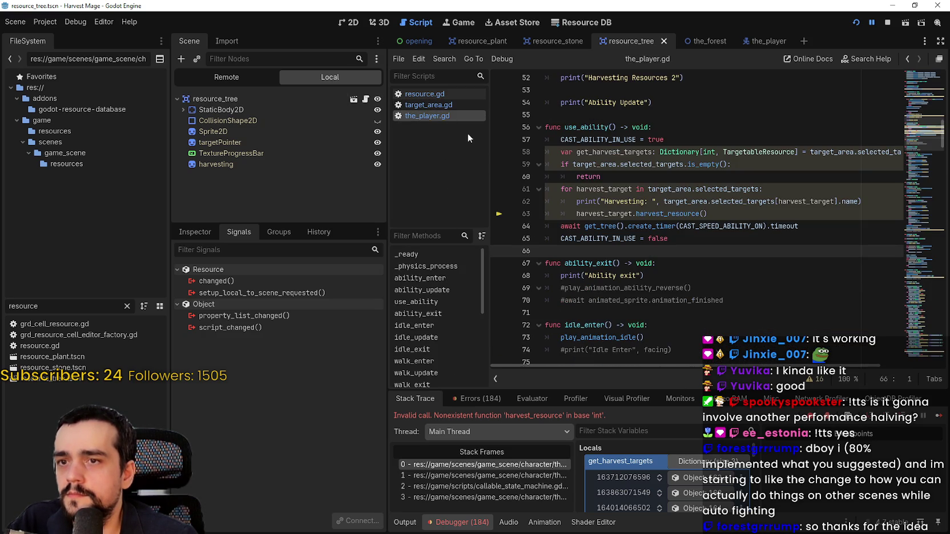
Step: Replace harvest_target on line 63 with target_area.selected_targets[harvest_target], save, and stop the debug run
left_click(699, 213)
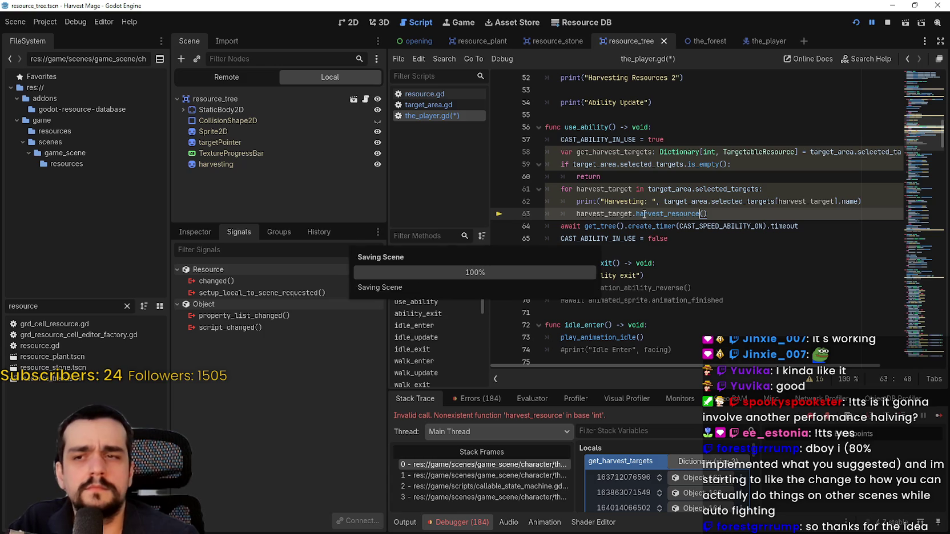
left_click(735, 197)
left_click_drag(734, 197, 812, 197)
left_click_drag(663, 202, 837, 202)
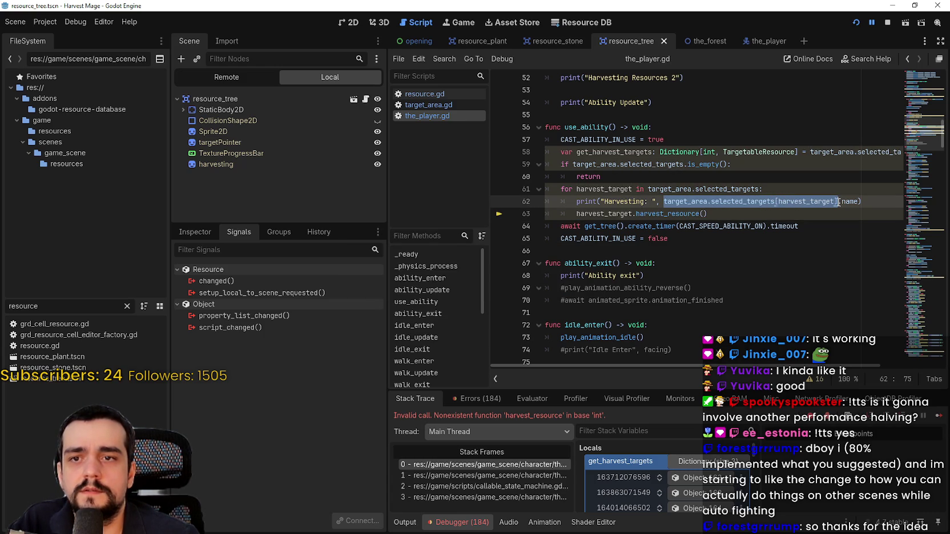
key("ctrl+c")
double_click(602, 213)
key("ctrl+v")
key("ctrl+s")
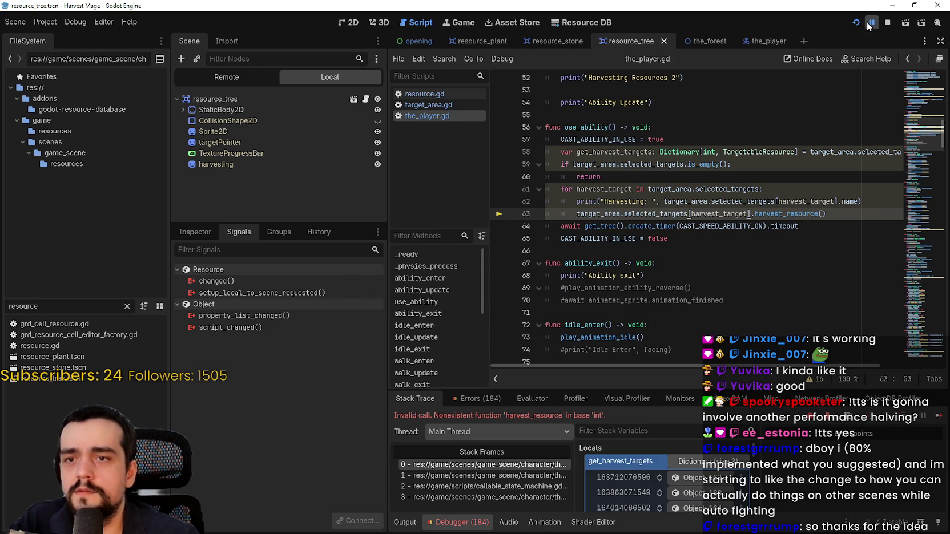
left_click(877, 25)
Step: Run the game with F5, walk through the meadow to the pink-flowered vines, then restore the window
key("F5")
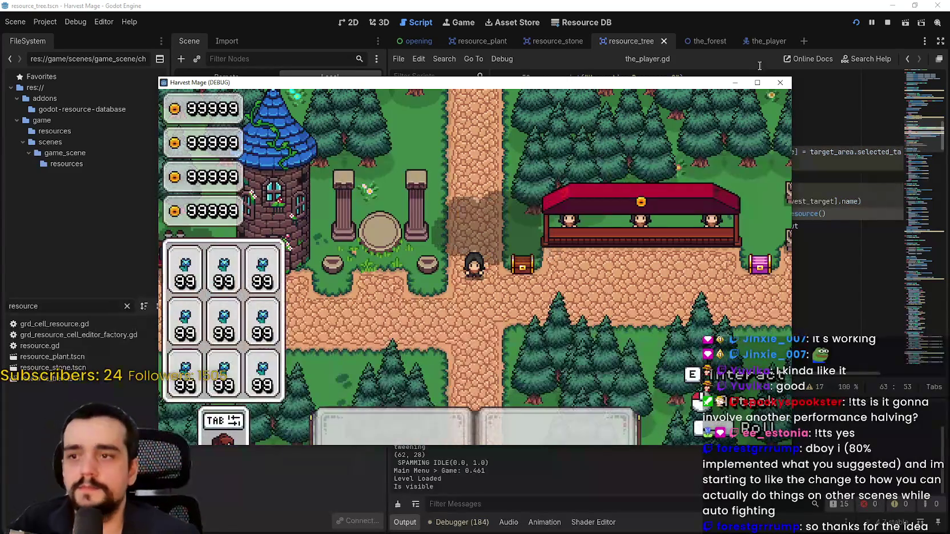
key("a")
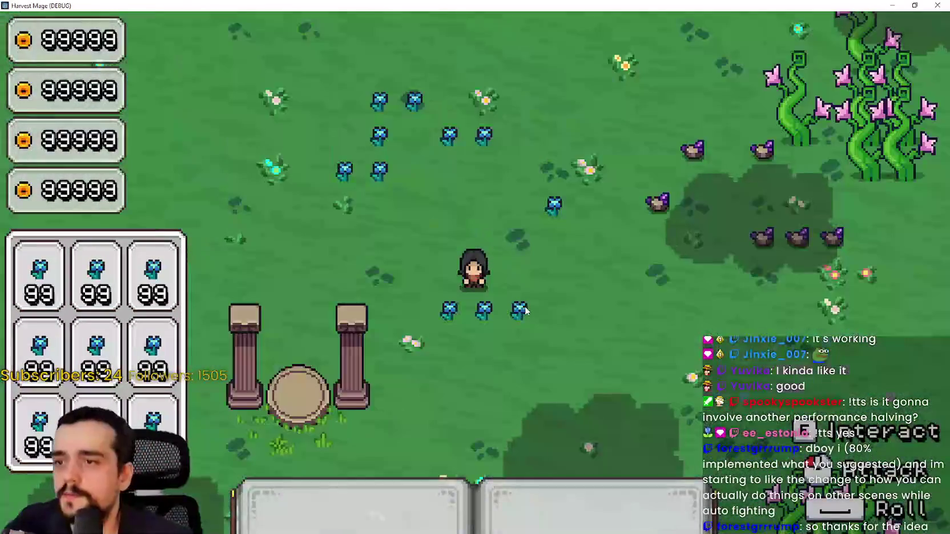
key("s")
key("d")
key("d")
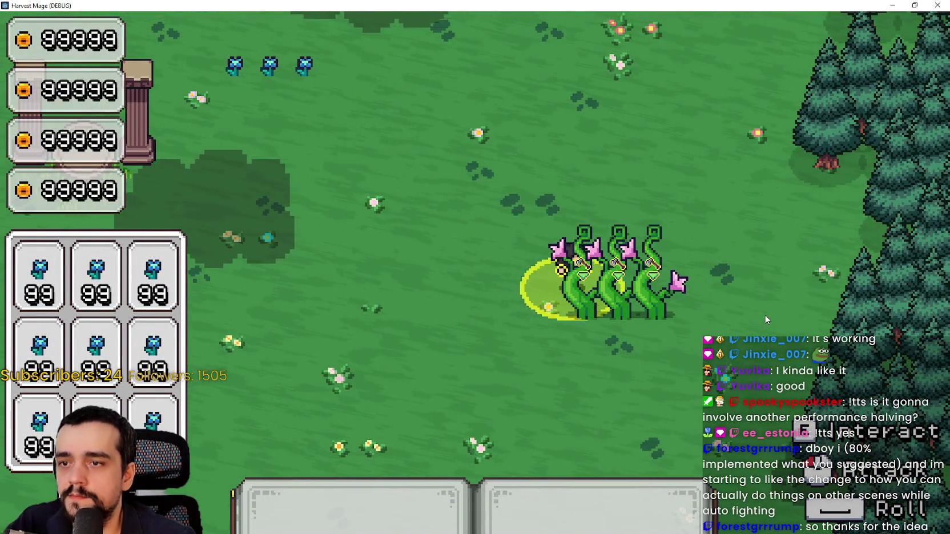
key("s")
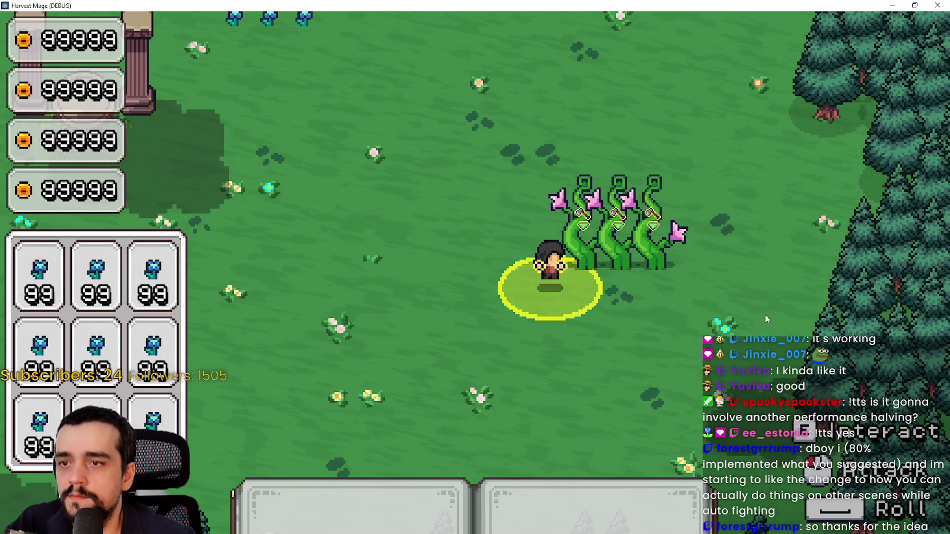
key("a")
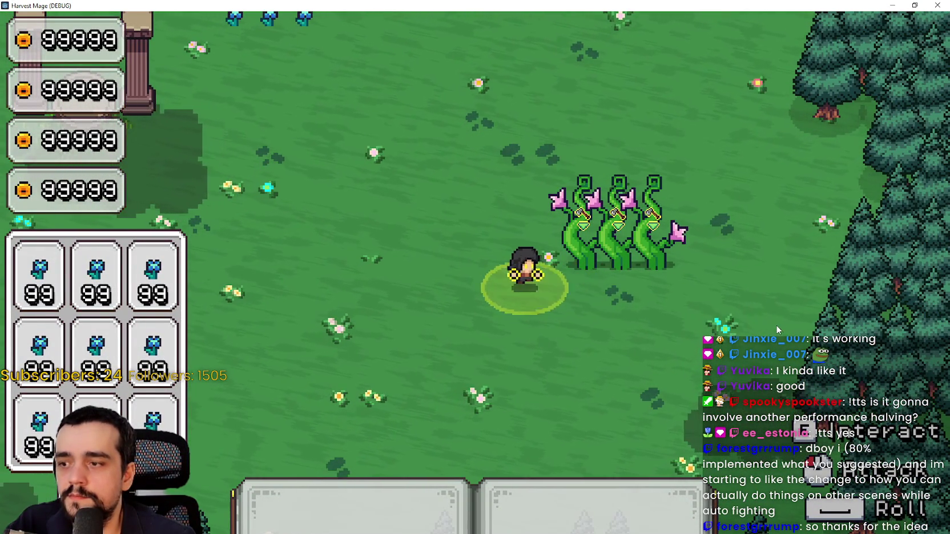
left_click(914, 5)
Step: Return to the editor and open resource.gd at the harvesting lines of harvest_resource()
left_click(487, 503)
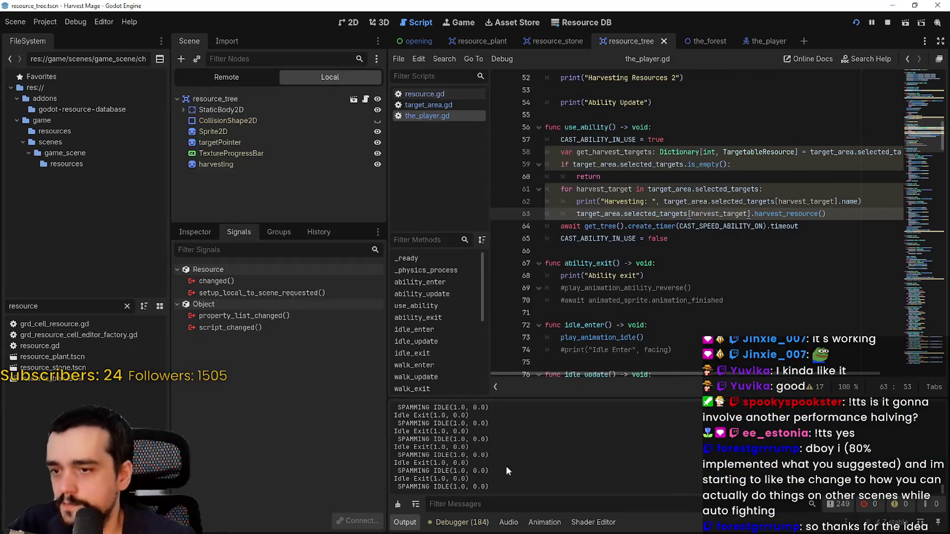
left_click(690, 276)
left_click(684, 251)
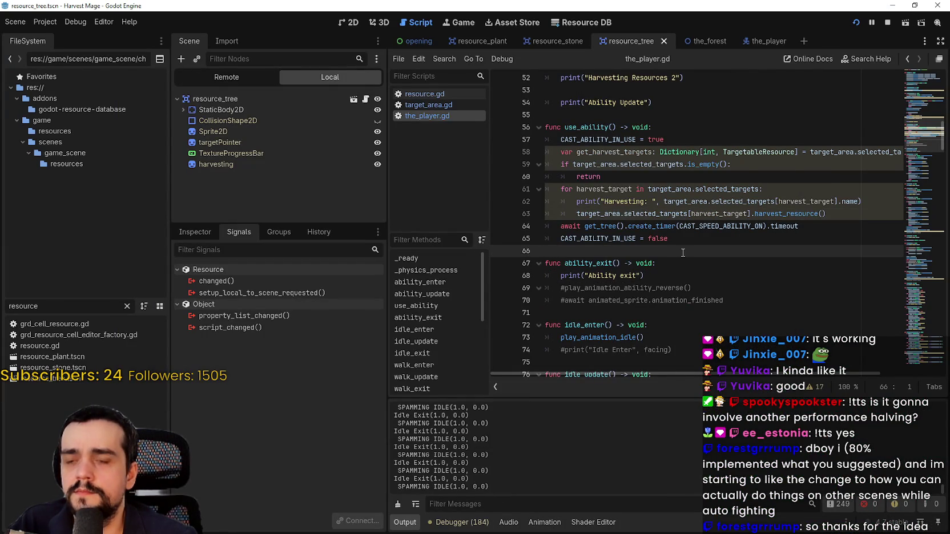
scroll(682, 252, "down", 5)
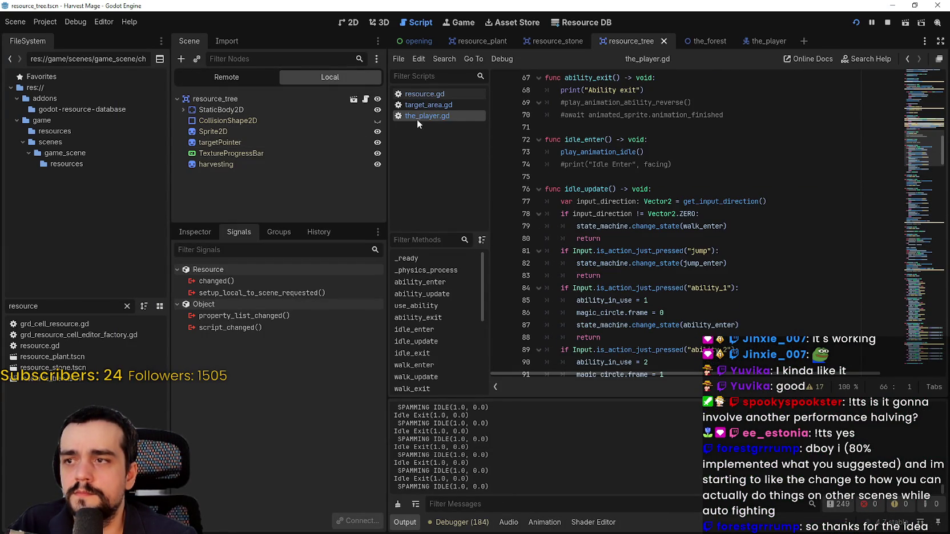
left_click(442, 104)
left_click(445, 95)
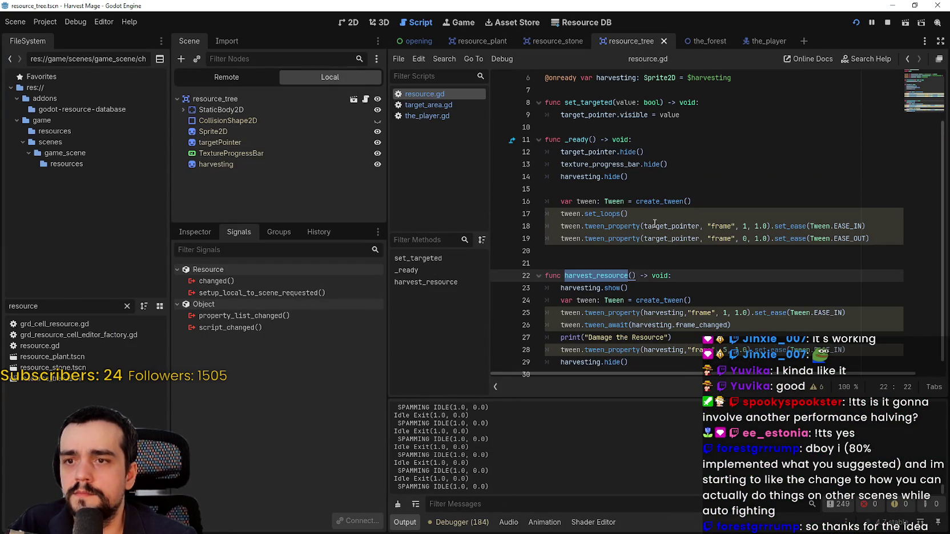
left_click(644, 251)
left_click(644, 267)
scroll(654, 325, "down", 1)
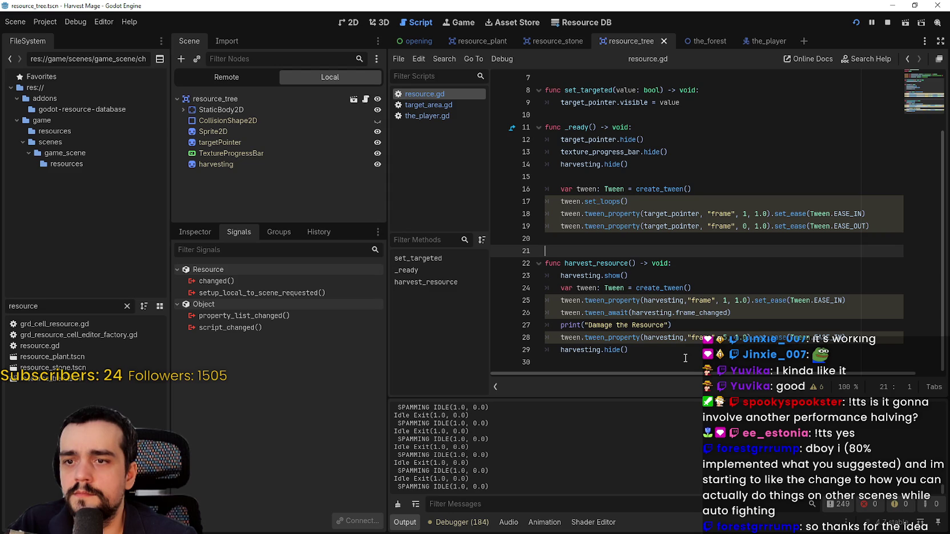
double_click(667, 301)
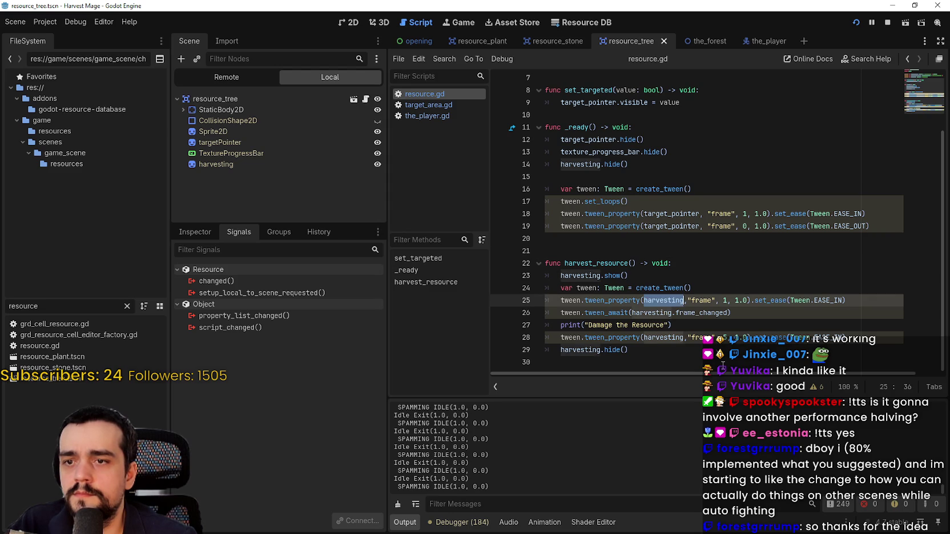
double_click(580, 275)
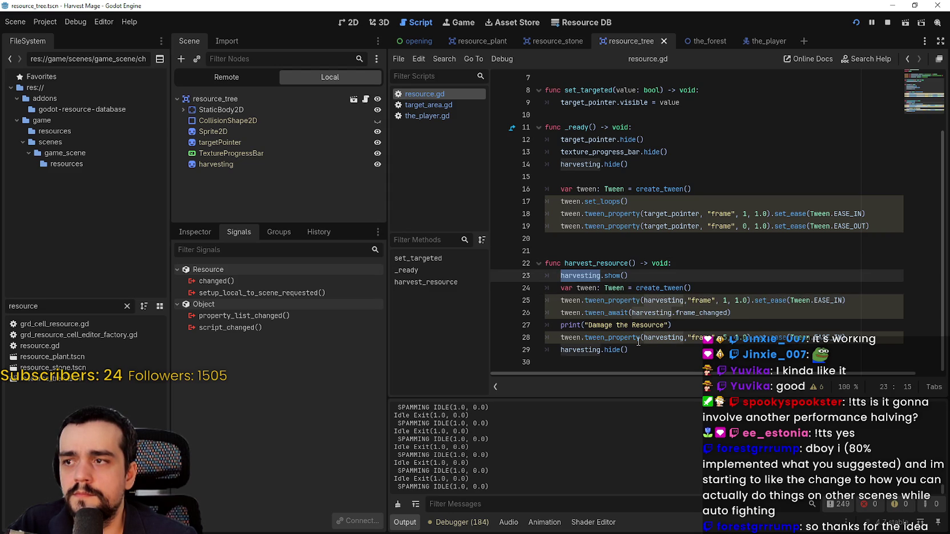
Step: Set a breakpoint on line 23's harvesting.show(), trigger harvesting in game, then continue execution
left_click(647, 276)
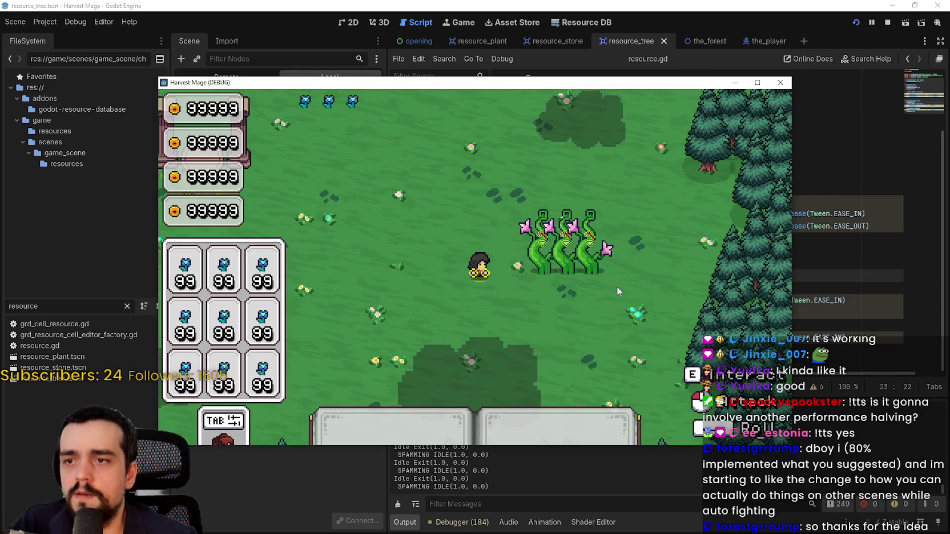
left_click(617, 286)
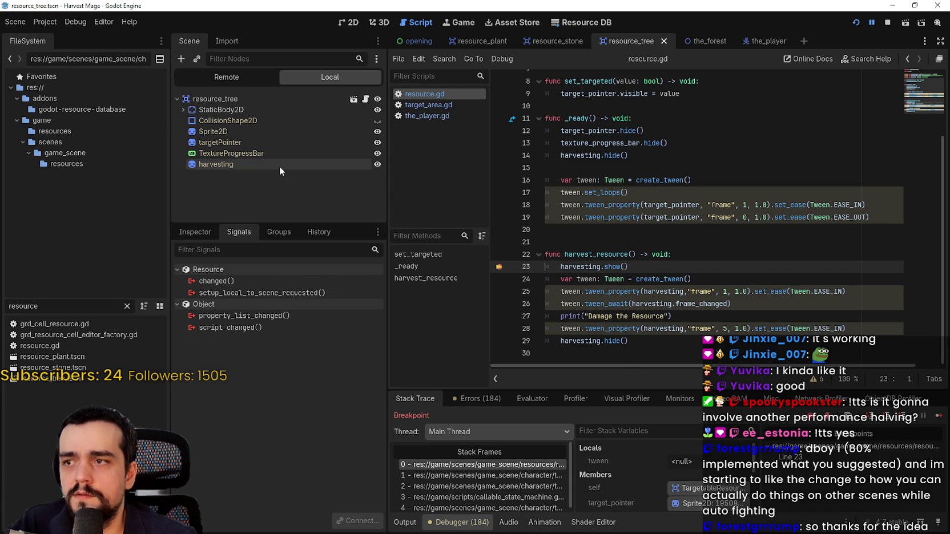
scroll(657, 267, "up", 3)
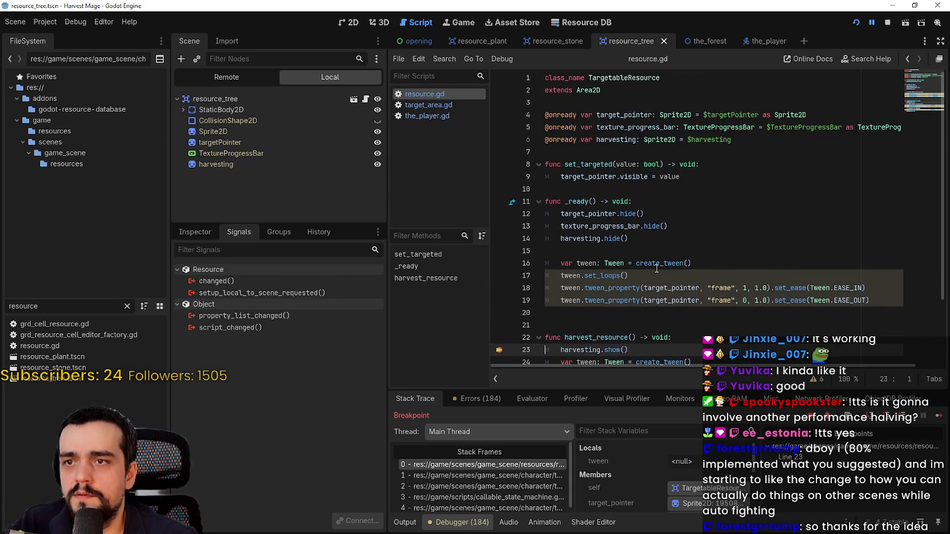
scroll(657, 266, "down", 3)
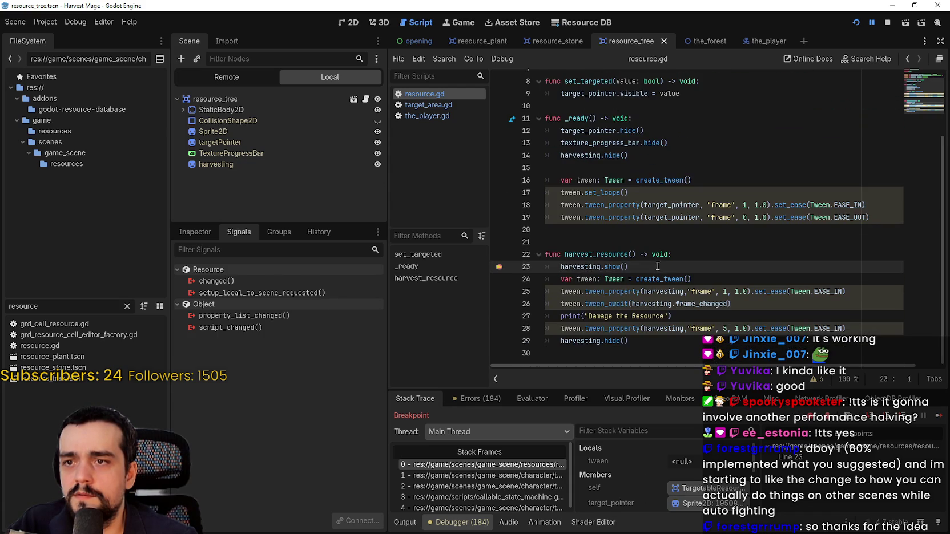
left_click(937, 419)
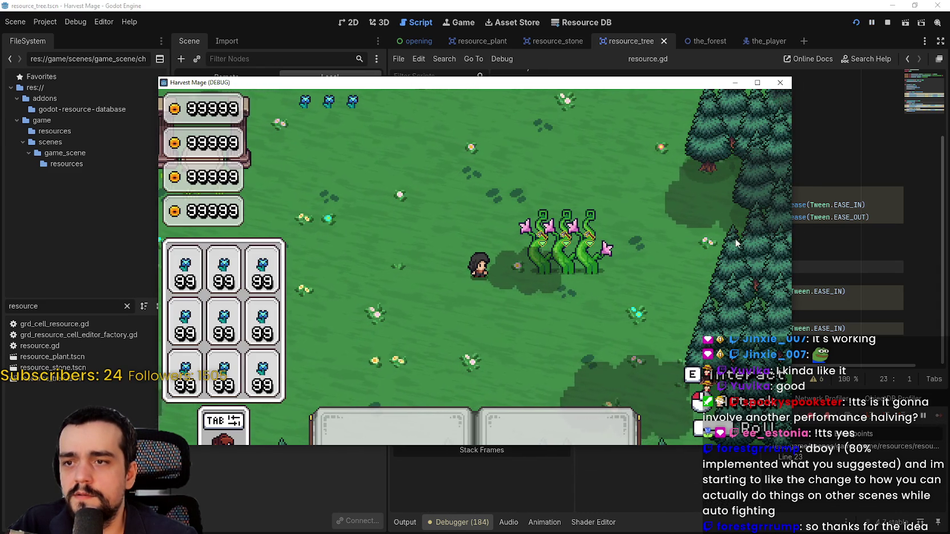
Step: Stop the running game session, view the resource_tree scene, and save it
left_click(826, 230)
left_click(888, 22)
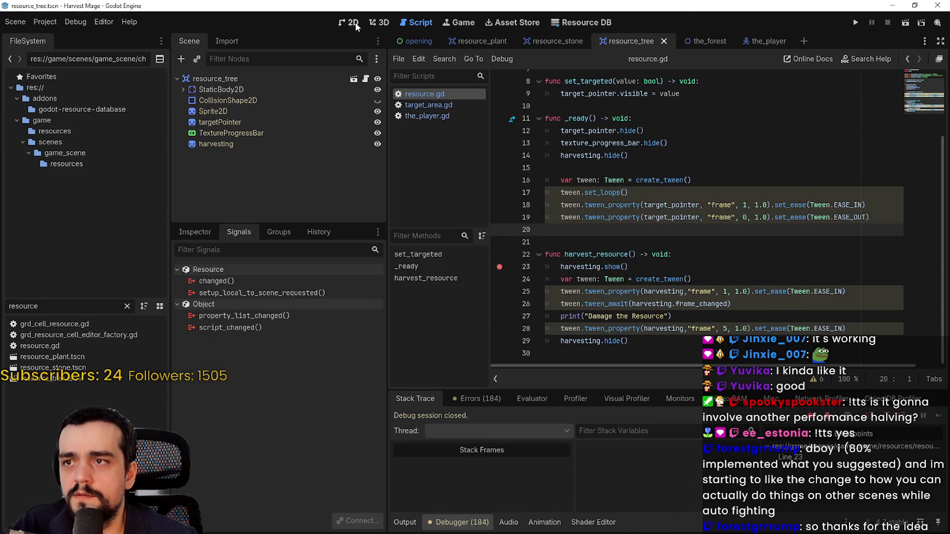
left_click(354, 24)
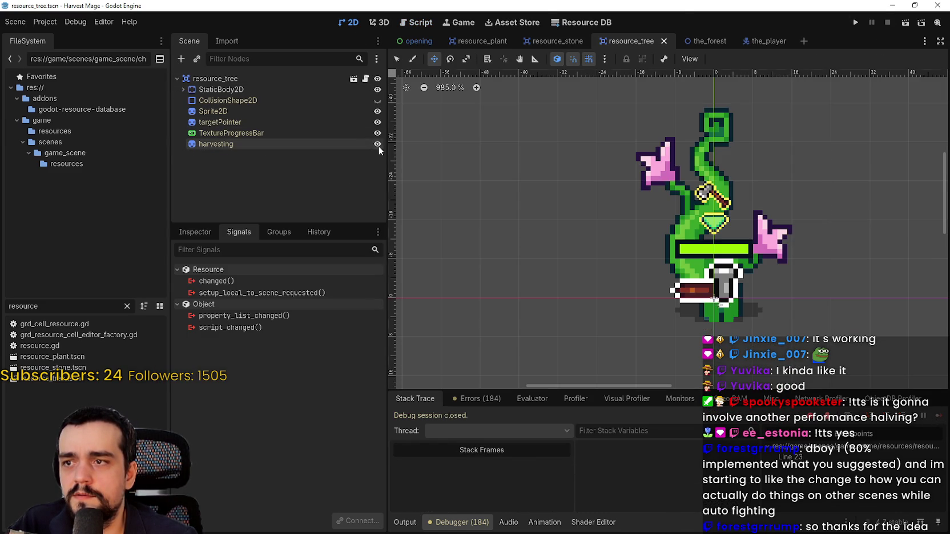
key("ctrl+s")
Step: Comment out the tween_await on line 26 of resource.gd with # and save
left_click(366, 79)
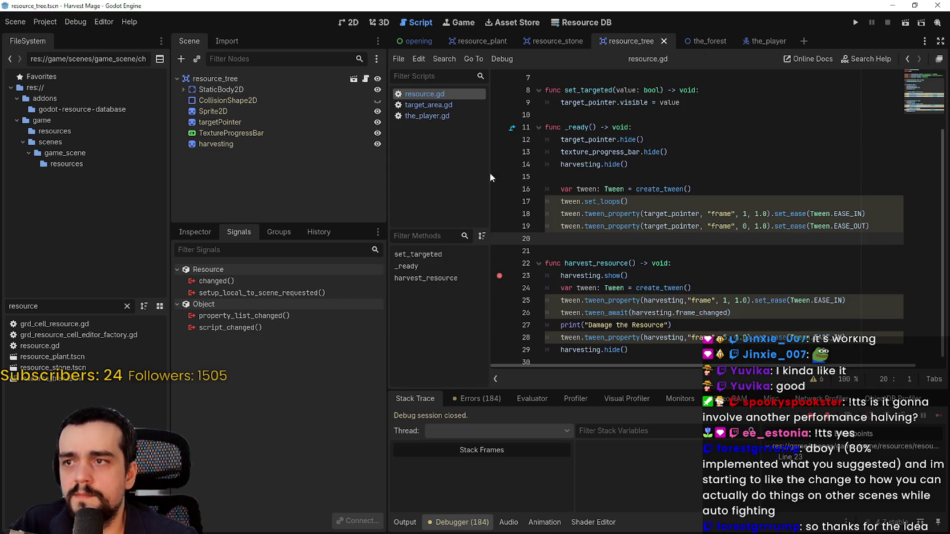
left_click(686, 346)
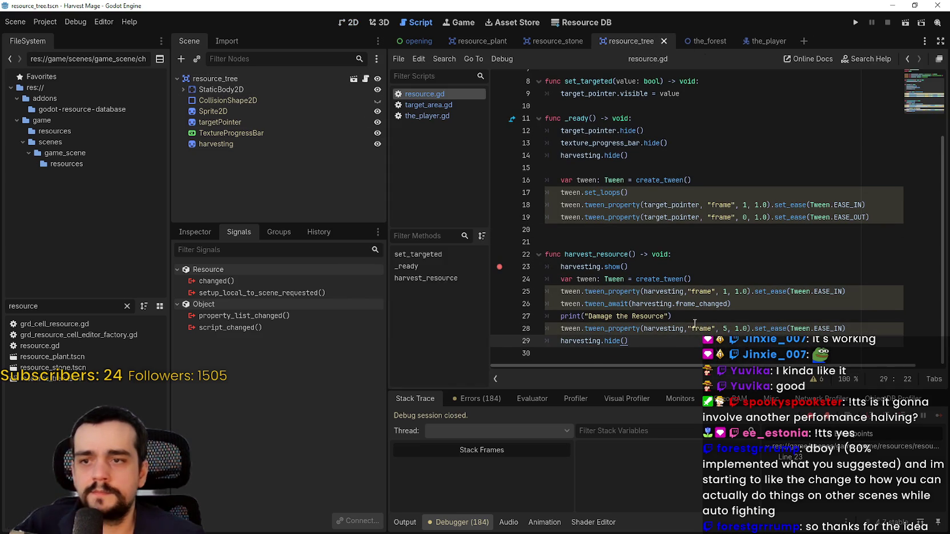
left_click(548, 304)
type("#")
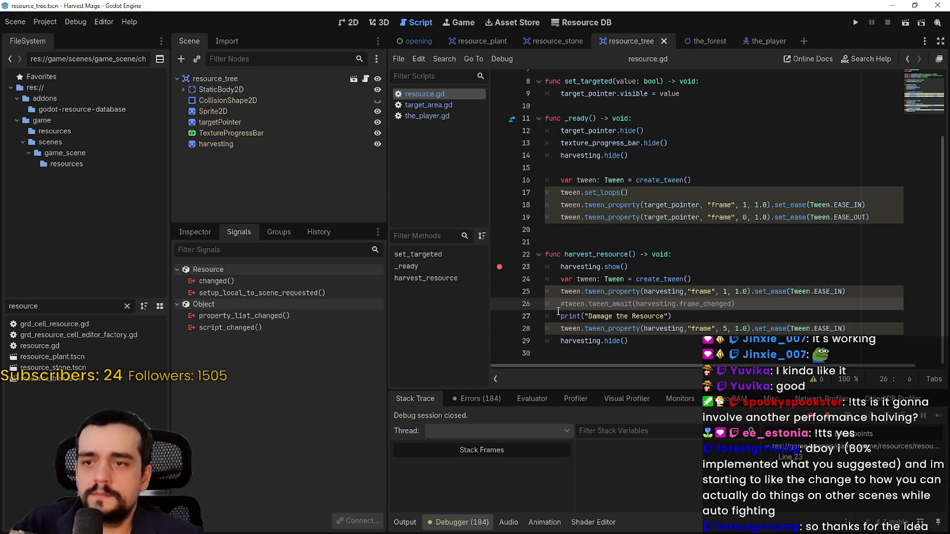
key("ctrl+s")
left_click(728, 267)
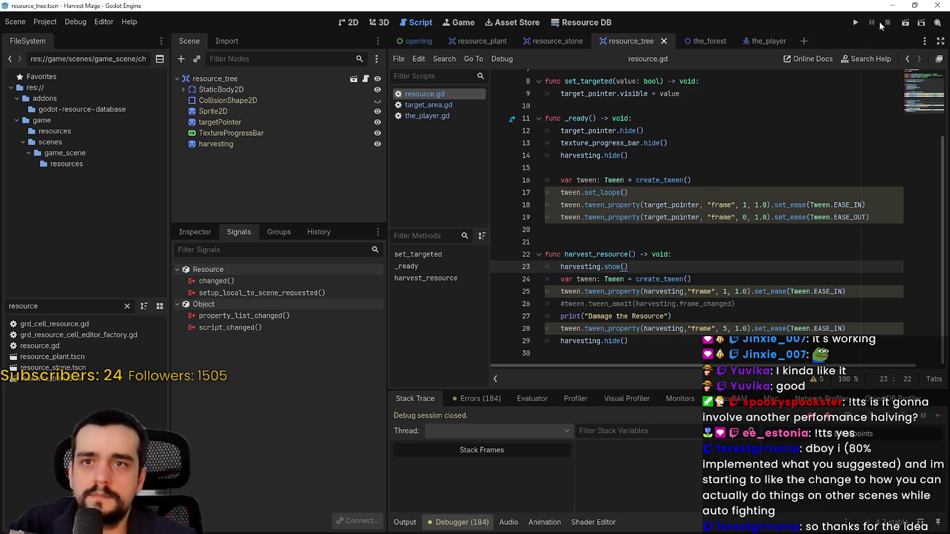
Step: Play a new game in a maximized window, walk to the farm field plants, then close the game
left_click(853, 22)
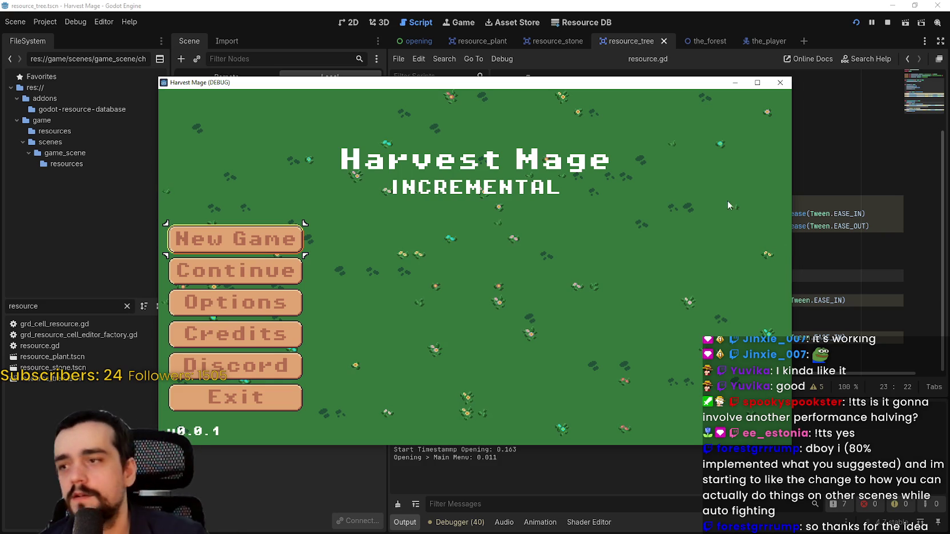
left_click(280, 256)
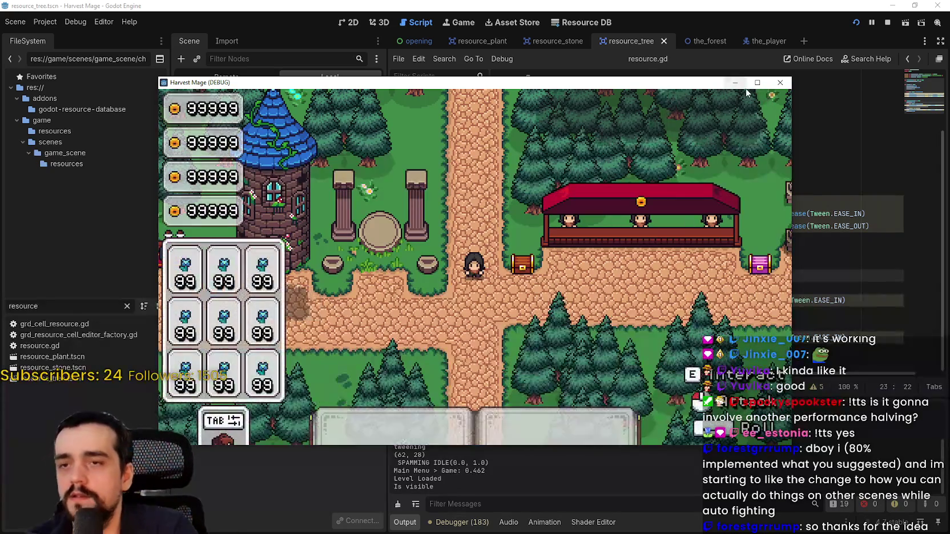
left_click(757, 82)
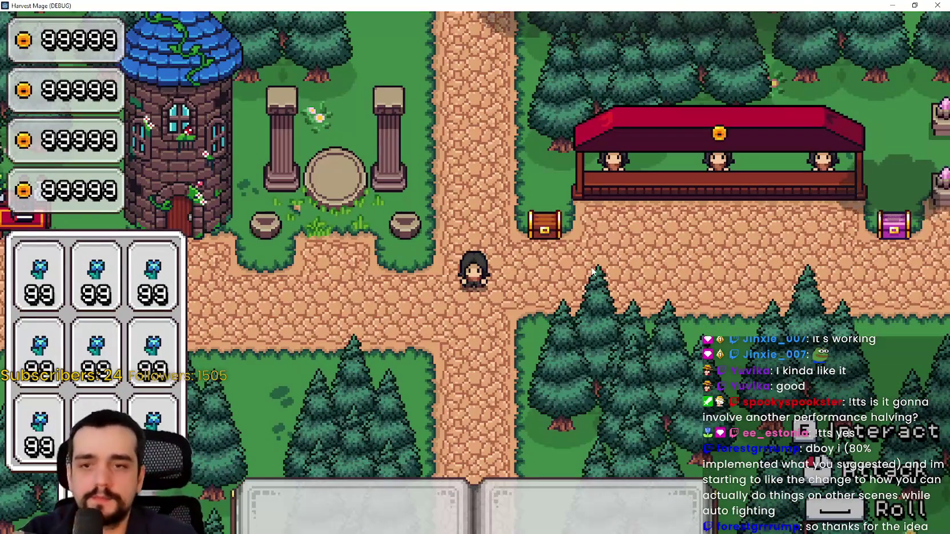
key("a")
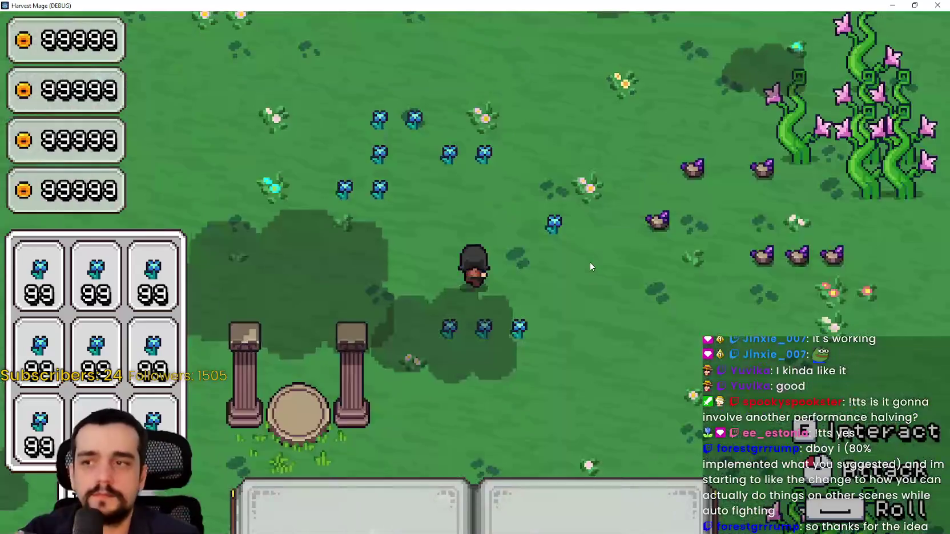
key("d")
key("s")
key("s")
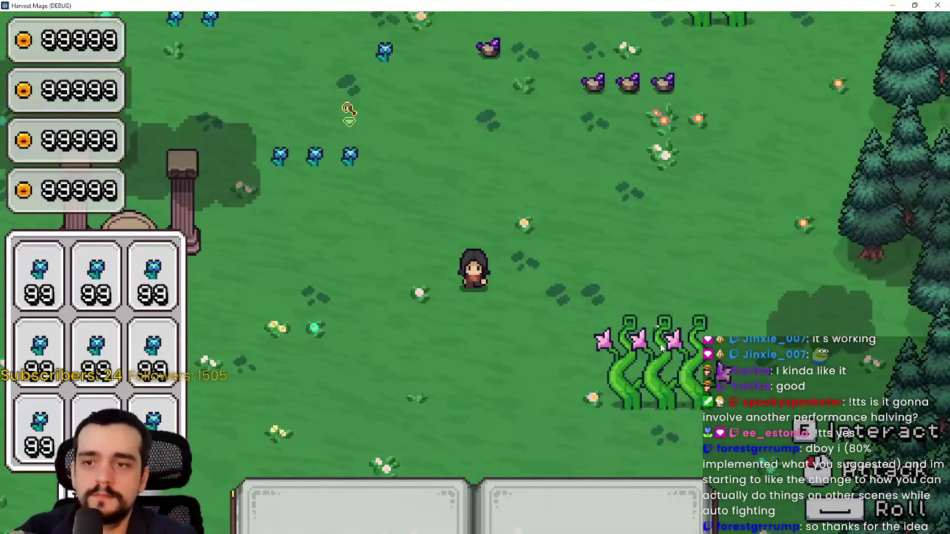
key("d")
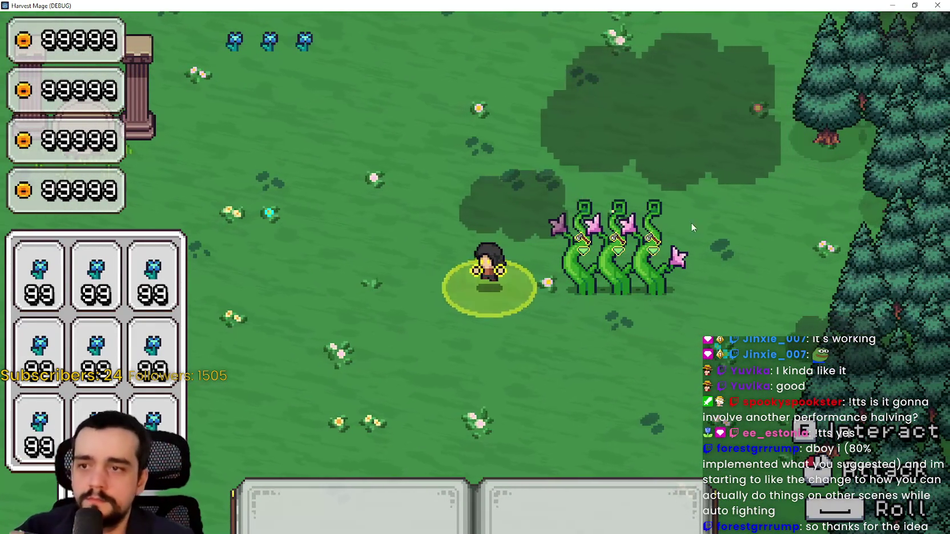
left_click(933, 6)
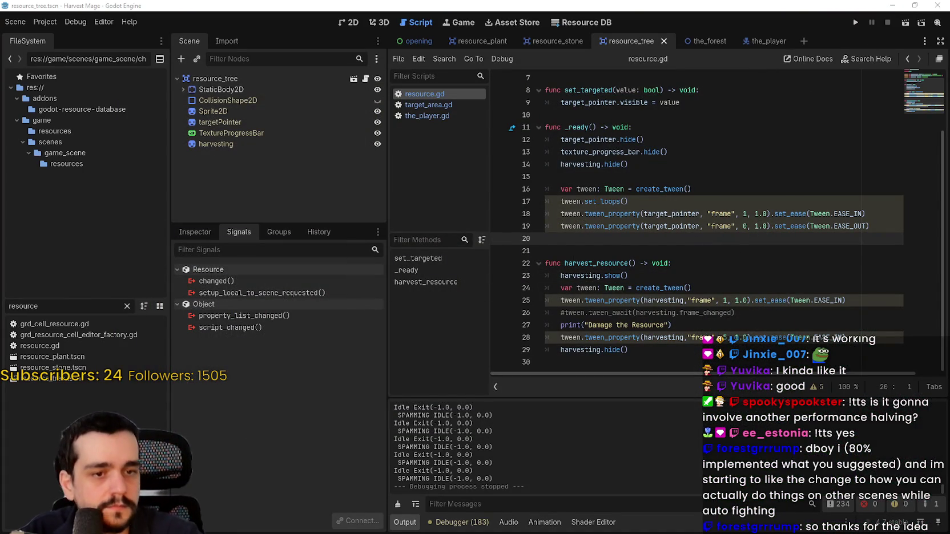
Step: Switch to Discord and play both videos shared in #stream-chat
key("alt+Tab")
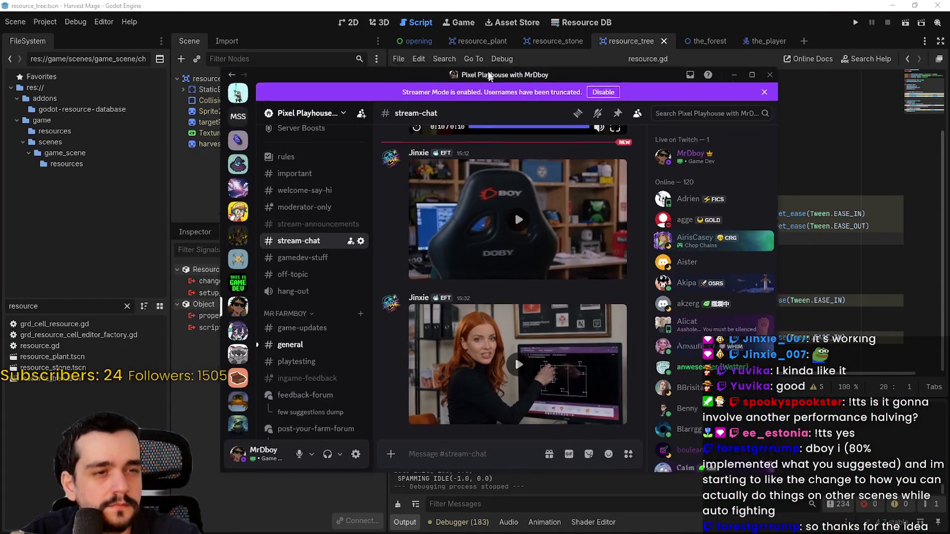
left_click(544, 230)
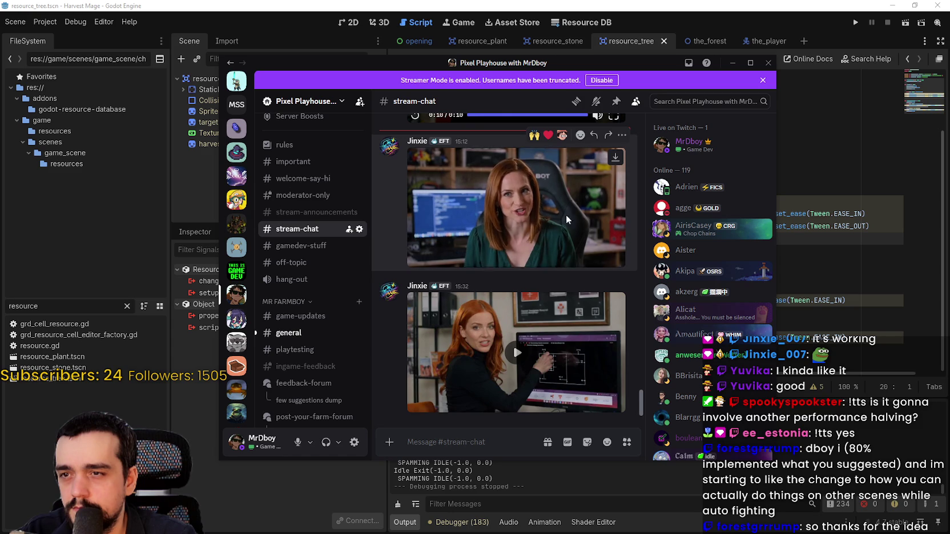
left_click(569, 362)
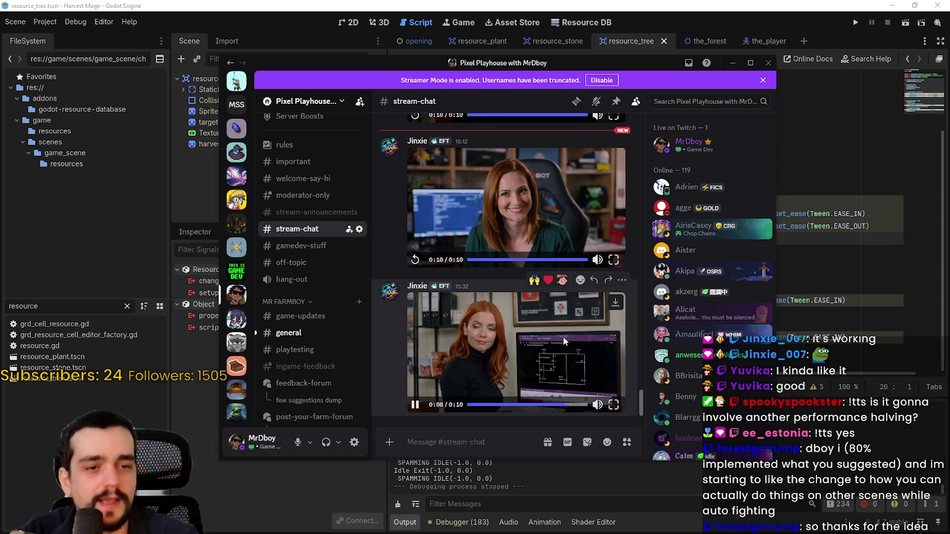
Step: Send the reply 'its rng fro thenhad tiles' in the #general channel
left_click(307, 333)
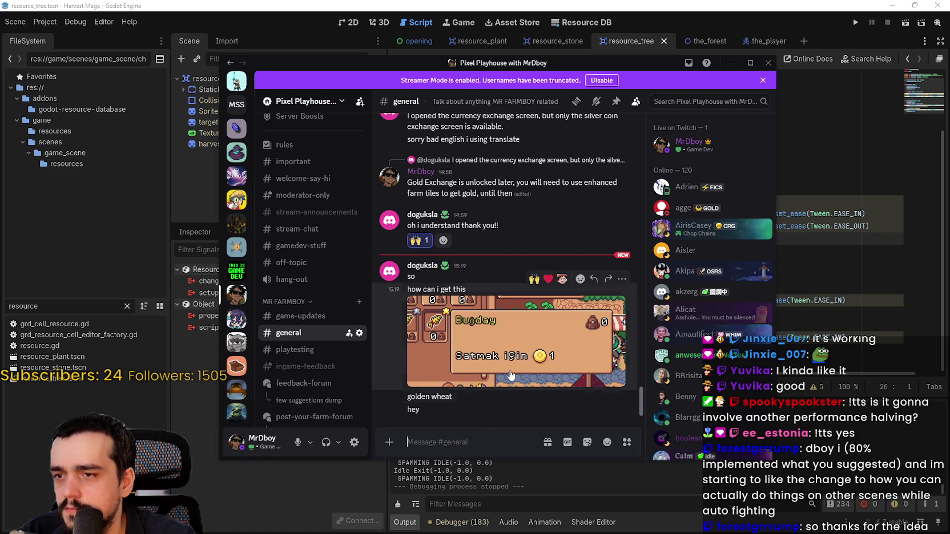
type("it")
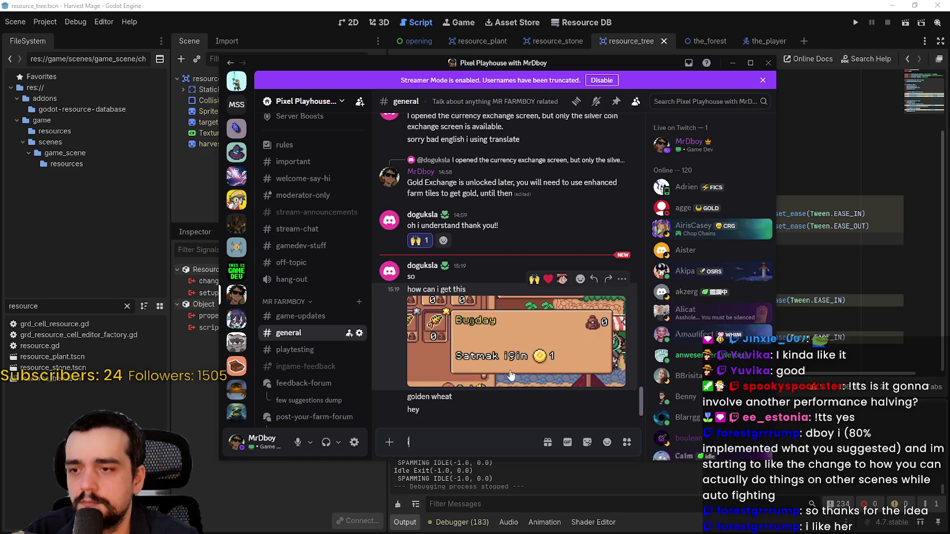
key("BackSpace")
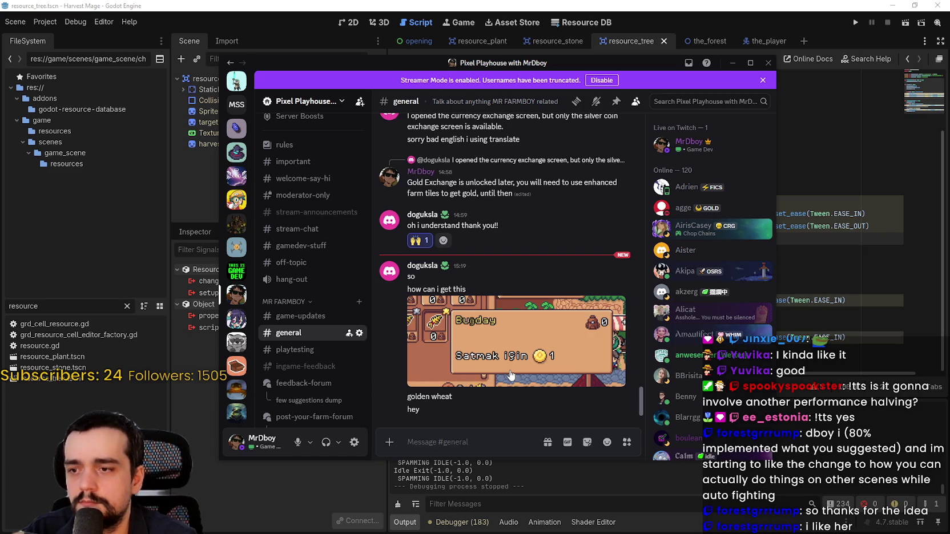
type("its rng fro")
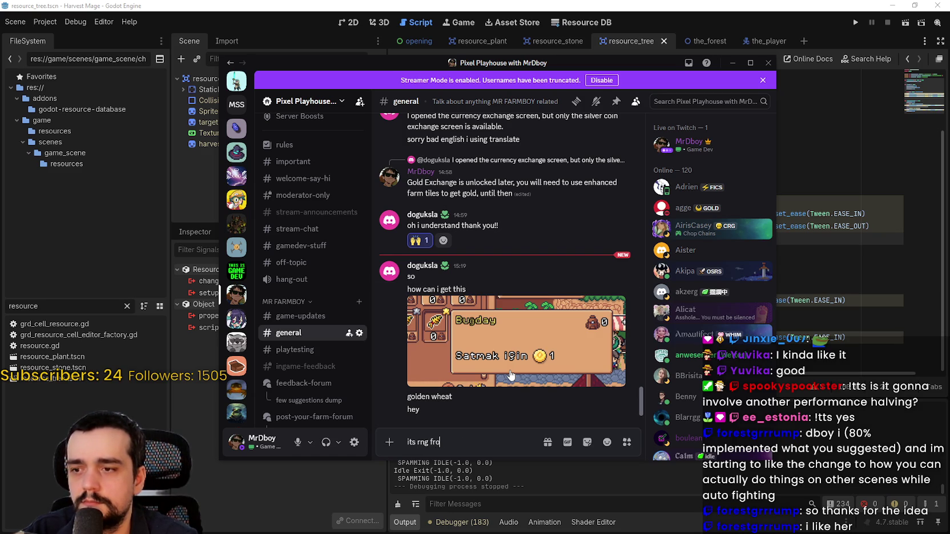
type(" th")
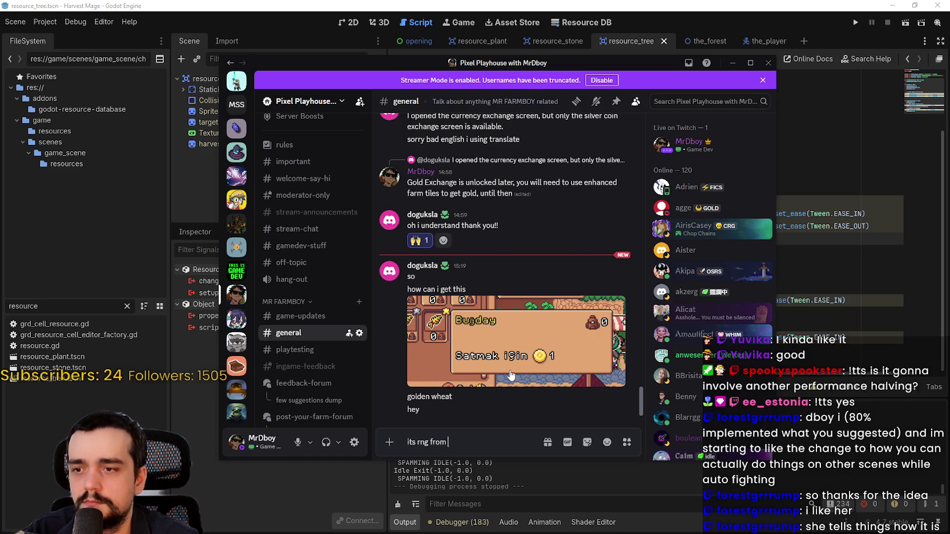
type("enhance")
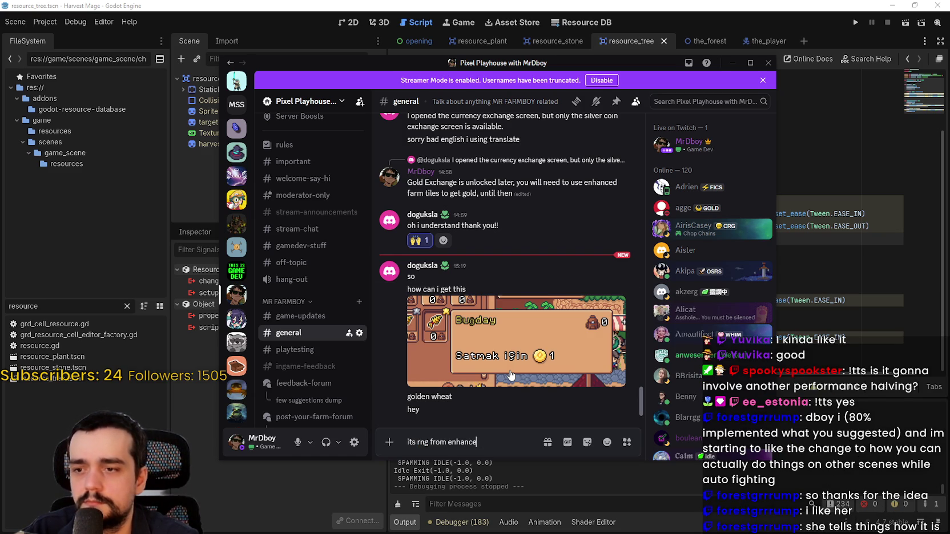
type("d tiles")
key("Return")
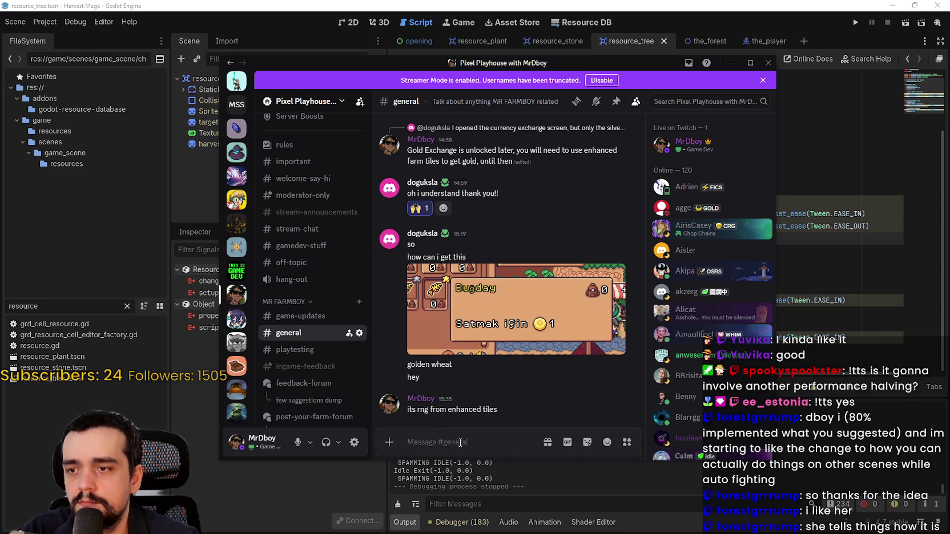
Step: Edit the reply to replace 'rng' with 'harvest chance', then move Discord off-screen
left_click(593, 392)
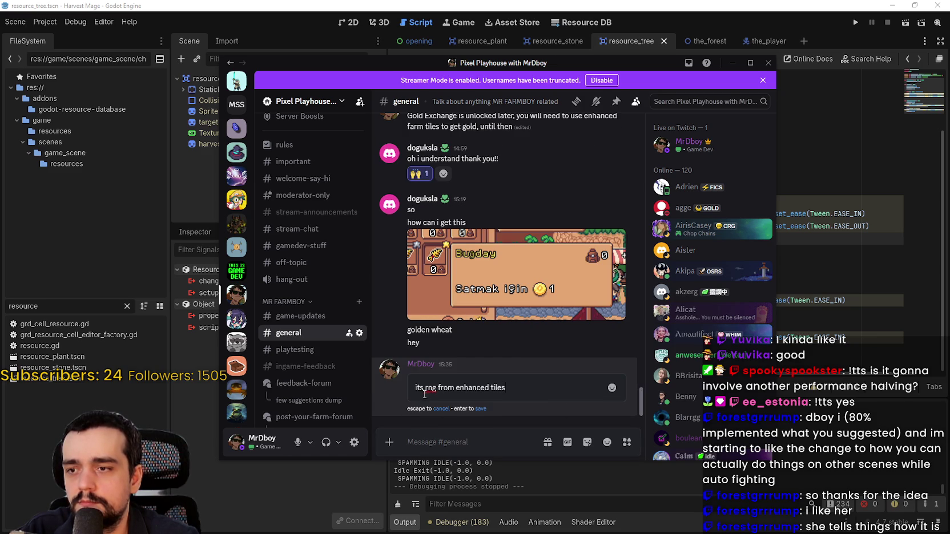
double_click(431, 388)
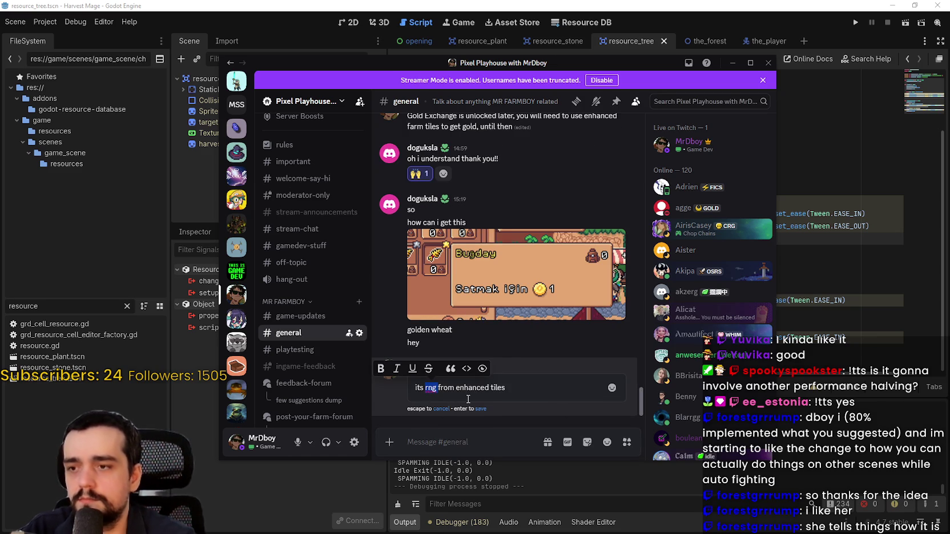
type("harvest chance")
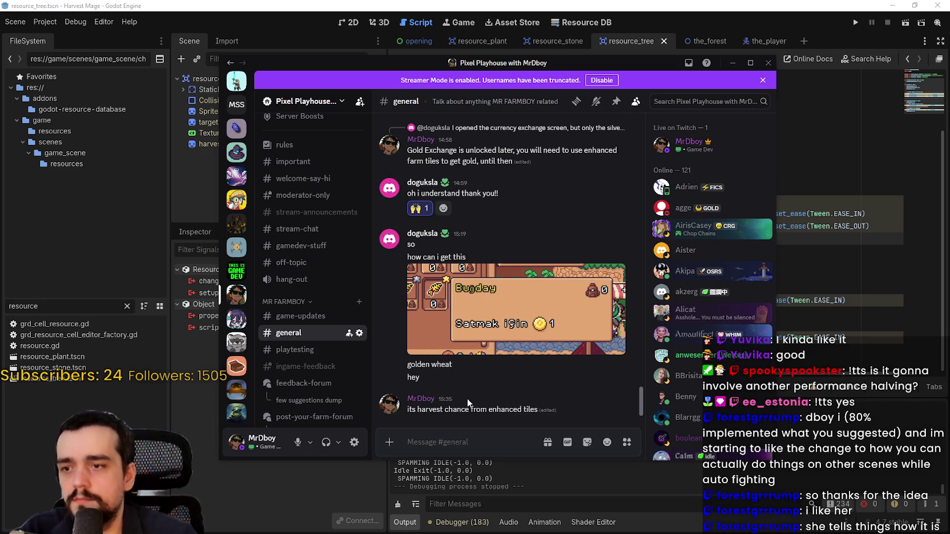
key("Return")
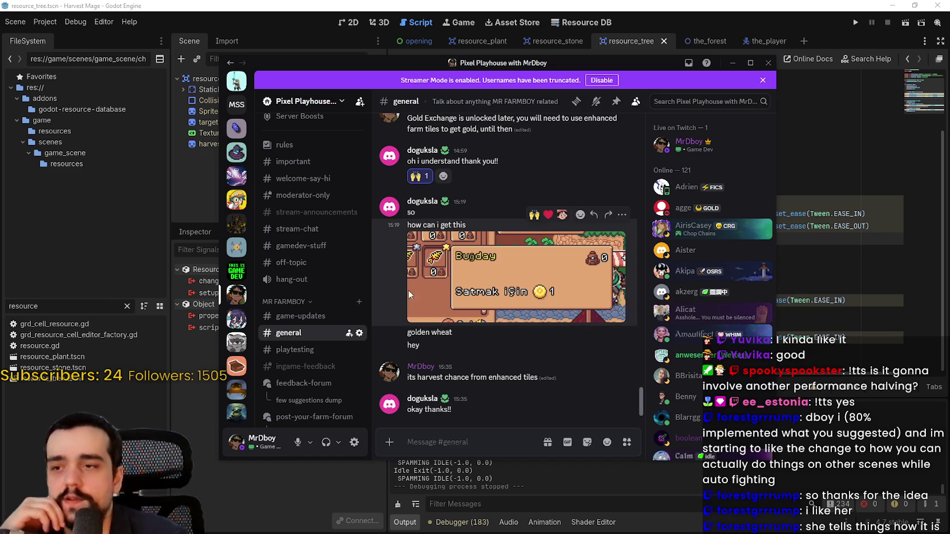
left_click_drag(394, 64, 949, 65)
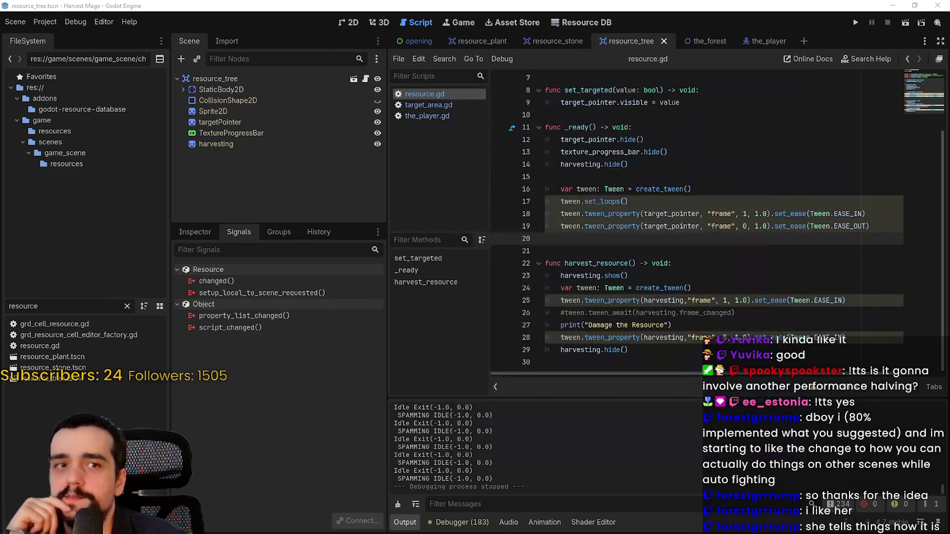
left_click(655, 267)
left_click(650, 244)
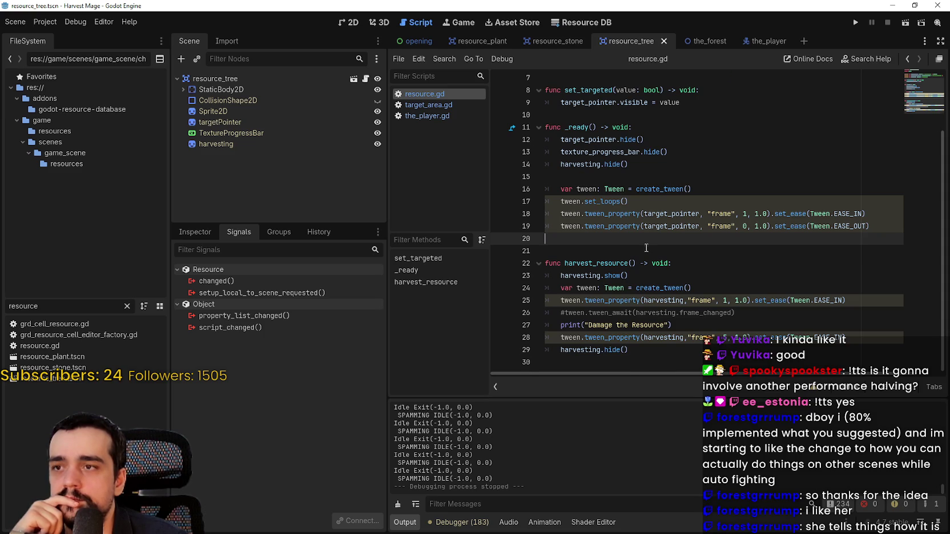
scroll(646, 248, "up", 1)
left_click(195, 231)
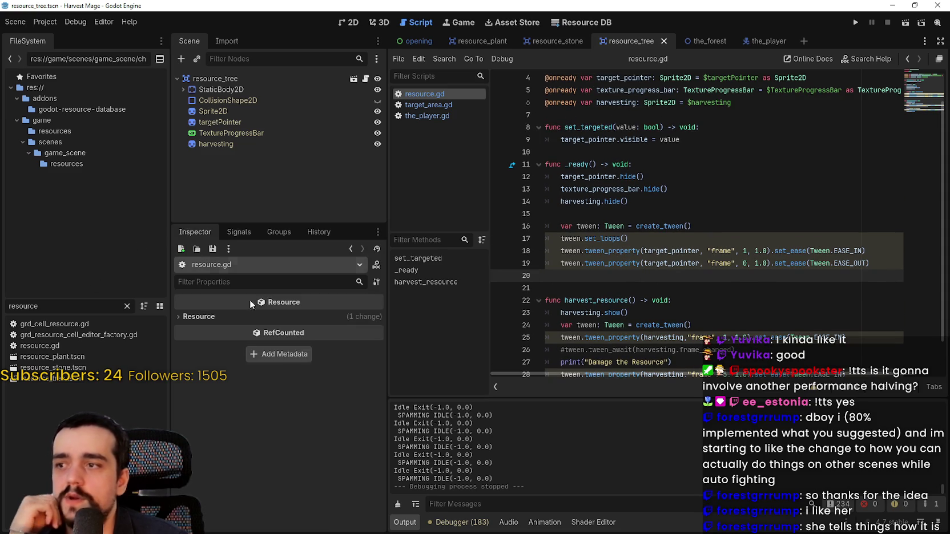
left_click(346, 318)
left_click(346, 318)
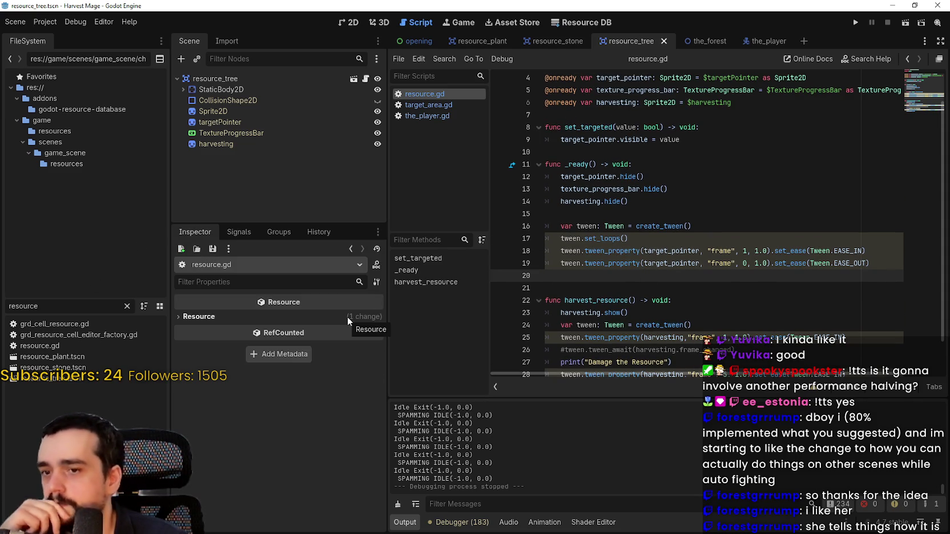
left_click(599, 215)
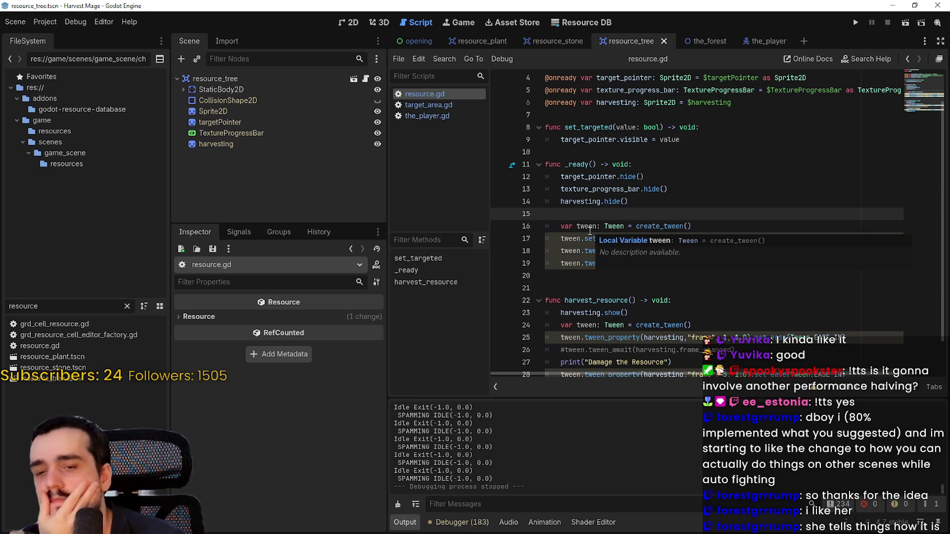
left_click(590, 153)
scroll(588, 160, "up", 1)
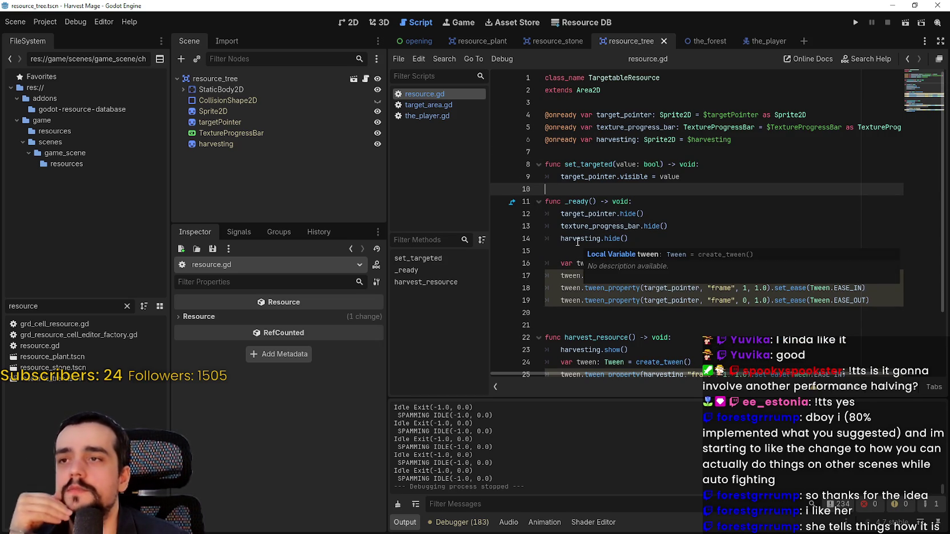
left_click(633, 153)
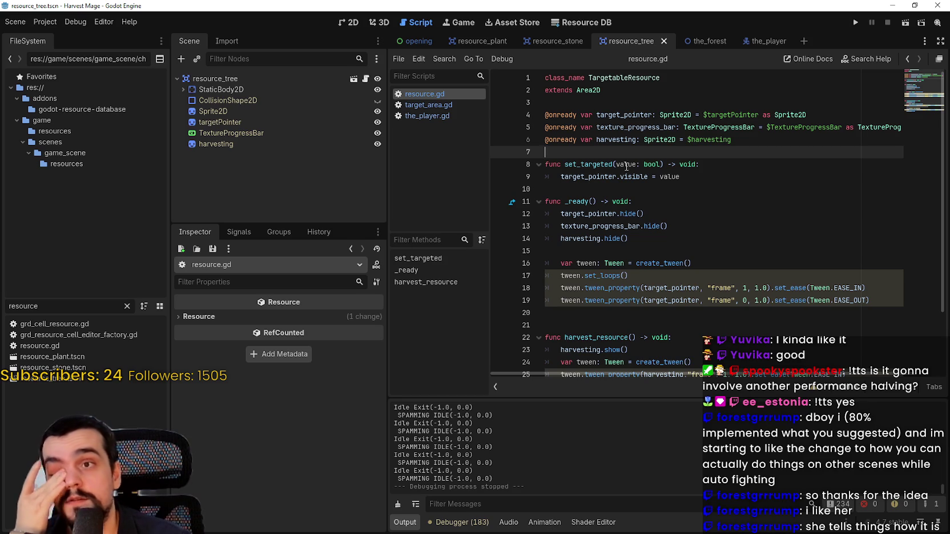
Step: Open target_area.gd from the script list and look over its opening lines
left_click(442, 108)
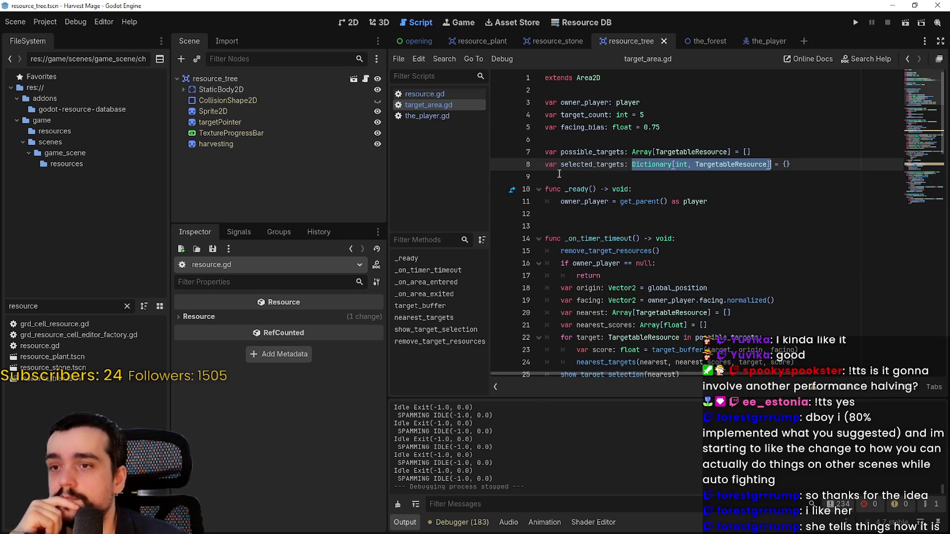
left_click(587, 138)
left_click(583, 91)
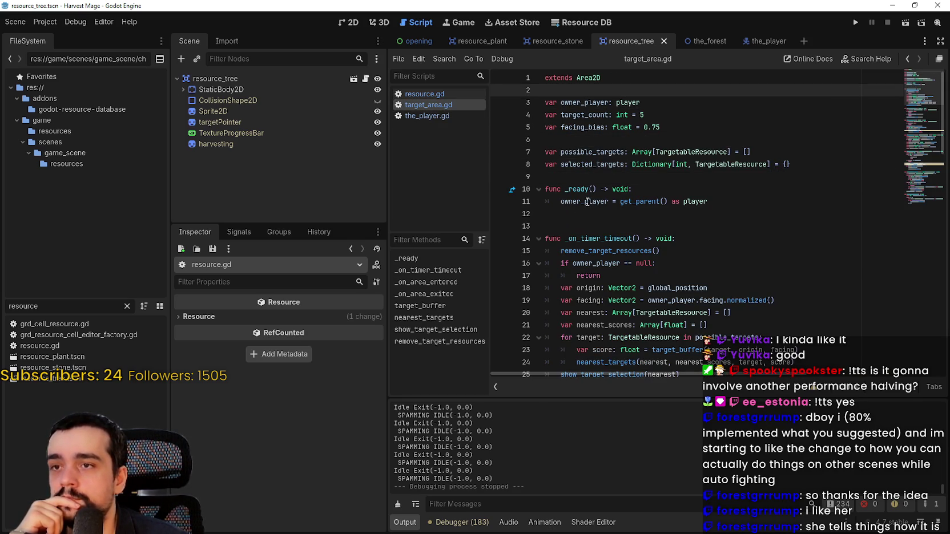
mouse_move(578, 199)
scroll(728, 191, "down", 1)
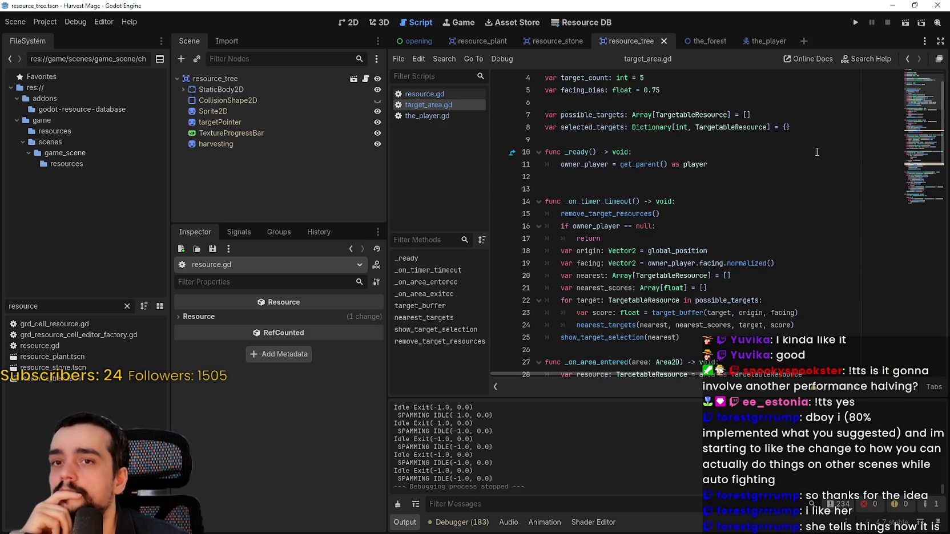
scroll(731, 172, "up", 1)
left_click(738, 143)
left_click(735, 153)
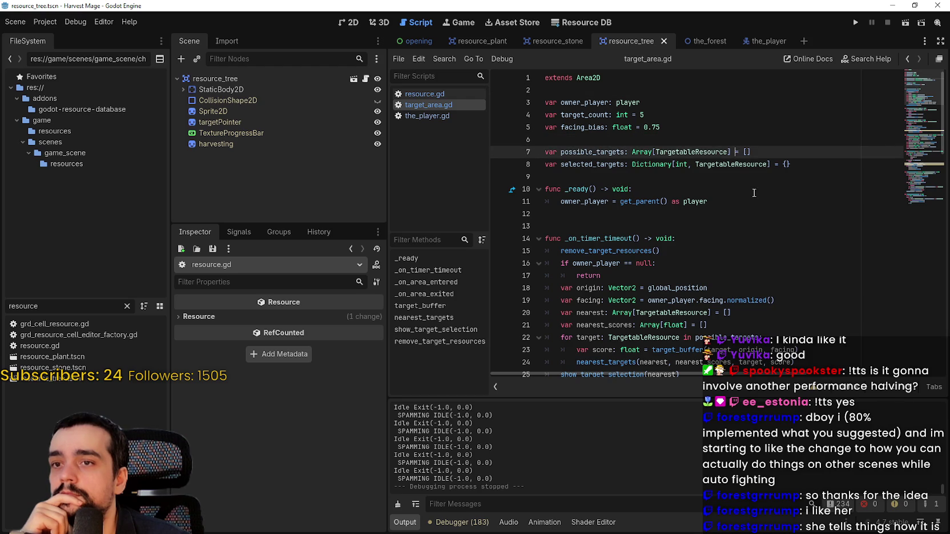
left_click(758, 174)
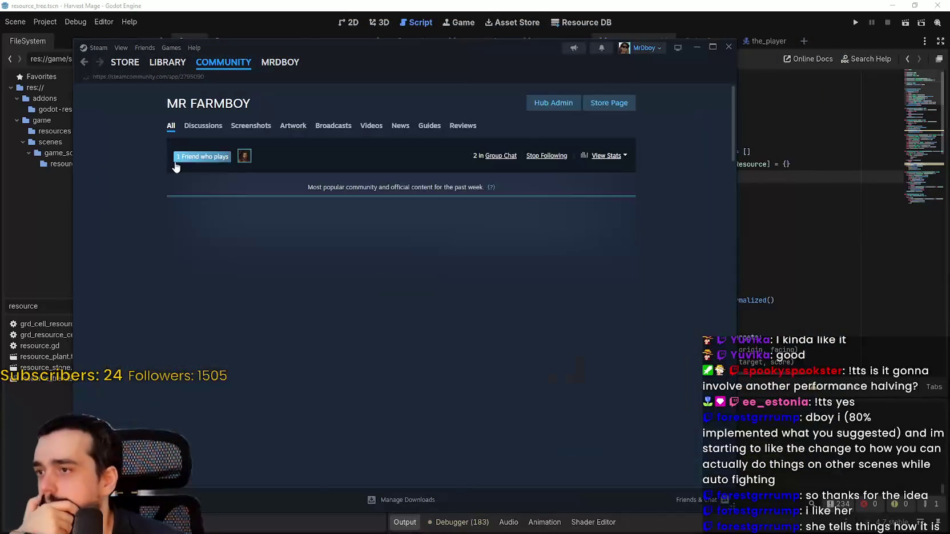
Step: Browse the game's Steam community discussions and store page, then close Steam
left_click(196, 131)
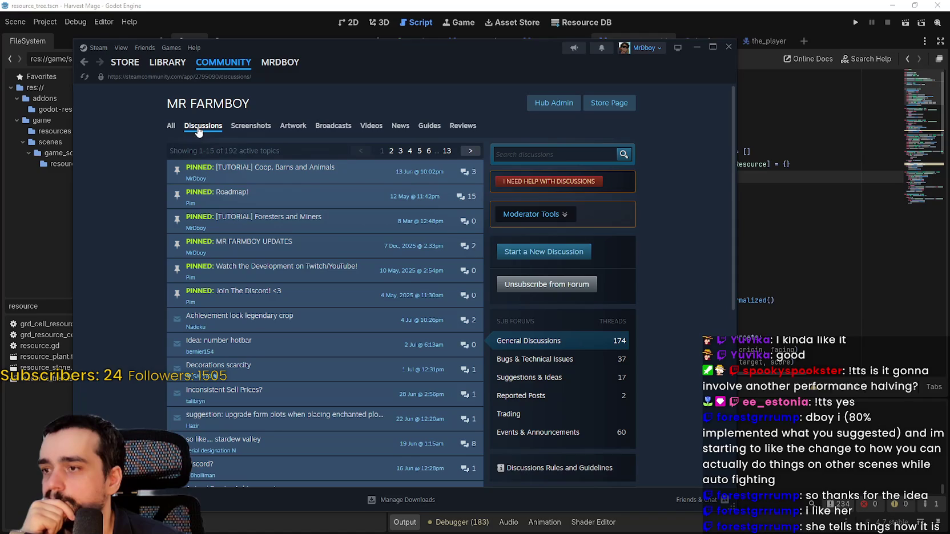
left_click(628, 105)
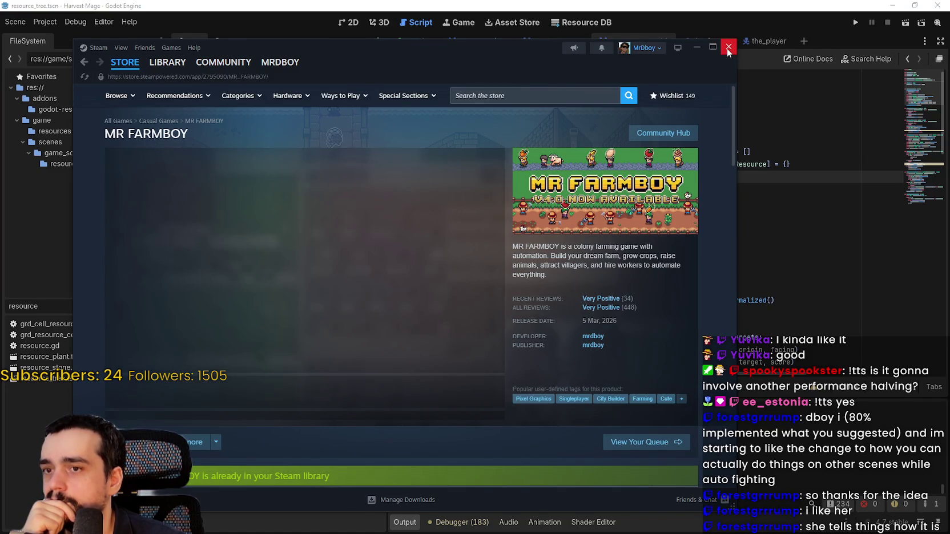
left_click(728, 50)
Step: Open the_player.gd and inspect the harvesting sprite node's properties in the Inspector
left_click(646, 226)
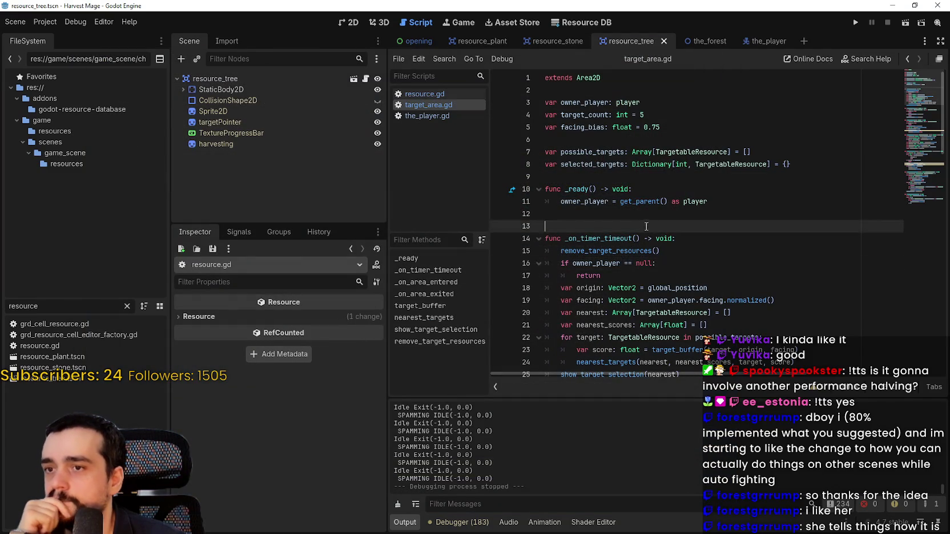
scroll(637, 228, "down", 8)
scroll(612, 214, "up", 8)
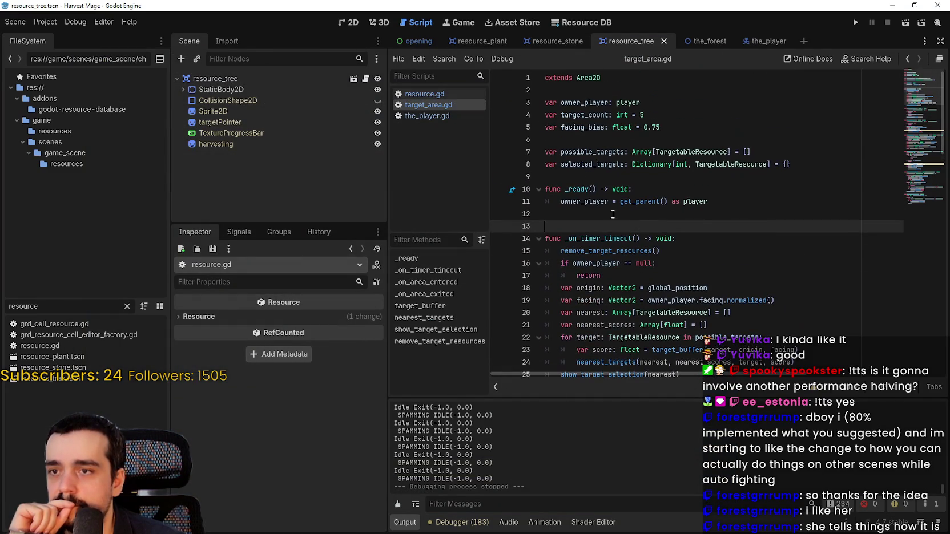
left_click(423, 94)
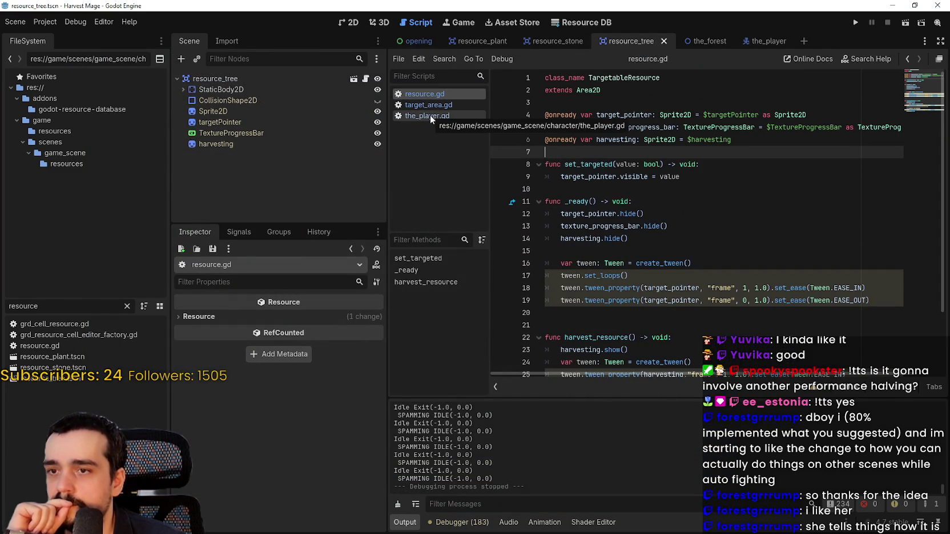
left_click(429, 115)
left_click(585, 164)
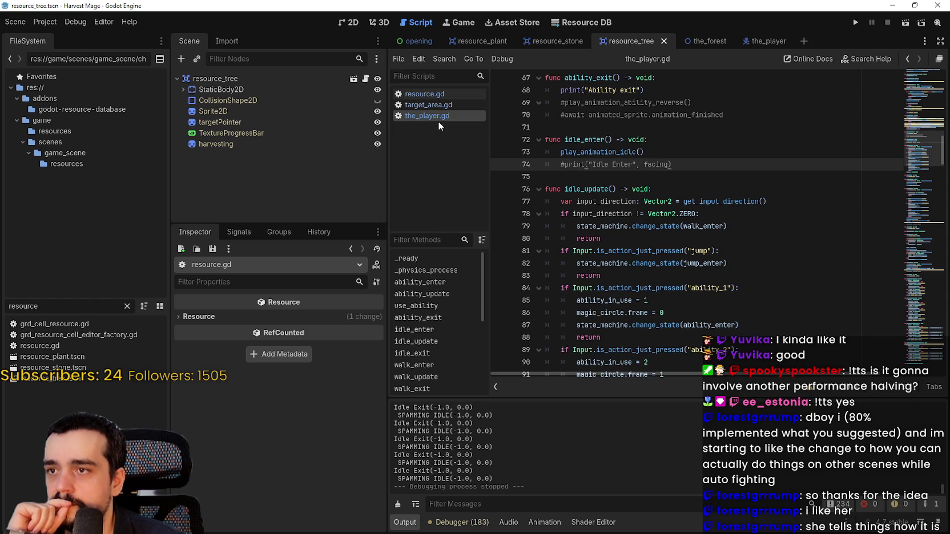
left_click(289, 143)
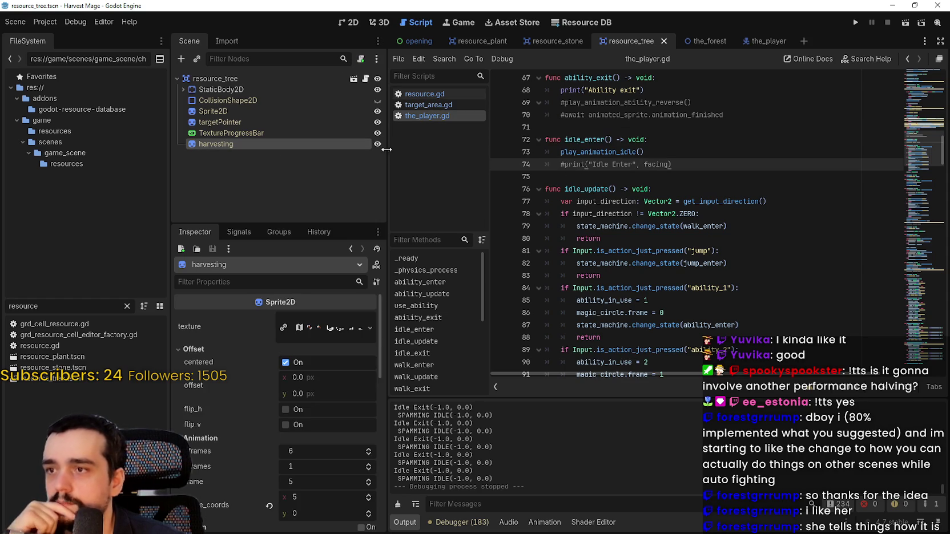
scroll(546, 174, "up", 2)
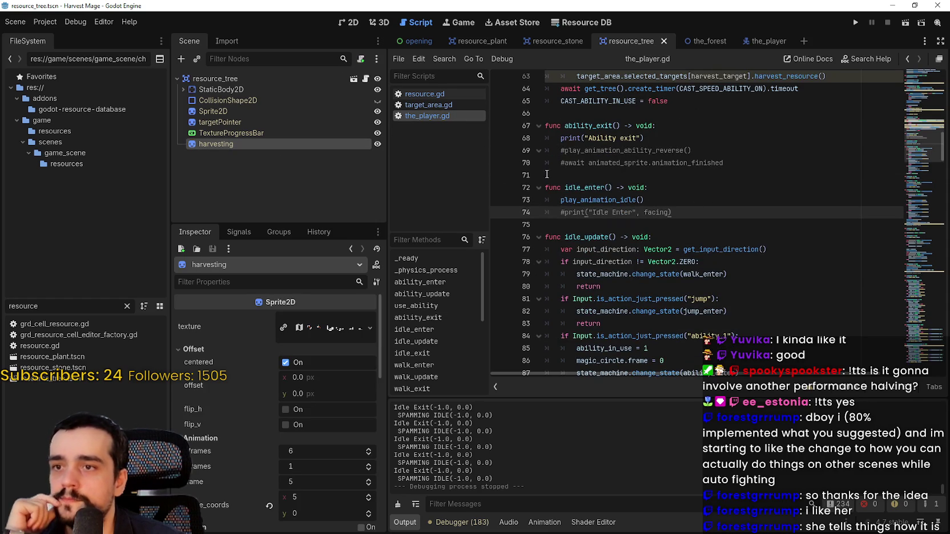
Step: Return to resource.gd and select lines 24–29 of harvest_resource()
left_click(428, 105)
left_click(424, 94)
left_click(648, 252)
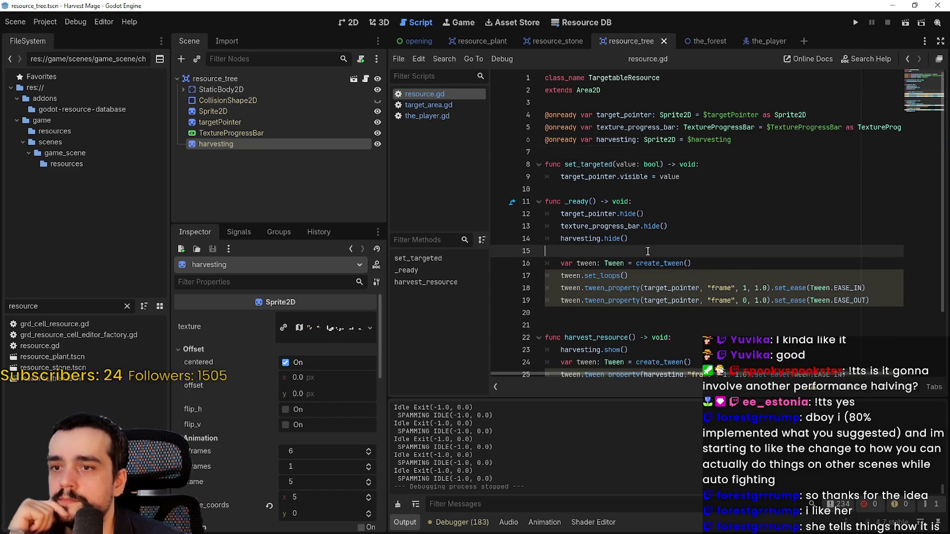
scroll(648, 251, "down", 2)
mouse_move(674, 358)
left_mouse_down()
mouse_move(548, 274)
mouse_move(546, 301)
left_mouse_up()
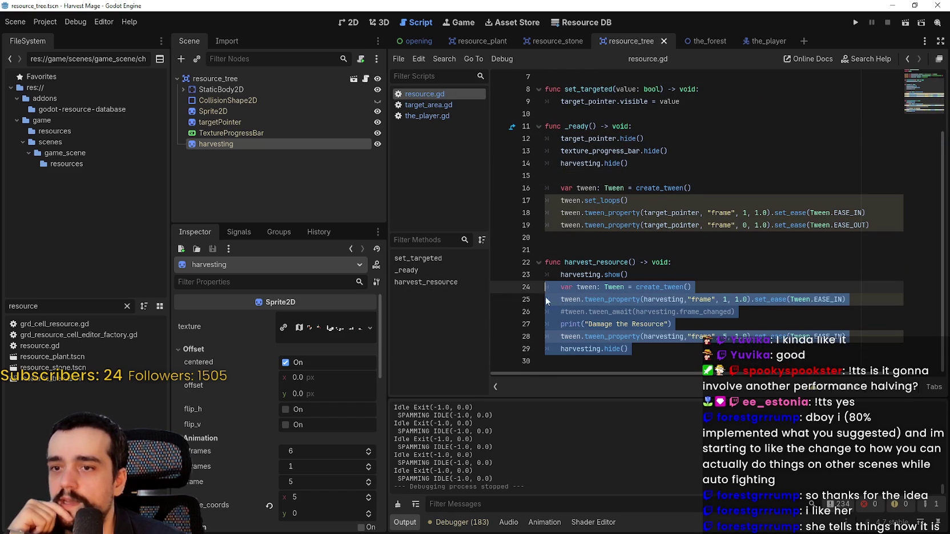
left_click(726, 297)
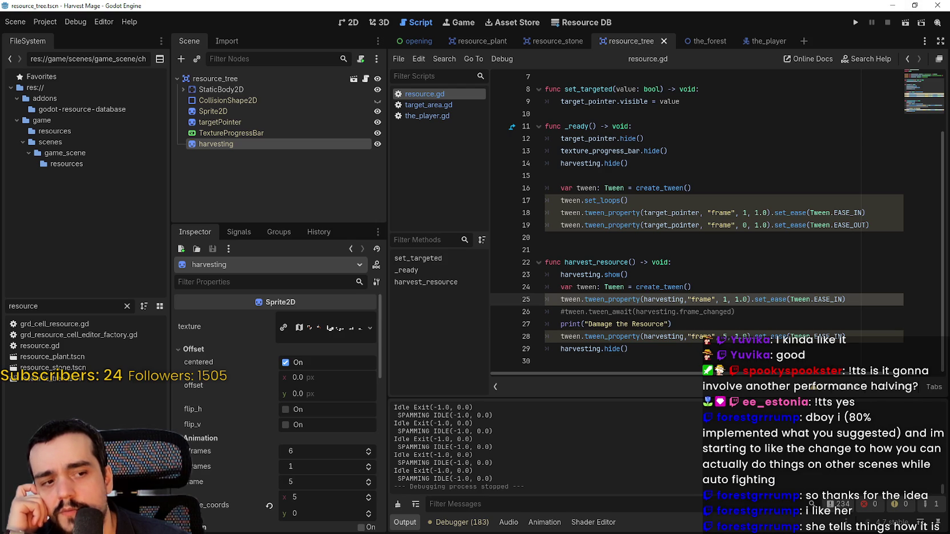
Step: Run the game, start a New Game, and walk the player out of town toward the plants
left_click(855, 22)
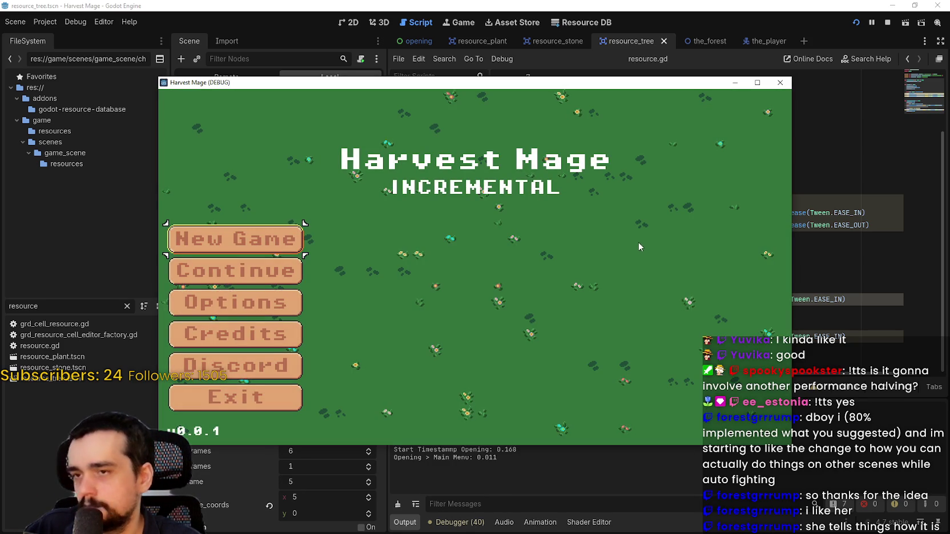
left_click(274, 268)
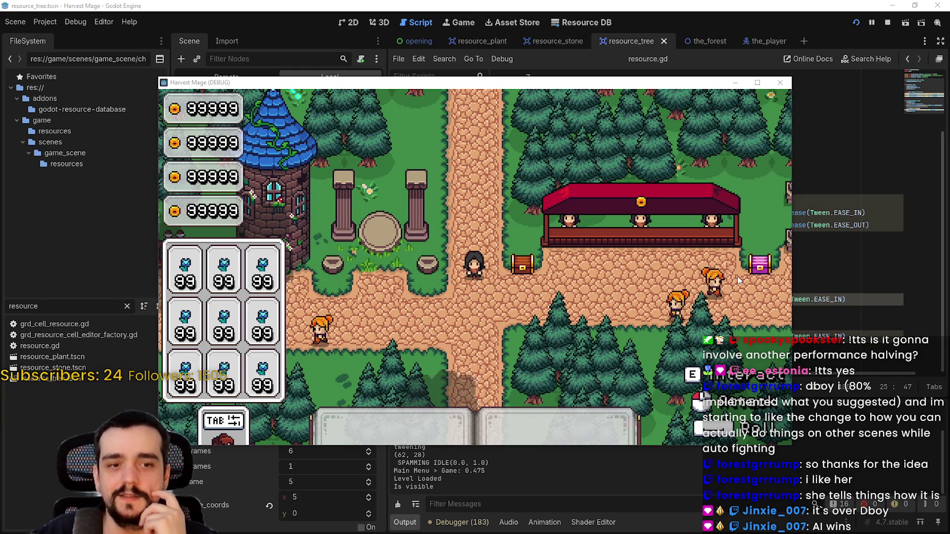
key("w")
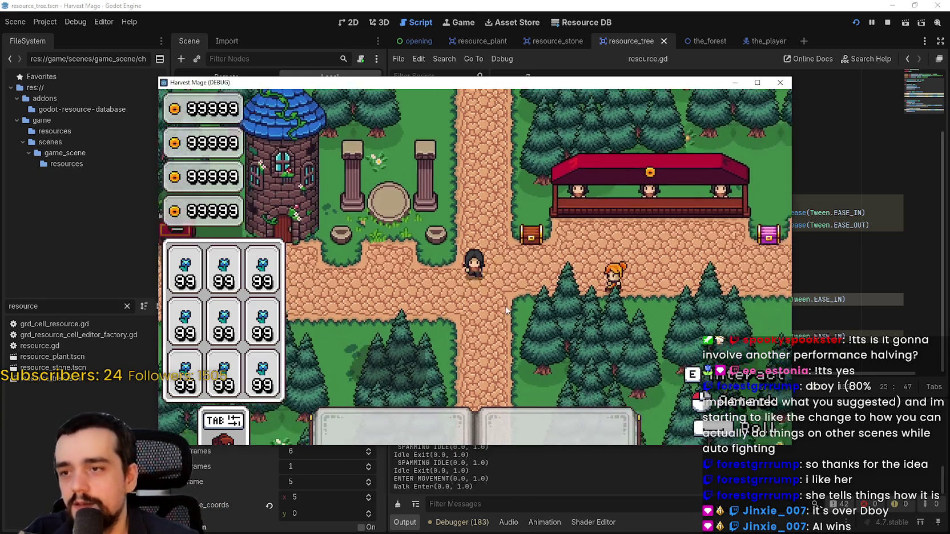
key("d")
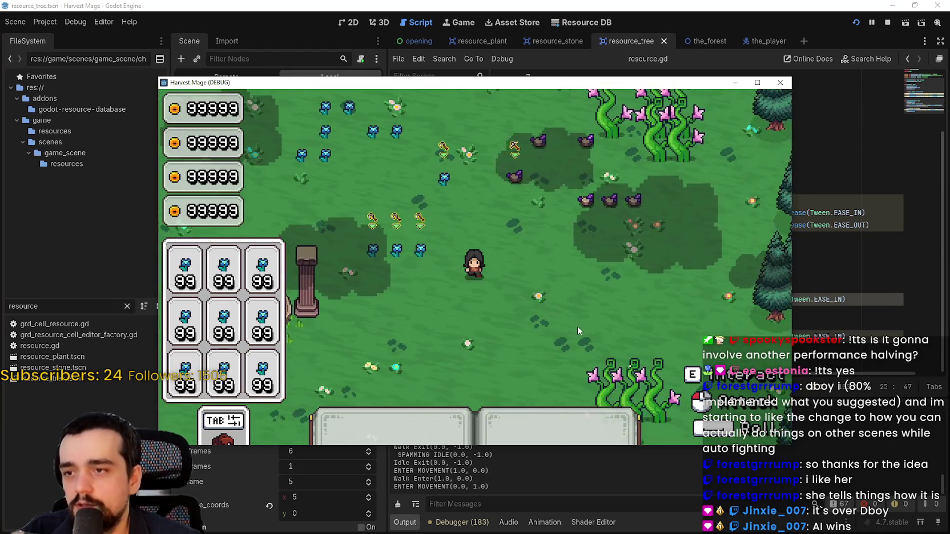
key("s")
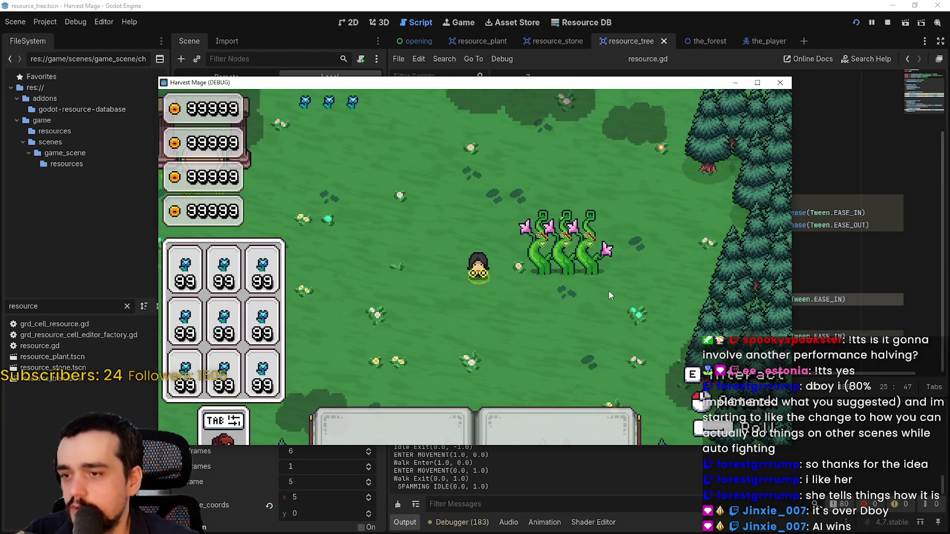
Step: Harvest the flowering pink vines with E, stepping closer to harvest them again
key("e")
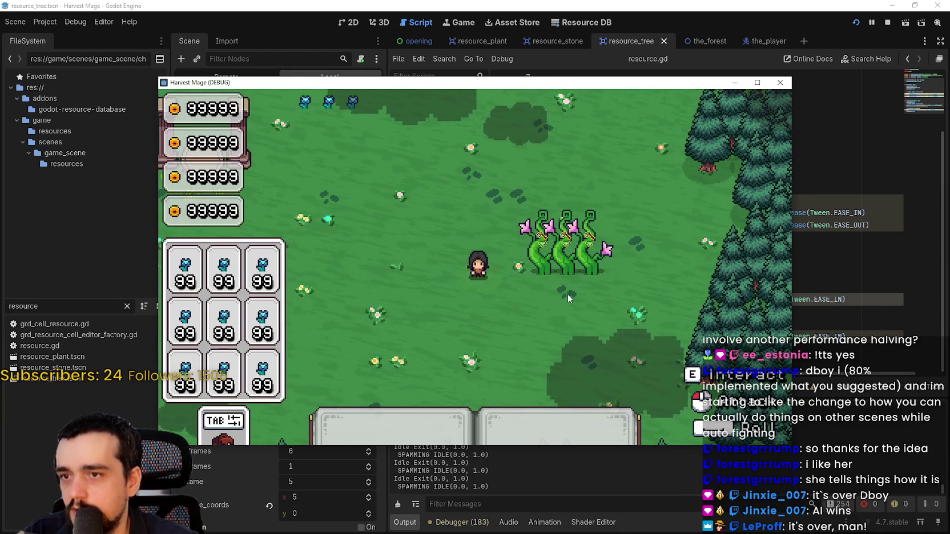
key("d")
key("e")
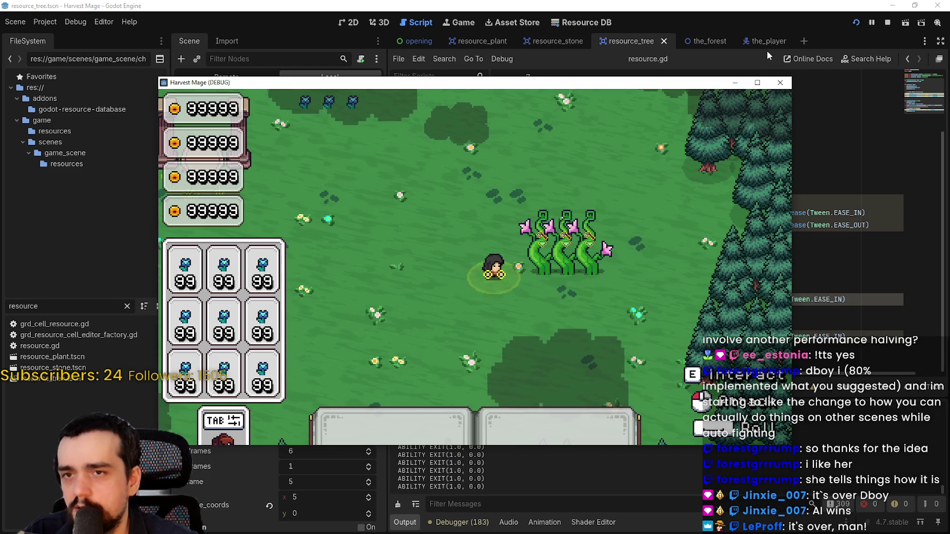
left_click(757, 82)
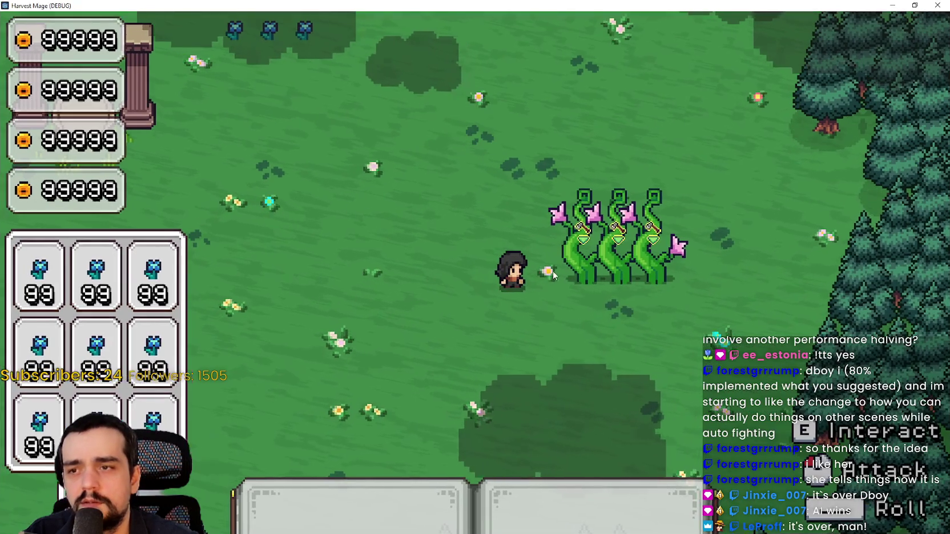
left_click(914, 5)
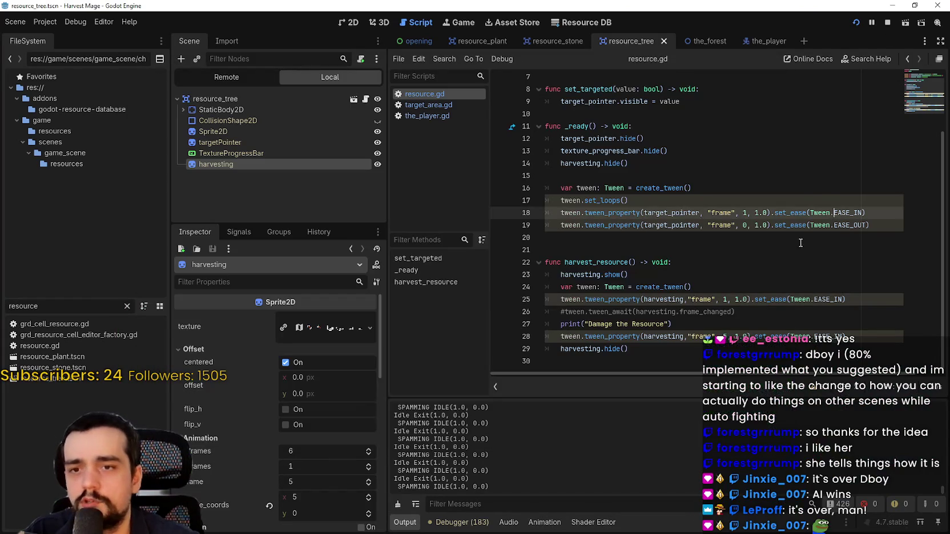
Step: Return to the script editor, save, and select lines 25–29 of harvest_resource()
left_click(628, 275)
key("ctrl+s")
left_click(550, 288)
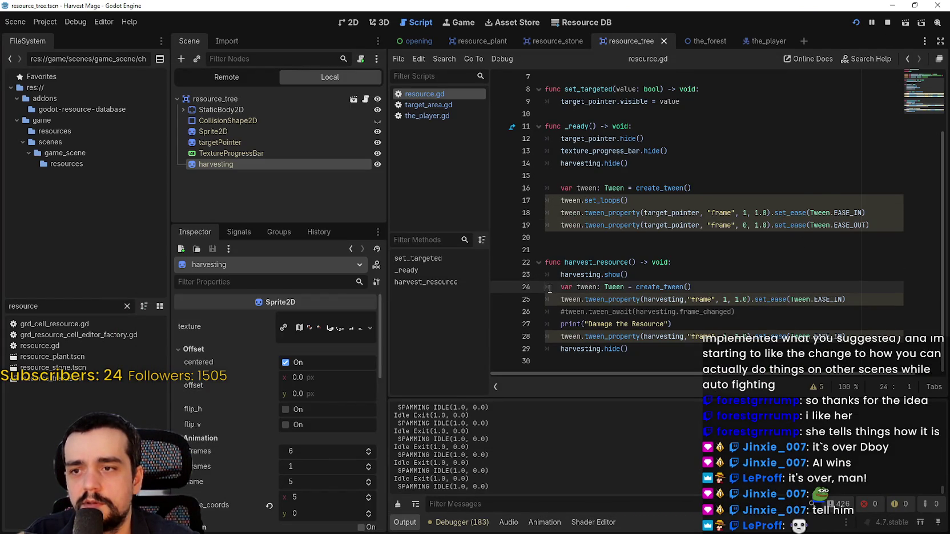
left_click(551, 348)
mouse_move(662, 353)
left_mouse_down()
mouse_move(535, 296)
mouse_move(533, 285)
mouse_move(532, 303)
left_mouse_up()
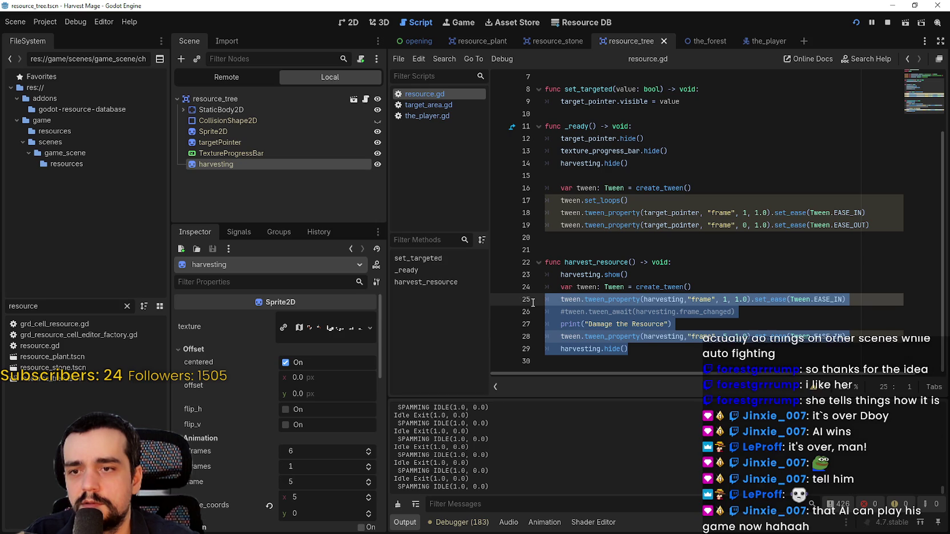
left_click(668, 298)
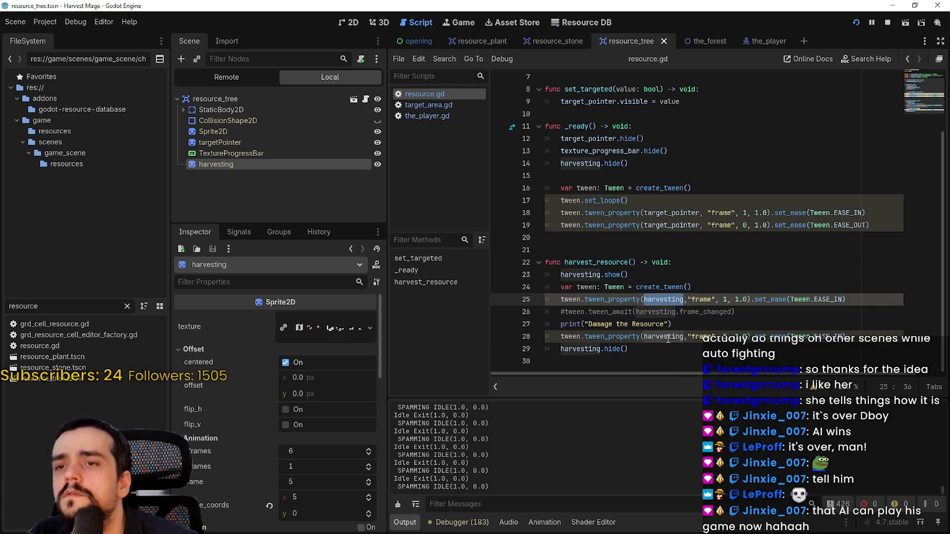
Step: Save resource.gd after reviewing lines 27–30, then stop the running game
left_click(690, 350)
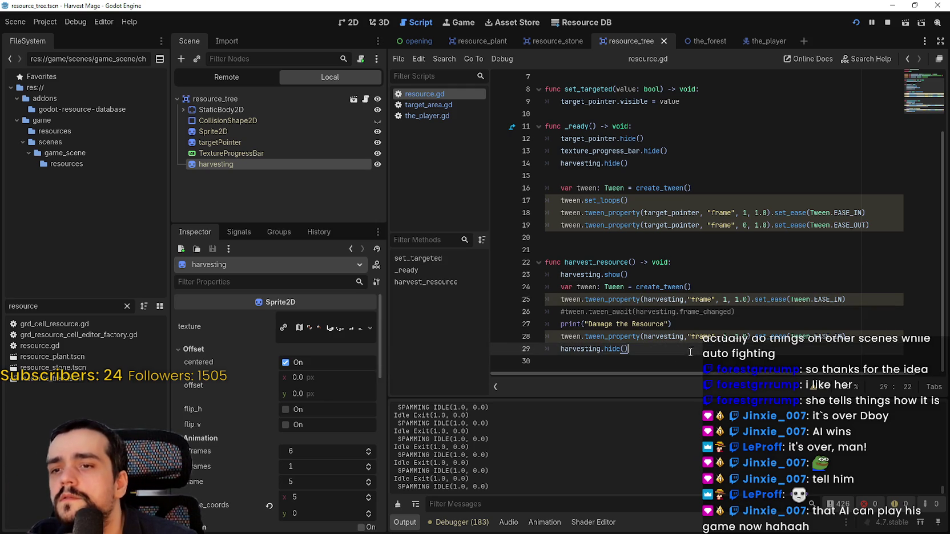
left_click(724, 332)
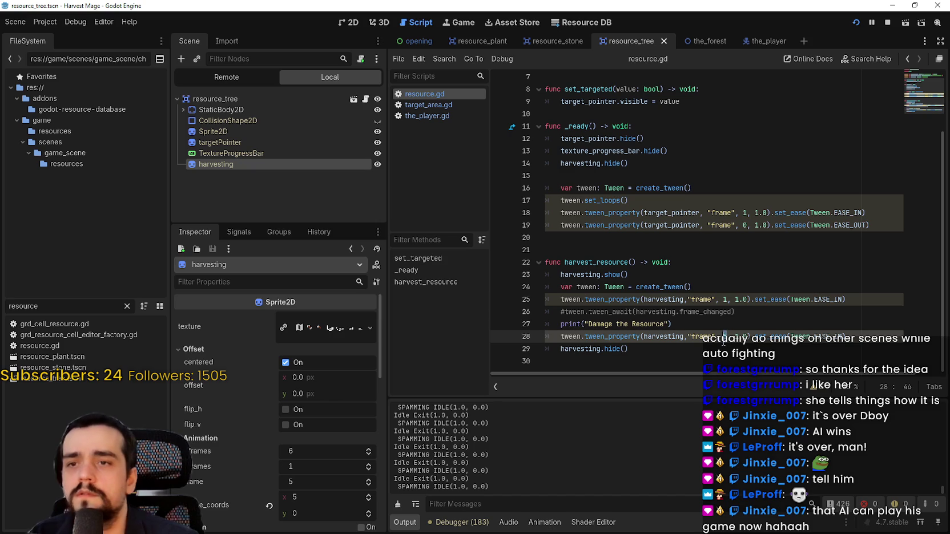
key("ctrl+s")
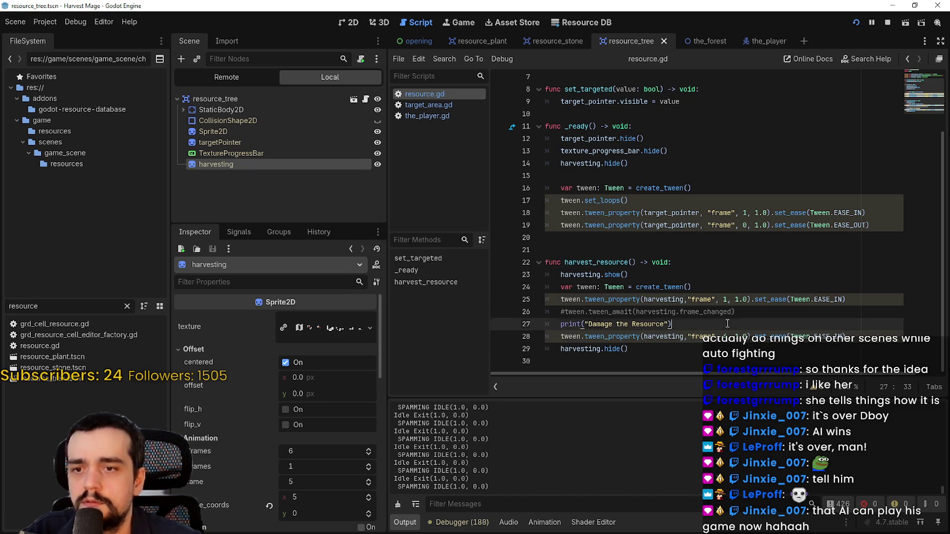
left_click(693, 348)
key("Down")
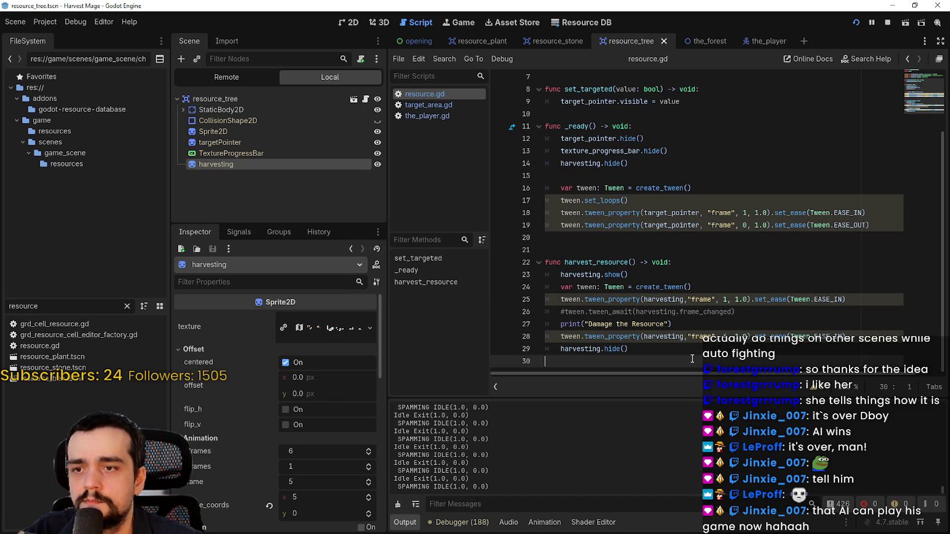
left_click(722, 329)
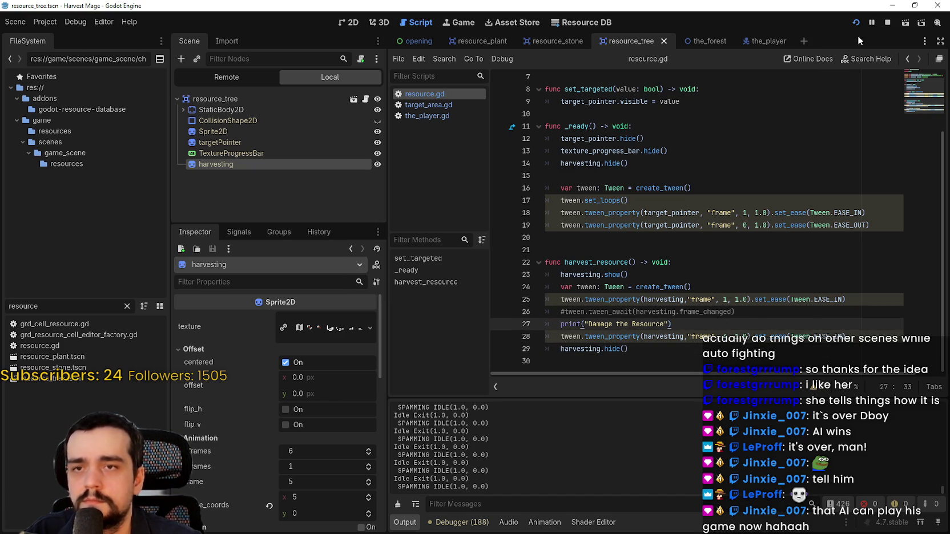
left_click(887, 22)
left_click(856, 24)
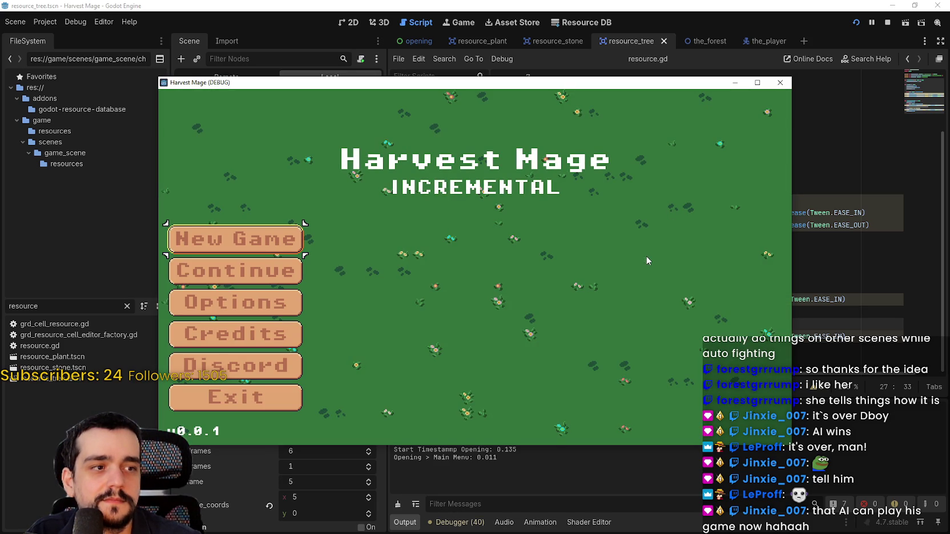
left_click(240, 271)
key("s")
key("a")
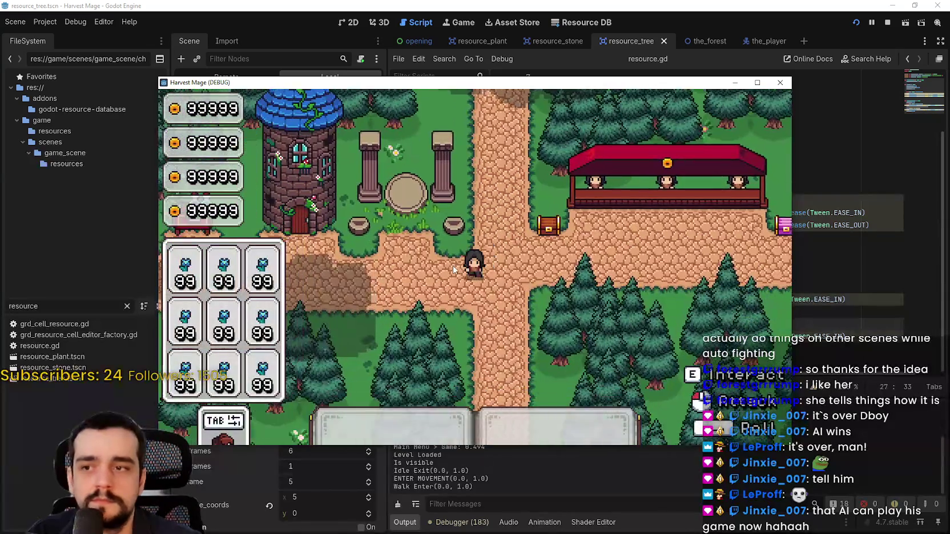
key("w")
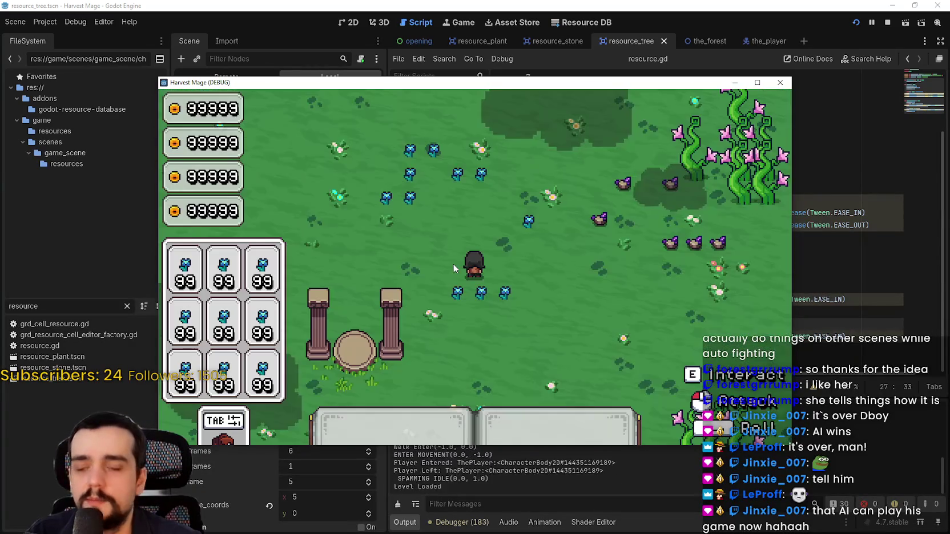
key("a")
key("d")
key("s")
key("d")
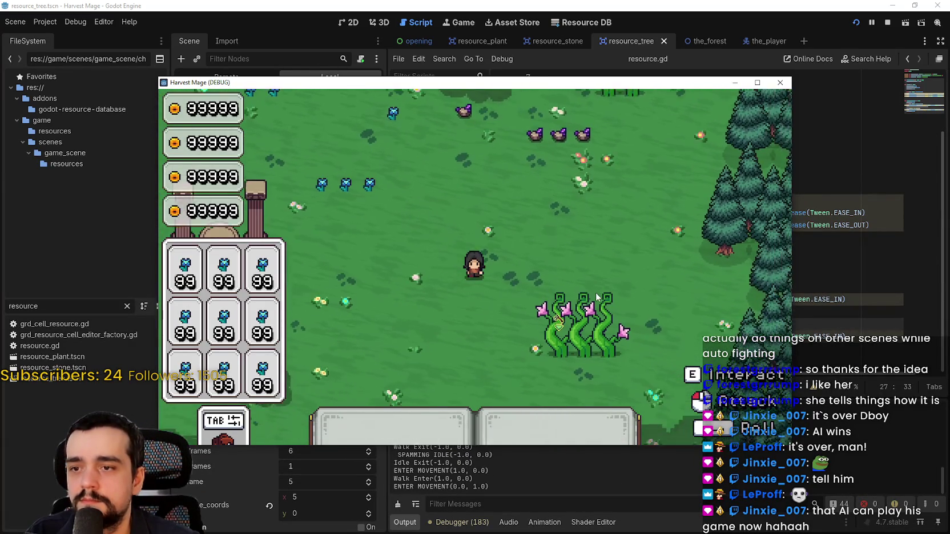
left_click(611, 314)
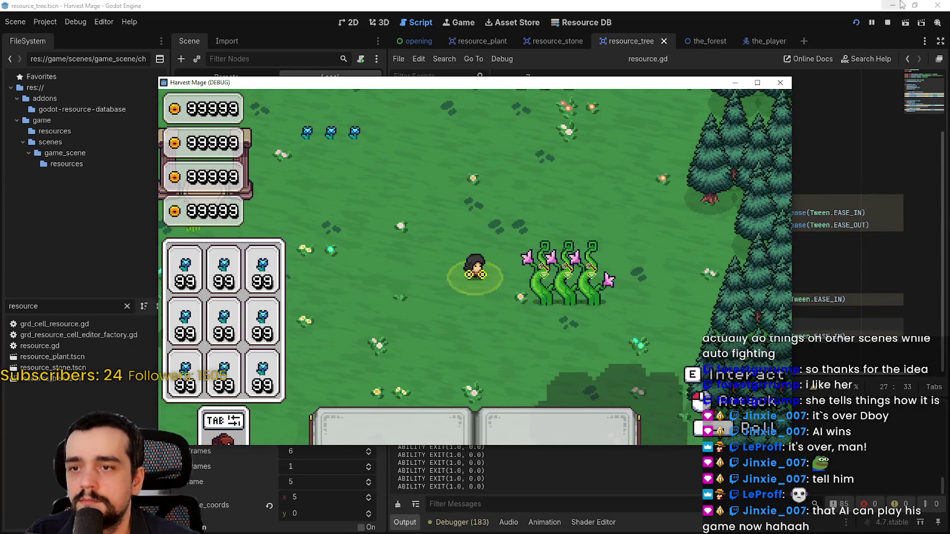
key("F8")
left_click(636, 272)
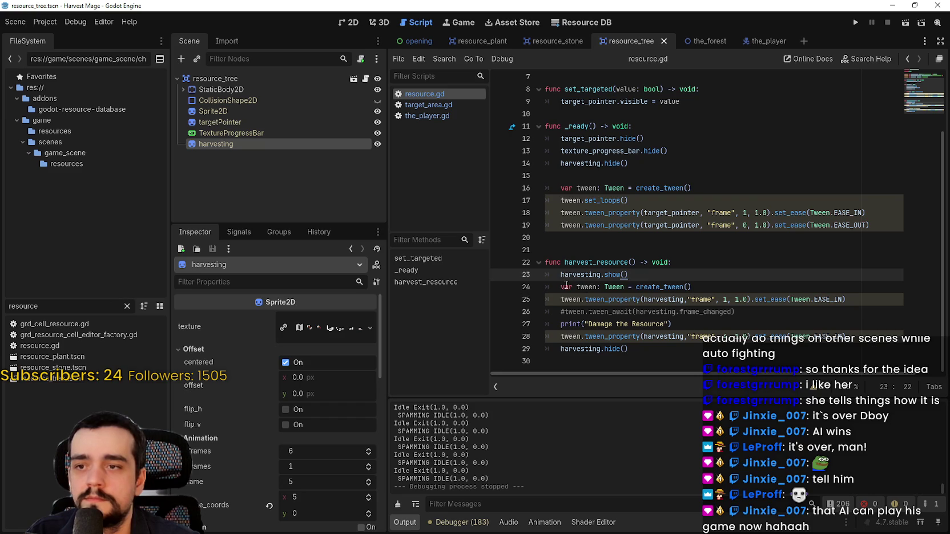
mouse_move(631, 349)
left_mouse_down()
mouse_move(537, 308)
mouse_move(513, 283)
left_mouse_up()
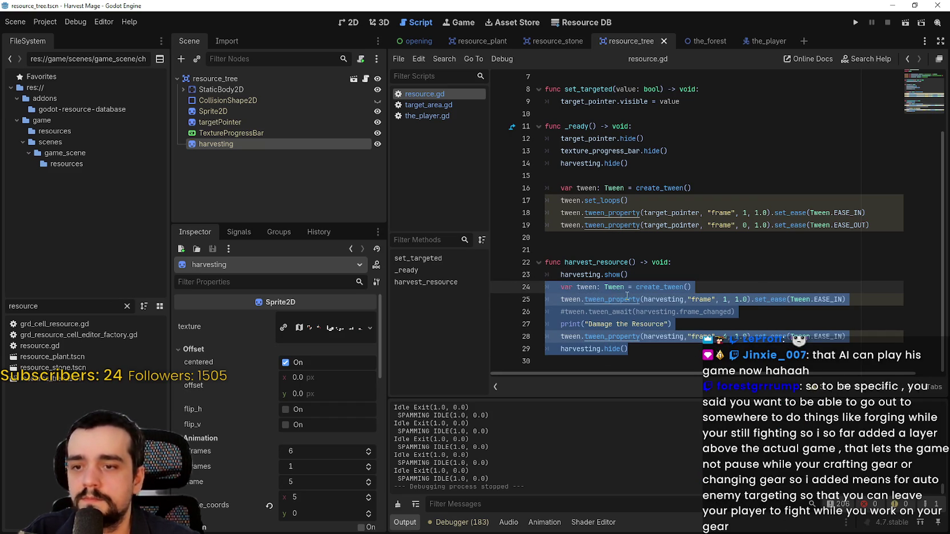
key("ctrl+k")
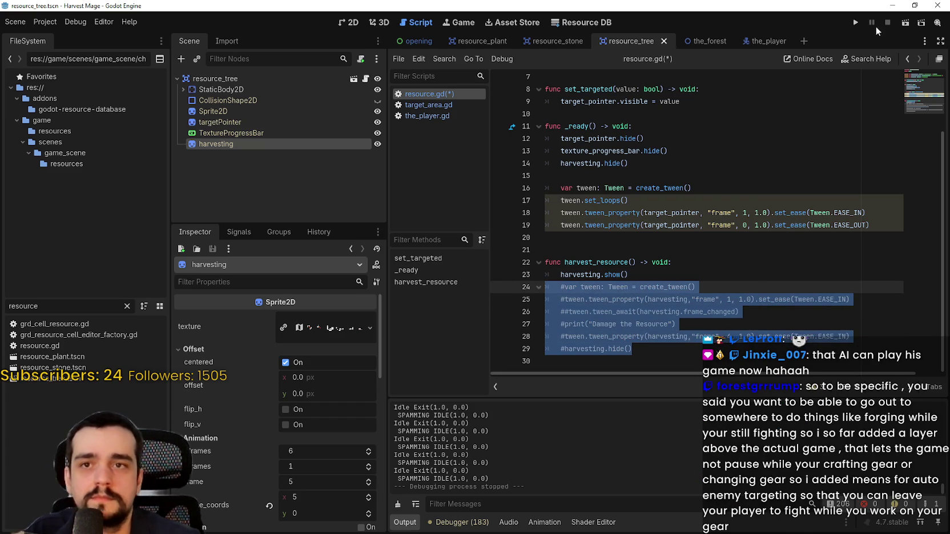
left_click(853, 22)
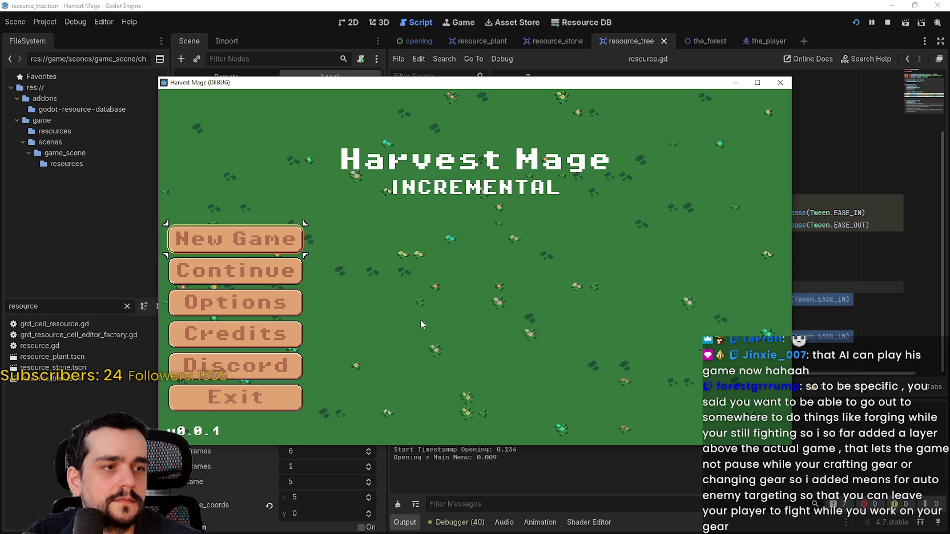
key("Return")
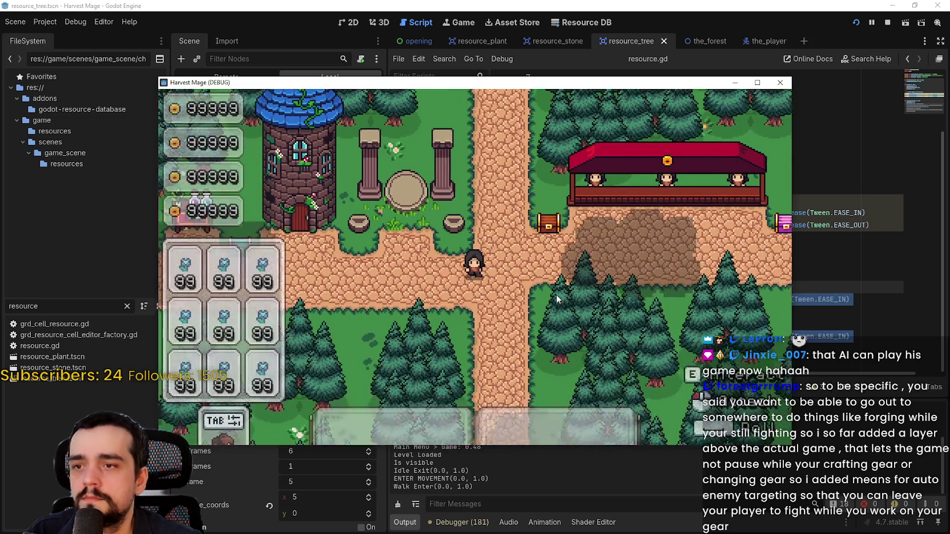
key("d")
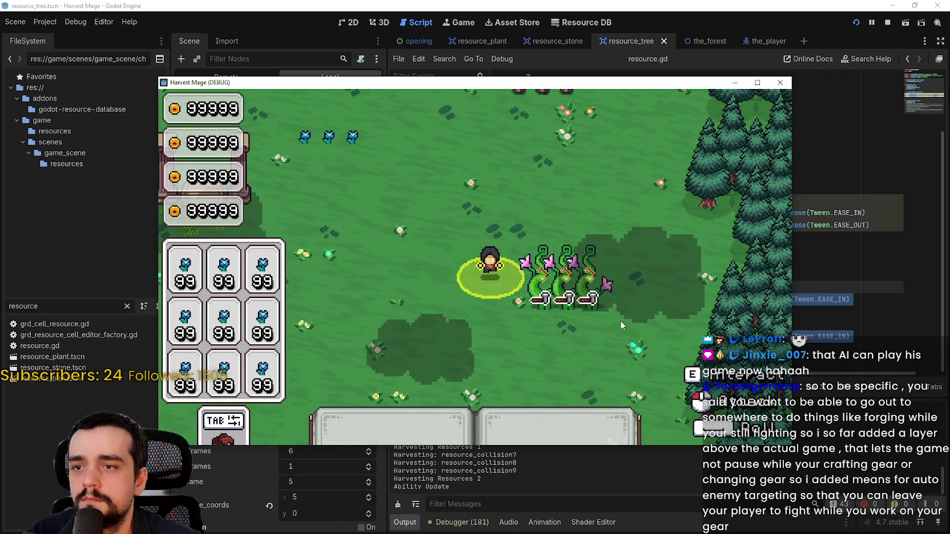
left_click(886, 23)
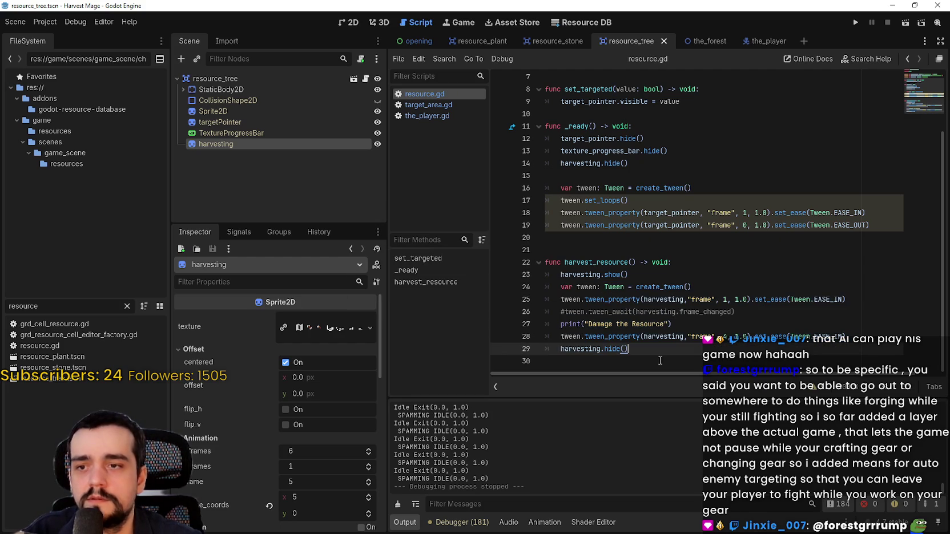
Step: Review lines 25–29 of harvest_resource() and place the caret at the end of line 28
left_click_drag(687, 299, 722, 351)
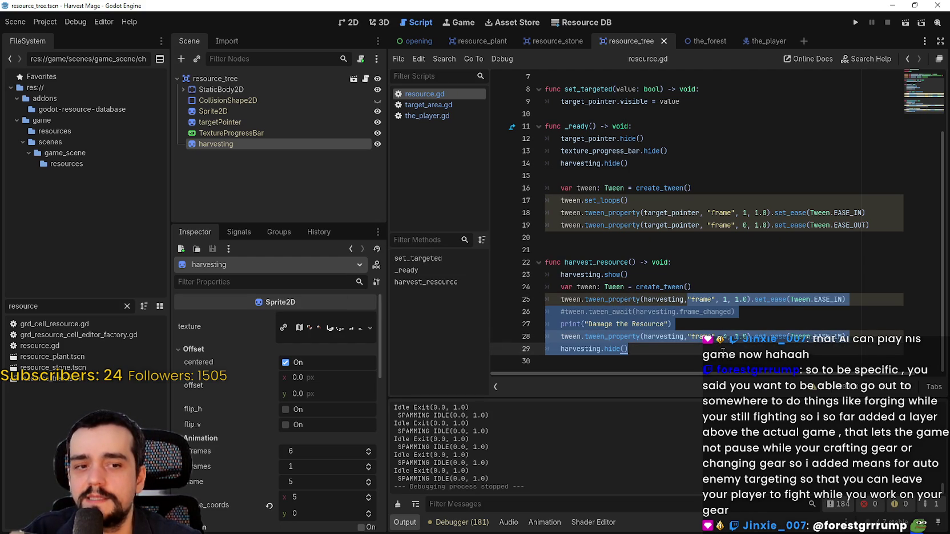
left_click(744, 312)
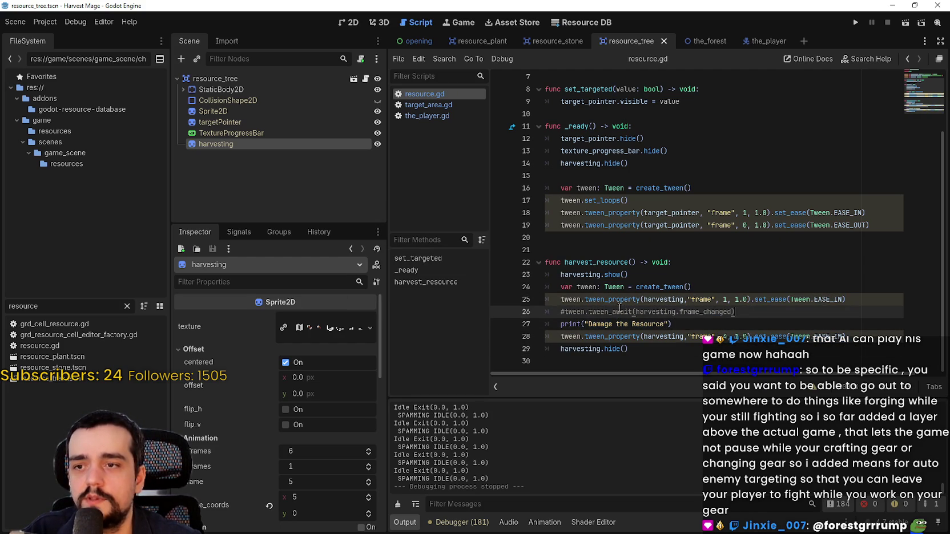
left_click(782, 311)
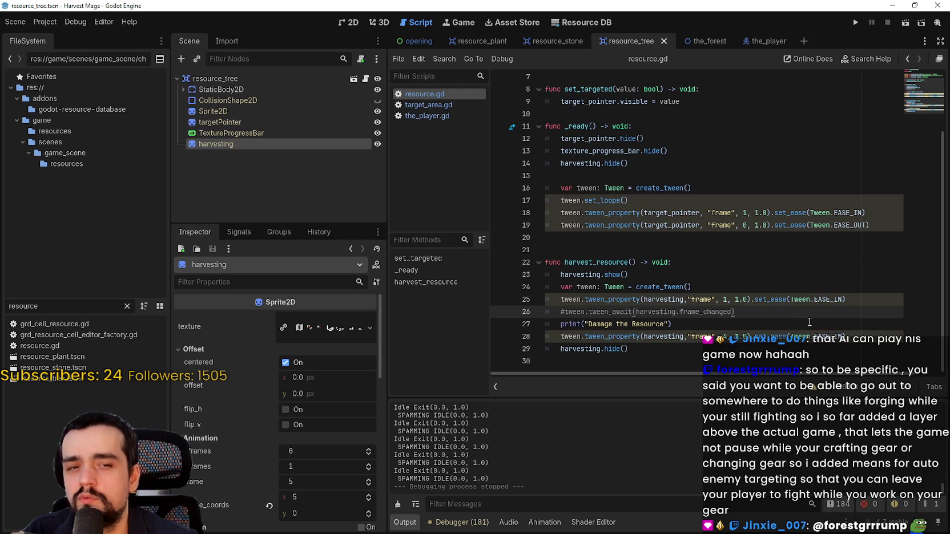
left_click(873, 341)
Step: Add 'await tween.finished' on a new line after line 28 and save resource.gd
key("Return")
type("awa")
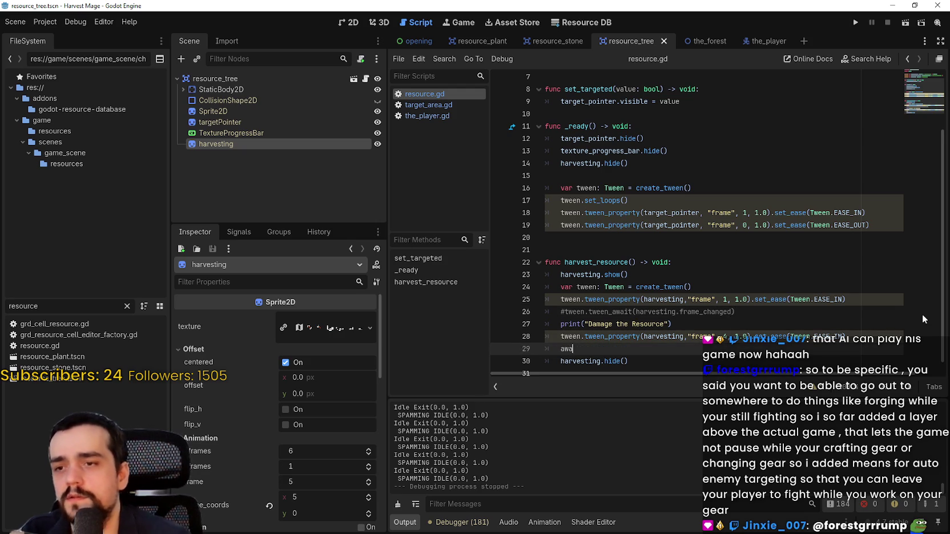
type("it")
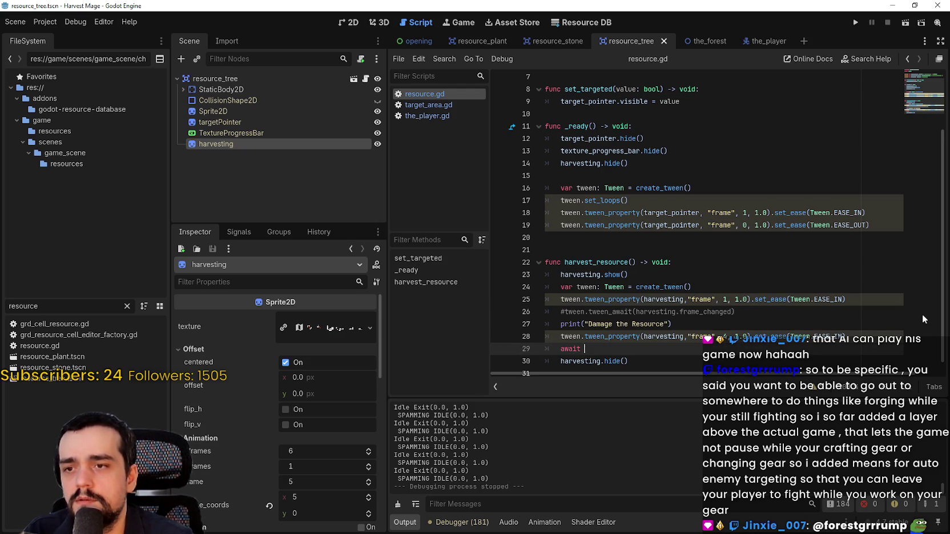
type(" tween.is")
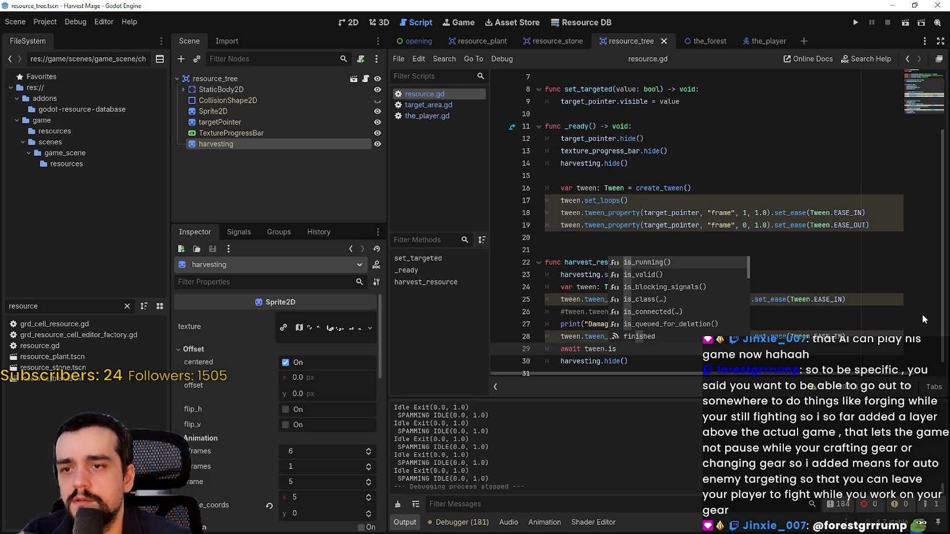
type("_f")
key("BackSpace")
key("BackSpace")
key("BackSpace")
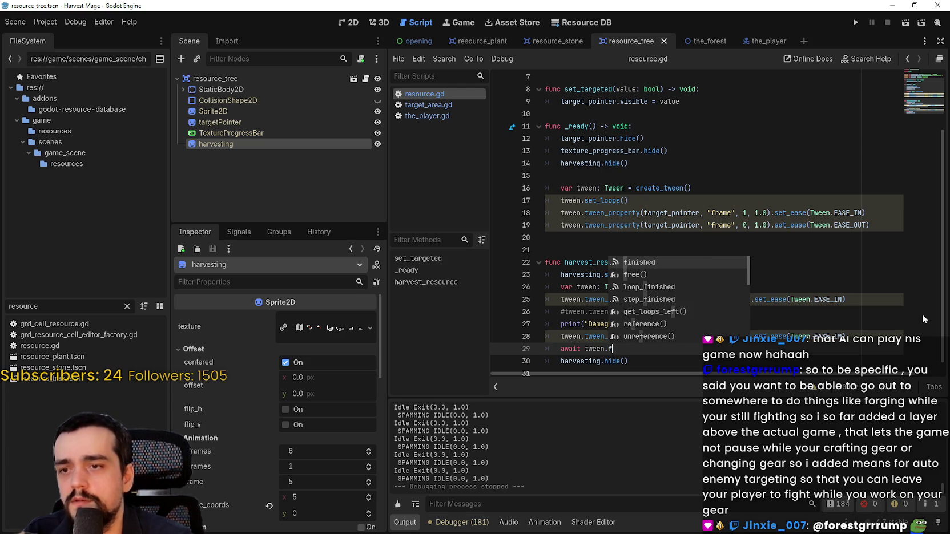
type("ini")
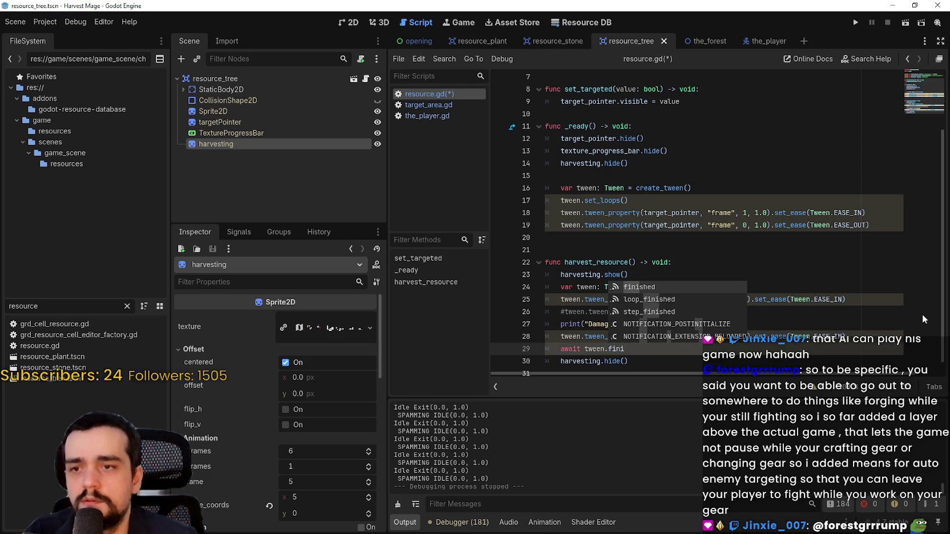
key("Return")
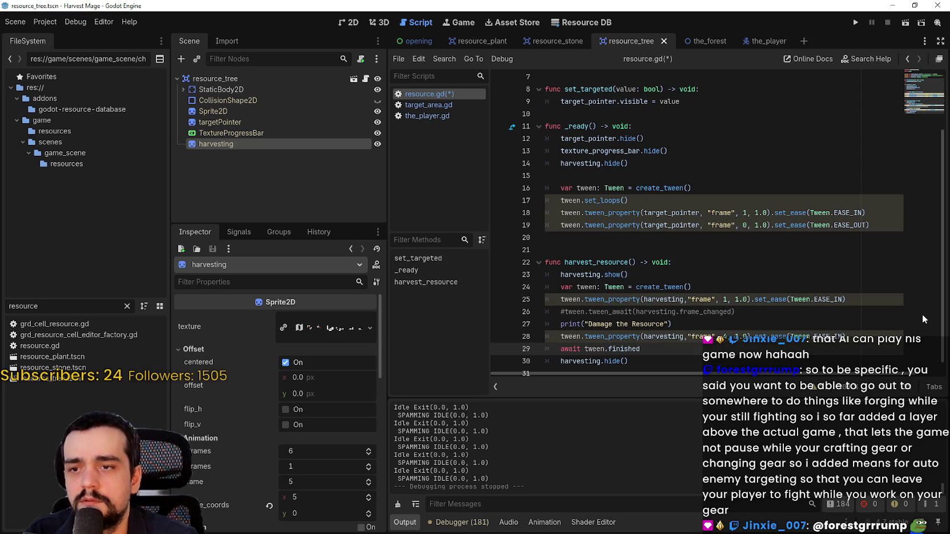
key("ctrl+s")
scroll(914, 308, "down", 1)
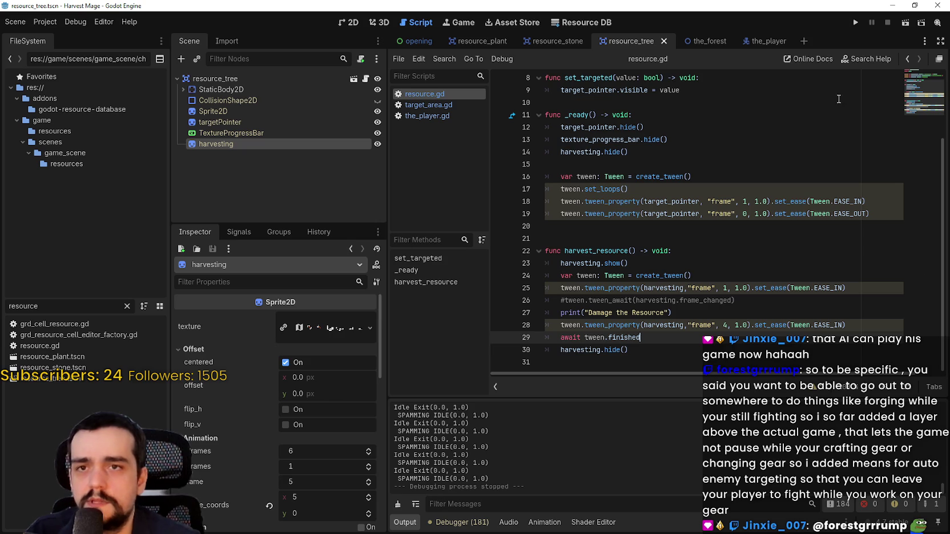
Step: Run the game, Continue the saved game, and walk toward the pink vines
left_click(854, 24)
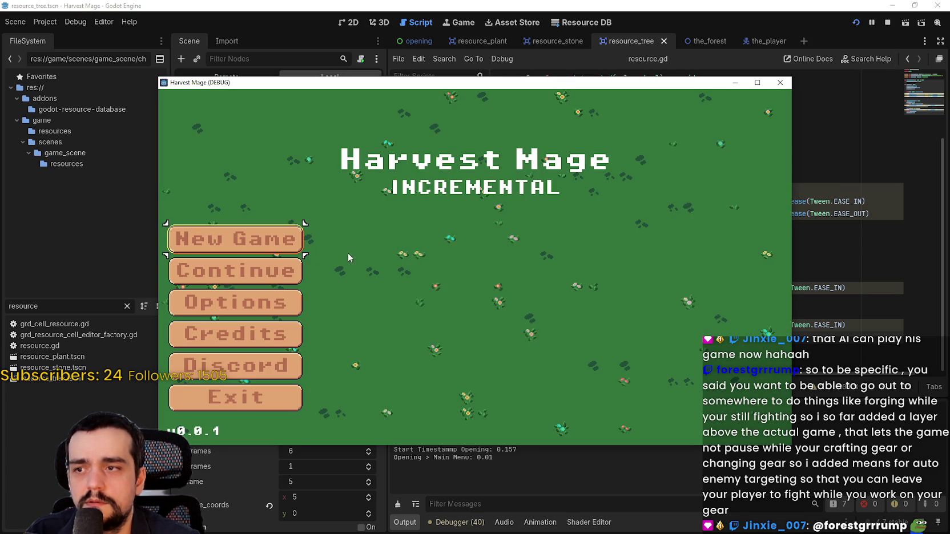
left_click(259, 270)
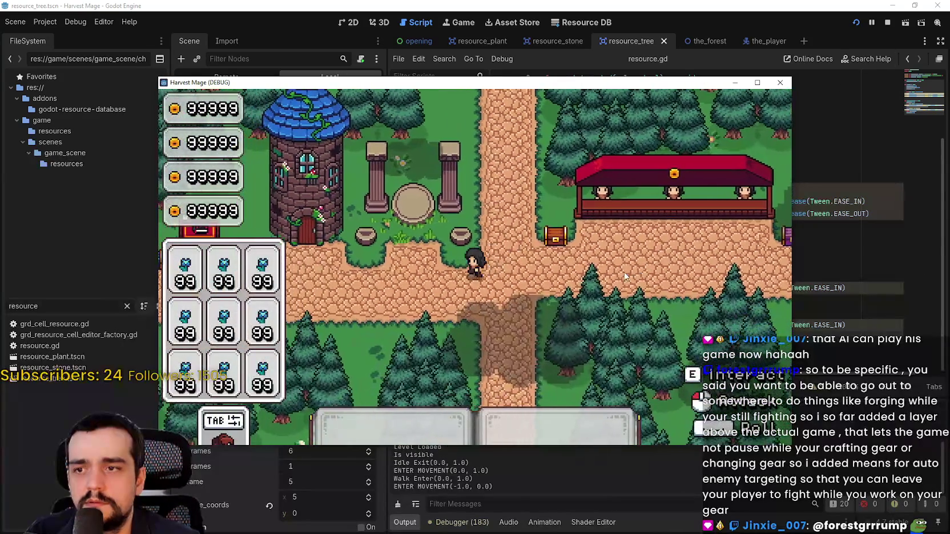
key("s")
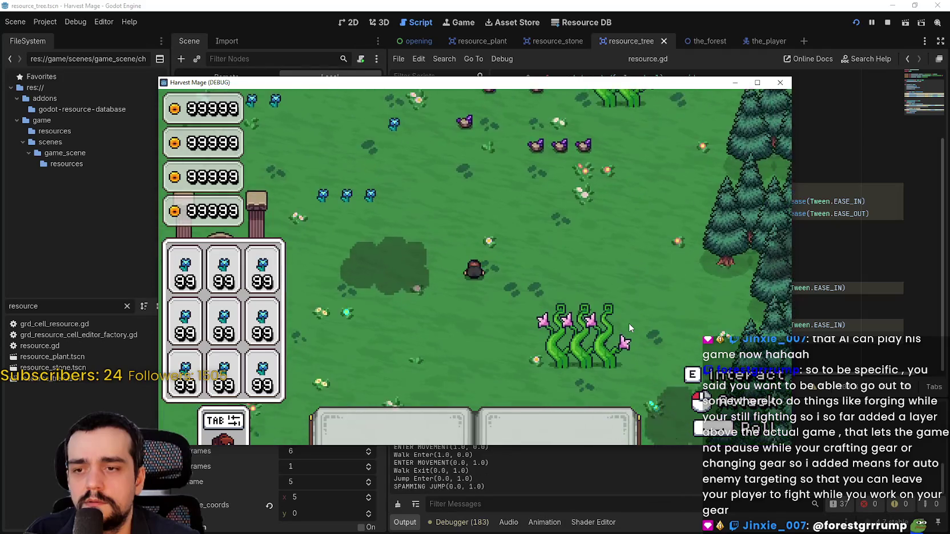
key("d")
Step: Harvest the vines repeatedly, stepping left and right between swings
left_click(636, 291)
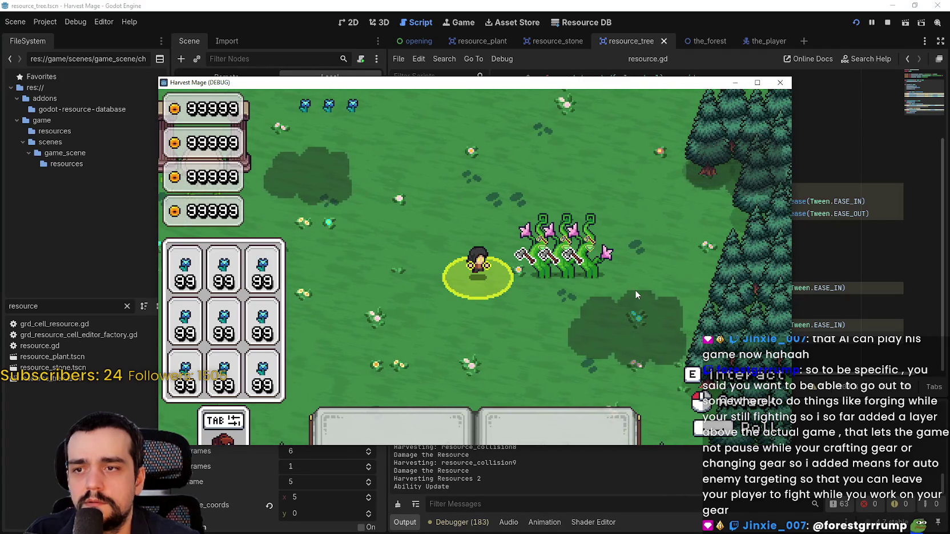
key("a")
key("d")
left_click(606, 326)
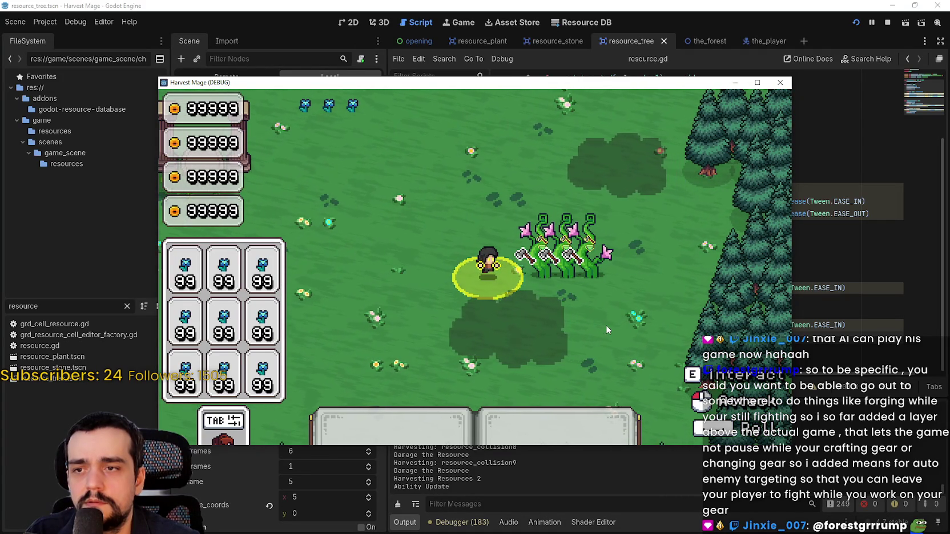
key("a")
left_click(602, 313)
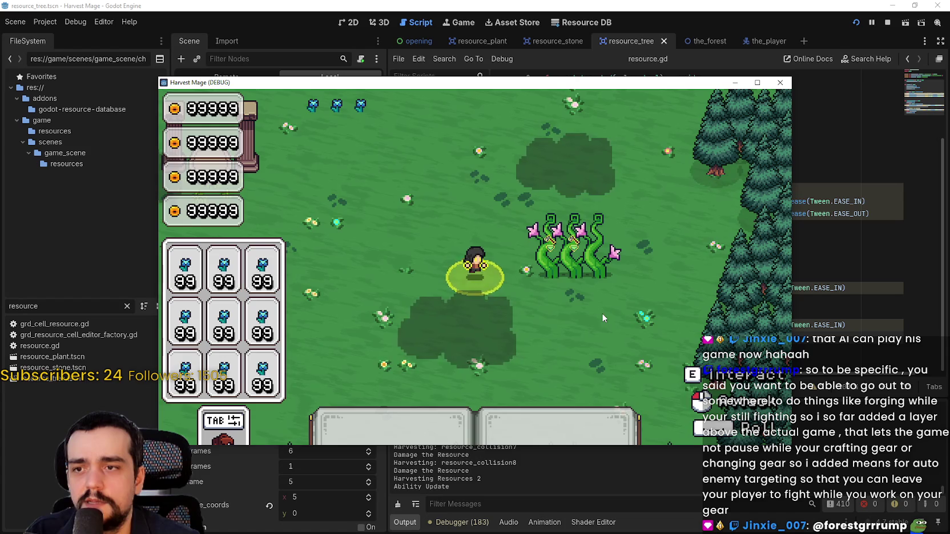
left_click(632, 312)
Step: Stop the game, strip the ease-in calls from lines 25 and 28, save, and rerun the project
left_click(887, 23)
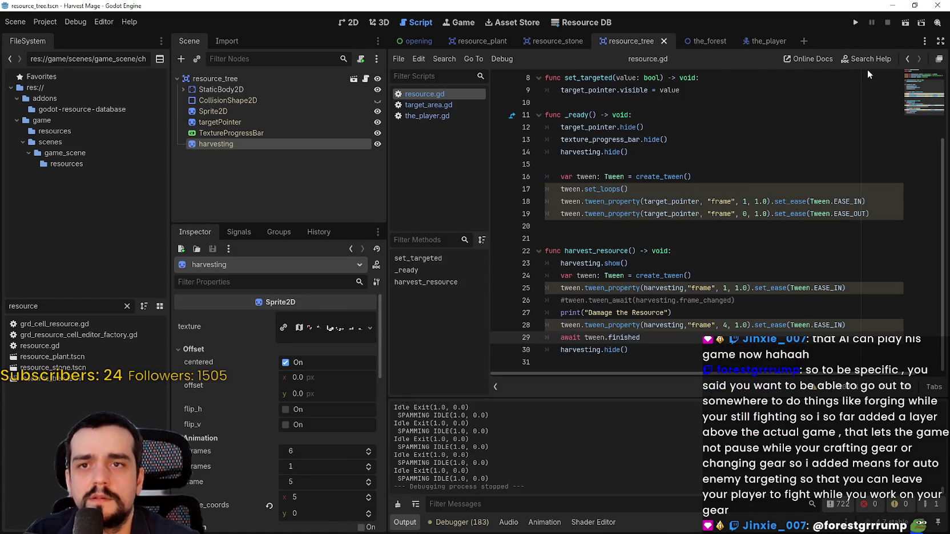
key("ctrl+s")
left_click(824, 307)
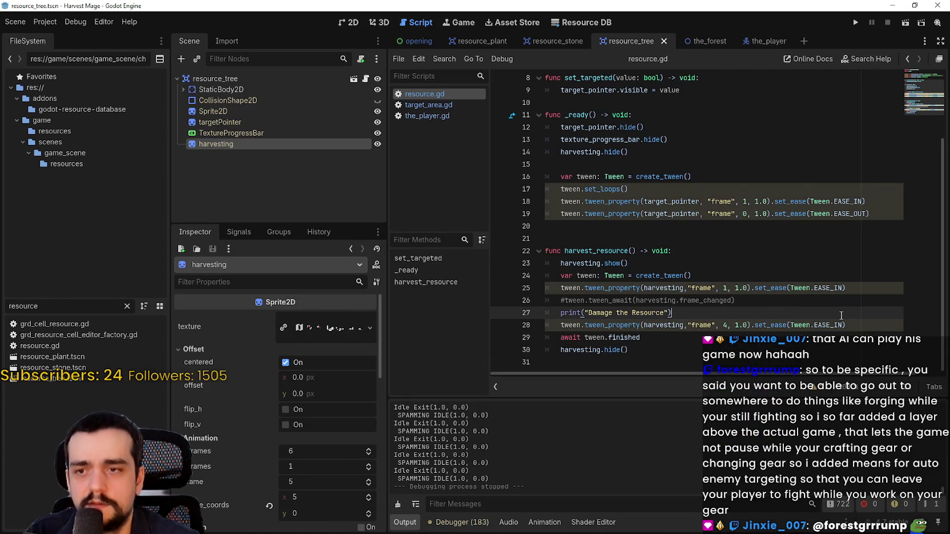
left_click(826, 289)
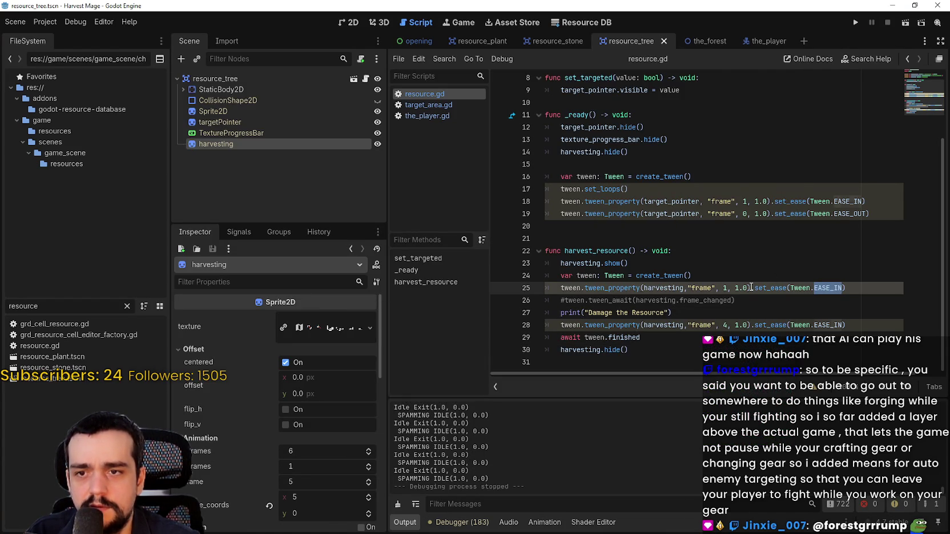
key("BackSpace")
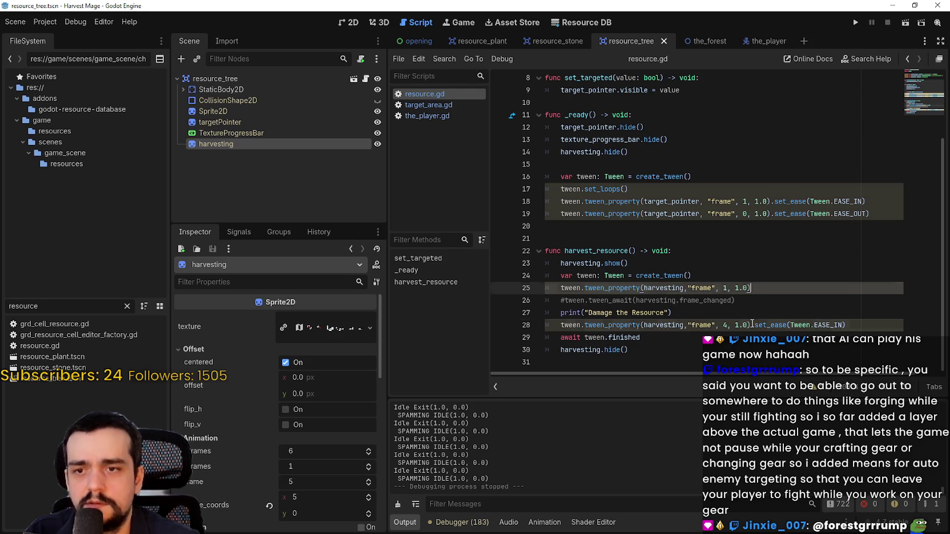
left_click_drag(752, 324, 892, 323)
key("ctrl+s")
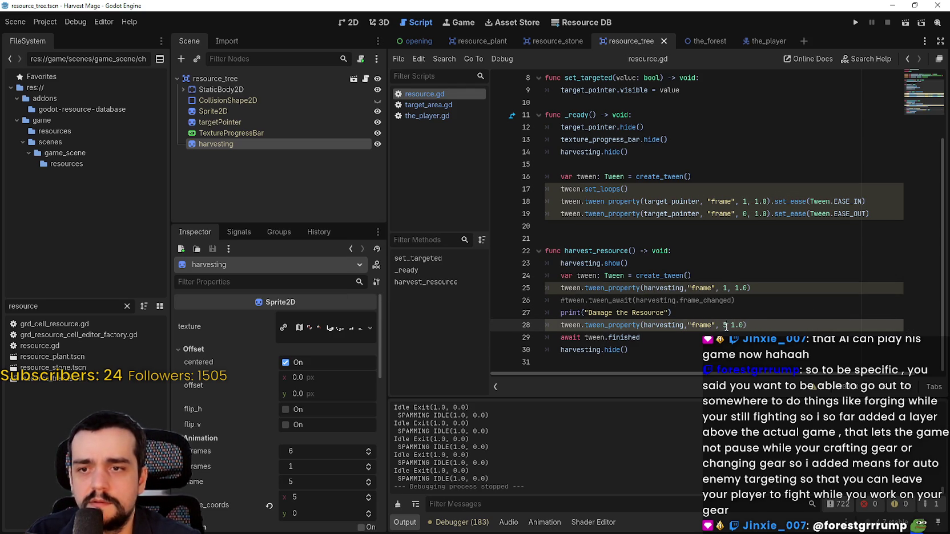
left_click(855, 23)
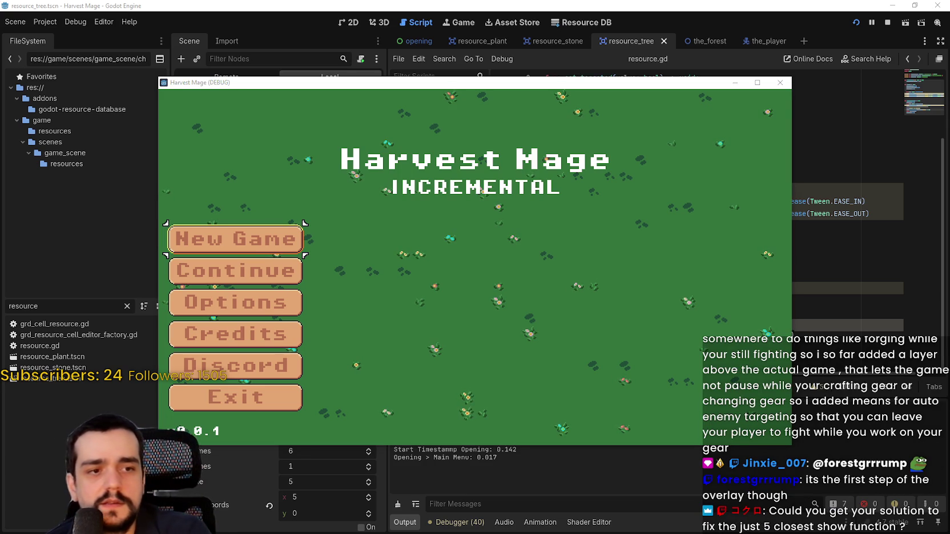
Step: Switch from the game's main menu to the Discord stream-chat window with Alt+Tab
key("alt+Tab")
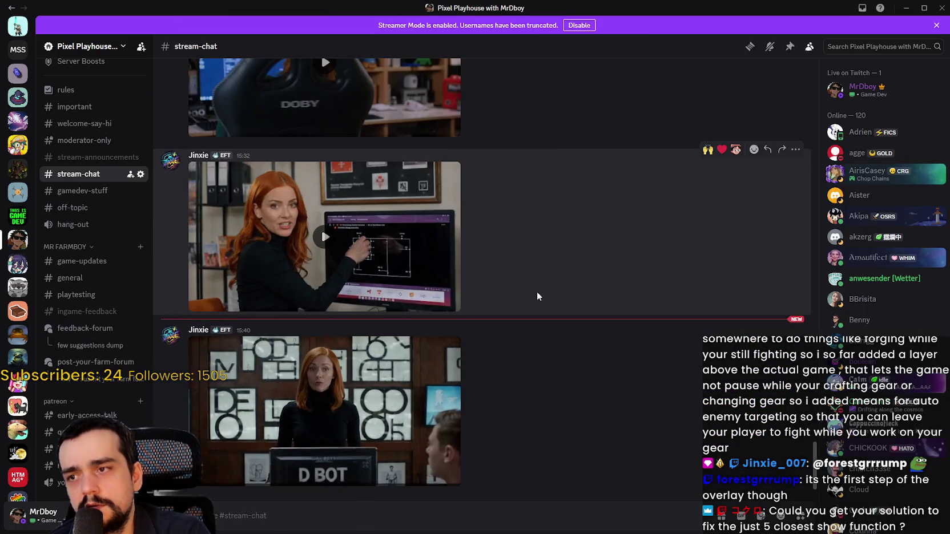
Step: Watch the shared Discord clip full screen, then exit it and switch back to the game
left_click(537, 291)
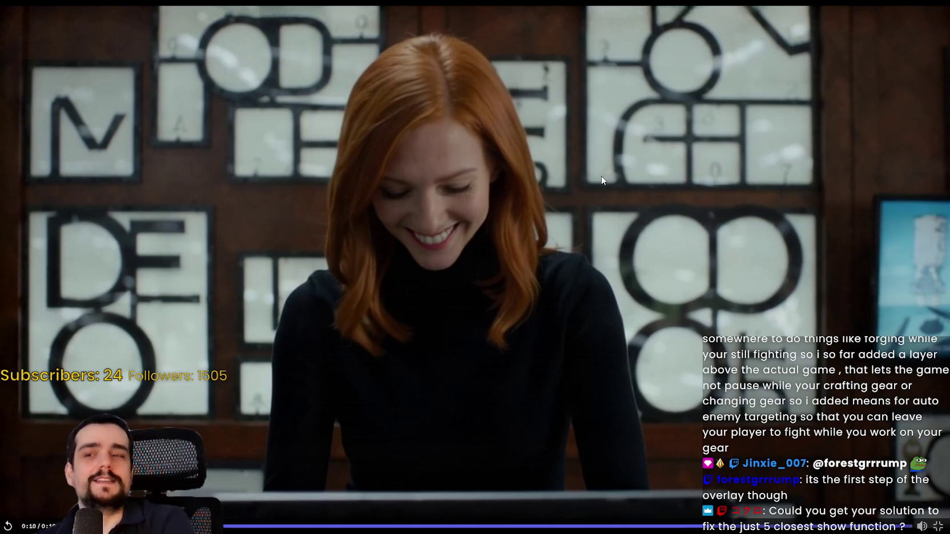
key("Escape")
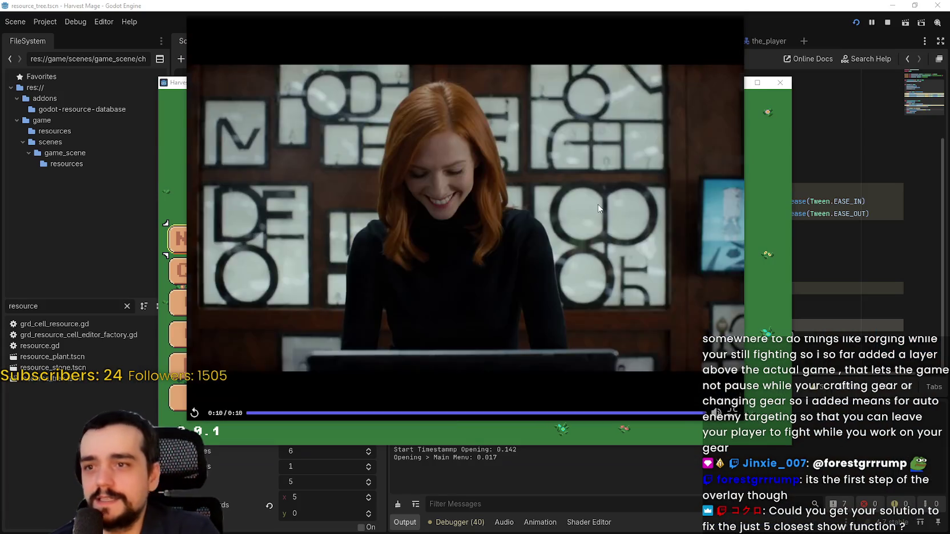
key("alt+Tab")
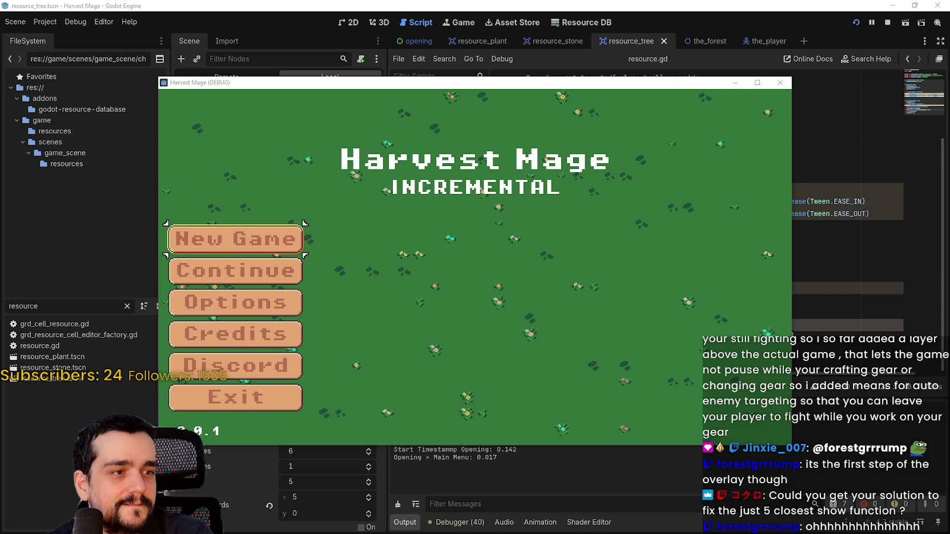
Step: Start a New Game and walk the character south to the vines
left_click(246, 259)
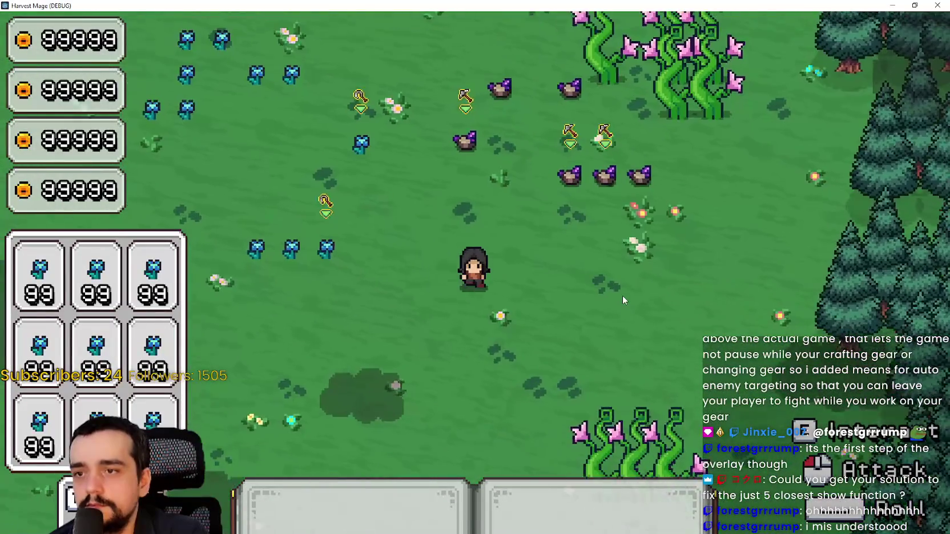
key("s")
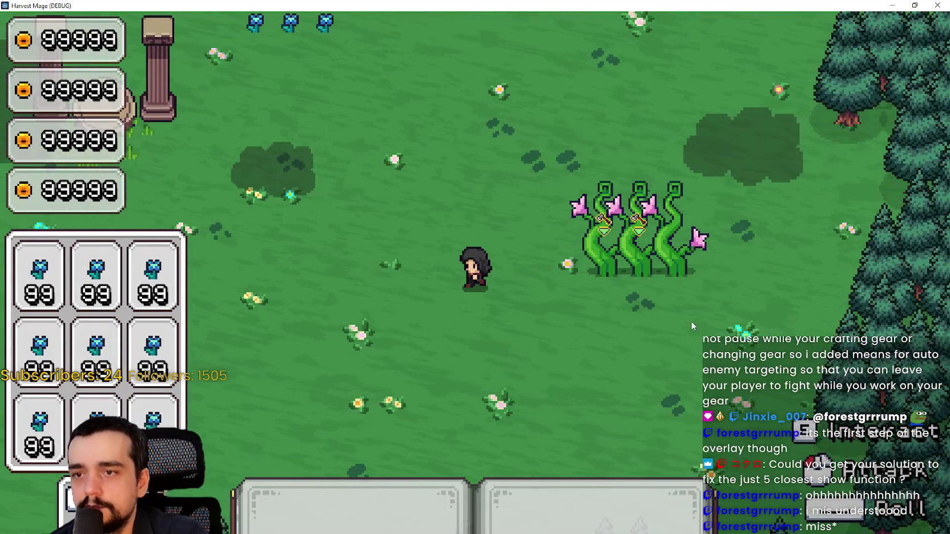
key("a")
key("d")
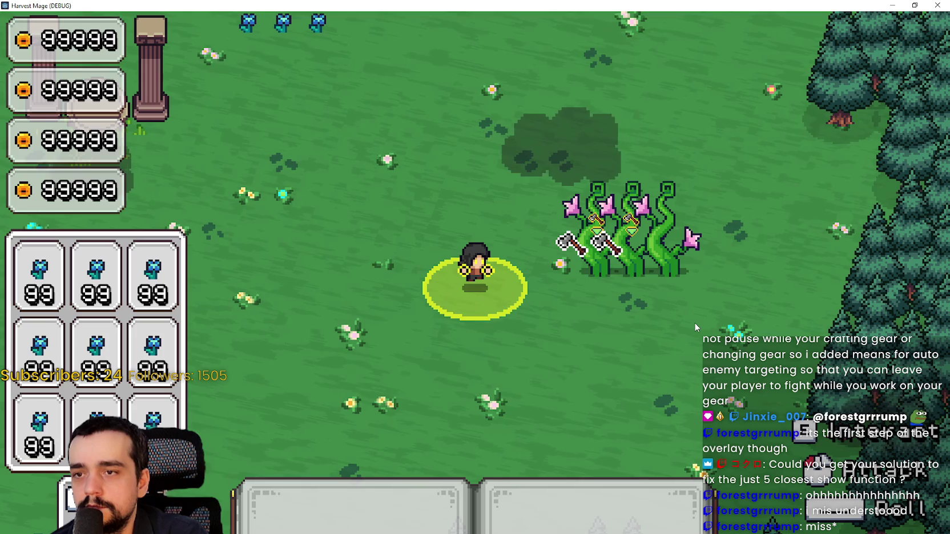
Step: Shuffle west and east beside the vines to trigger repeated harvests
key("a")
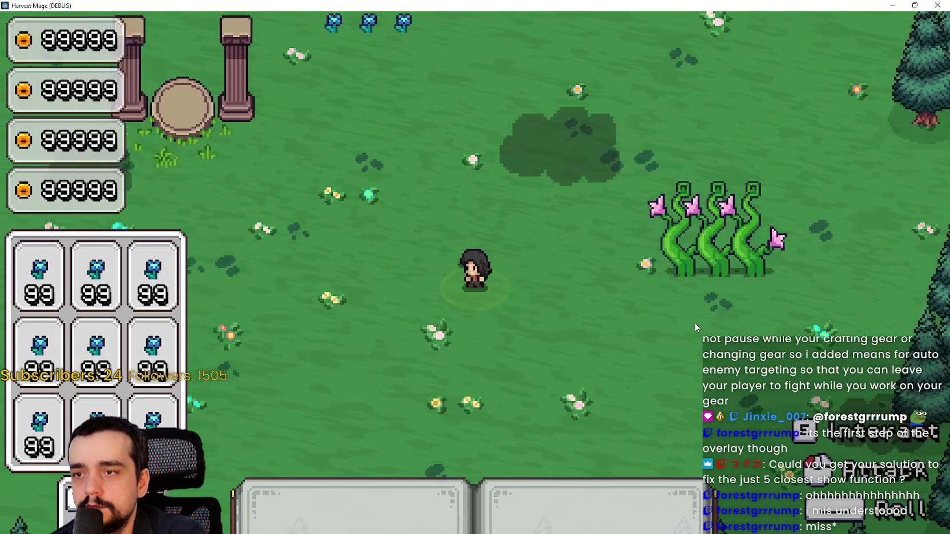
key("d")
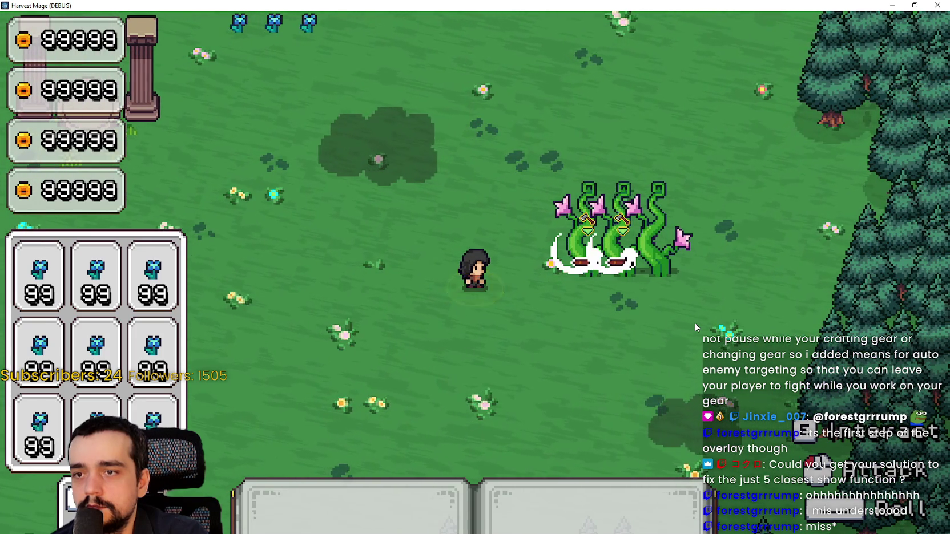
key("a")
key("d")
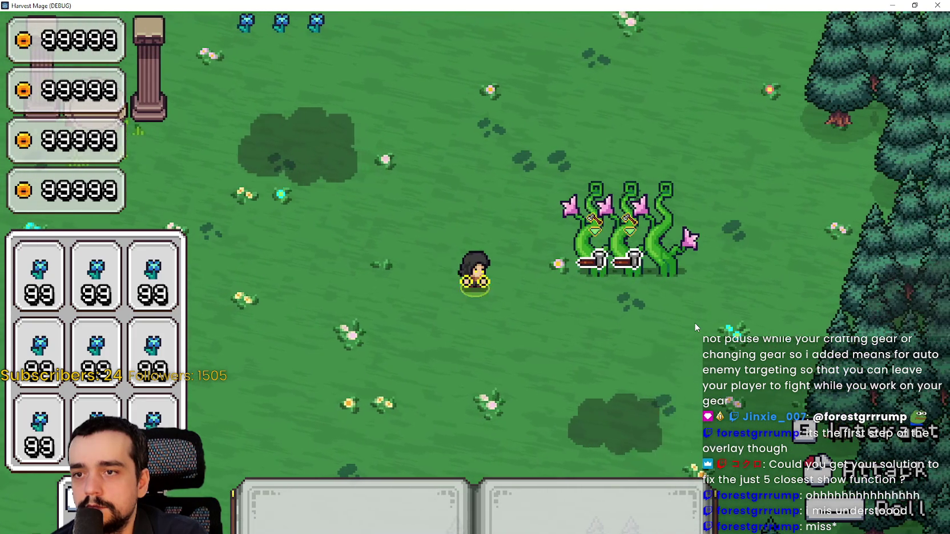
key("a")
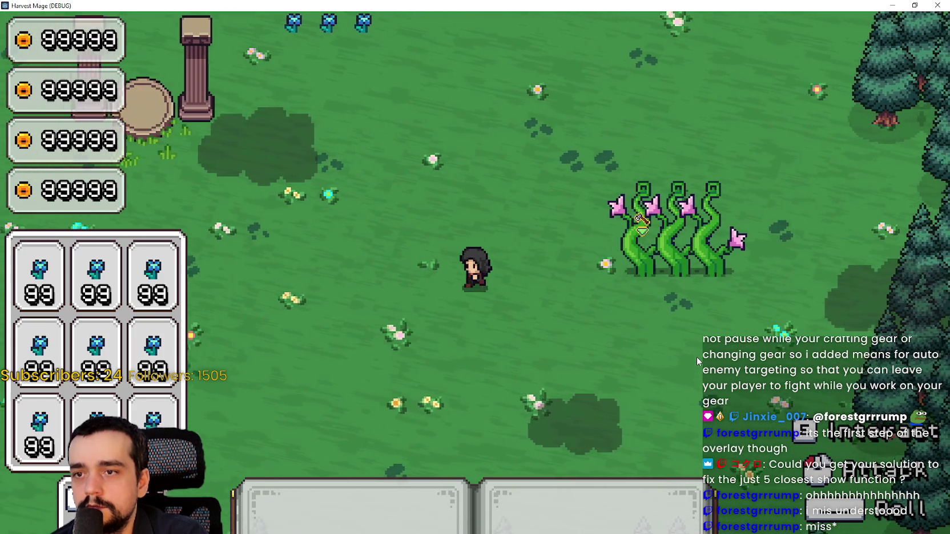
key("d")
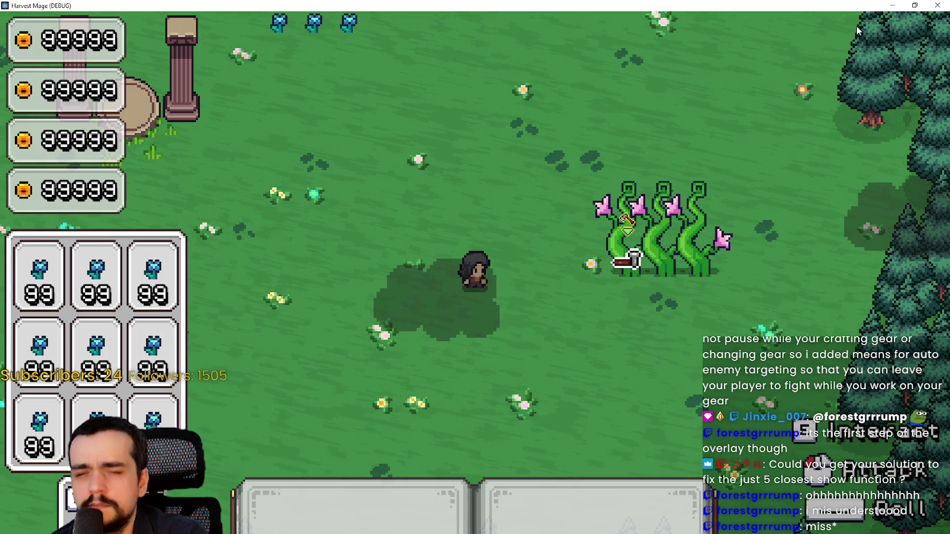
Step: Stop the game, lower the harvesting sprite's Frame to 0, and save and run with F5
left_click(914, 6)
left_click(782, 75)
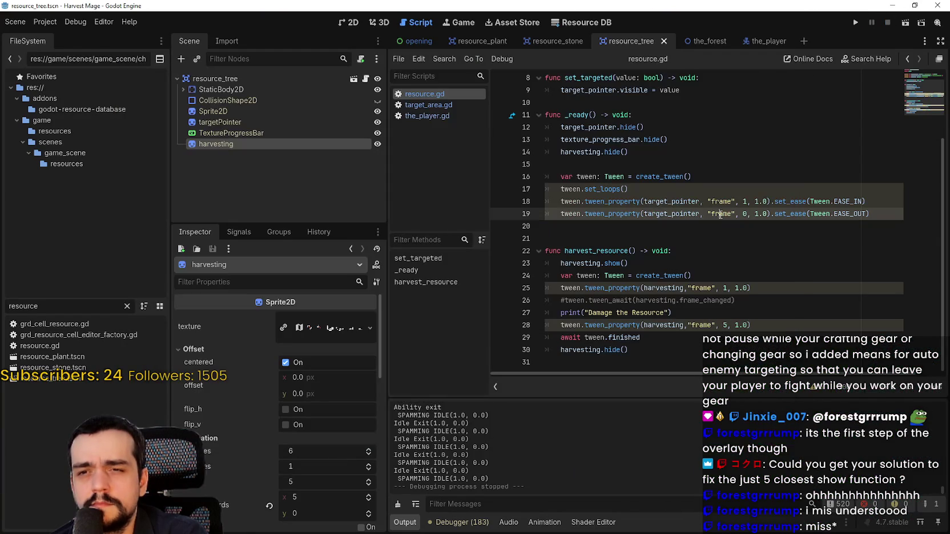
left_click(730, 251)
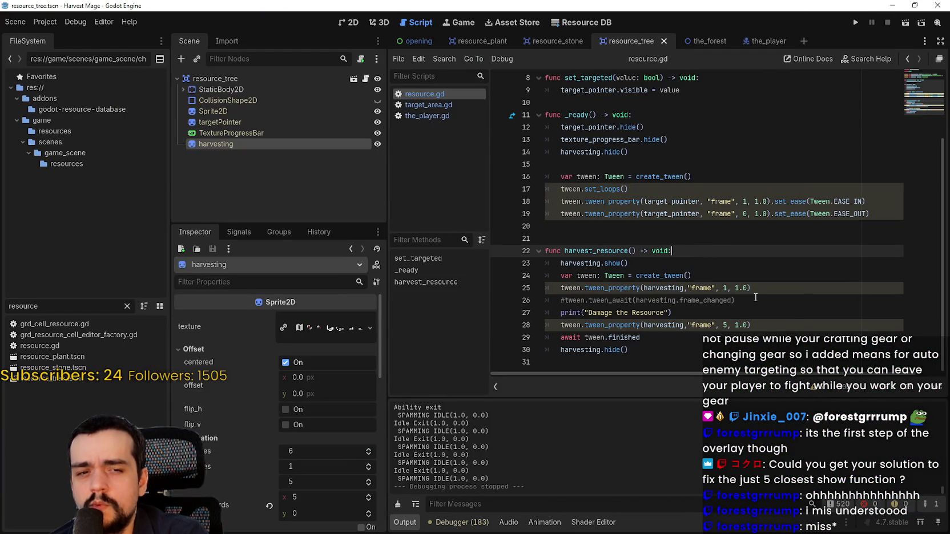
double_click(723, 287)
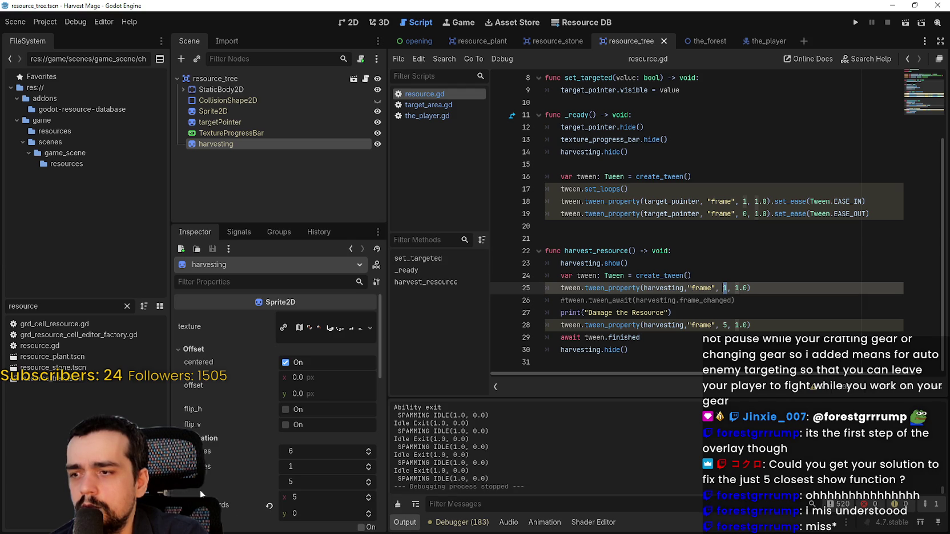
left_click(368, 487)
key("F5")
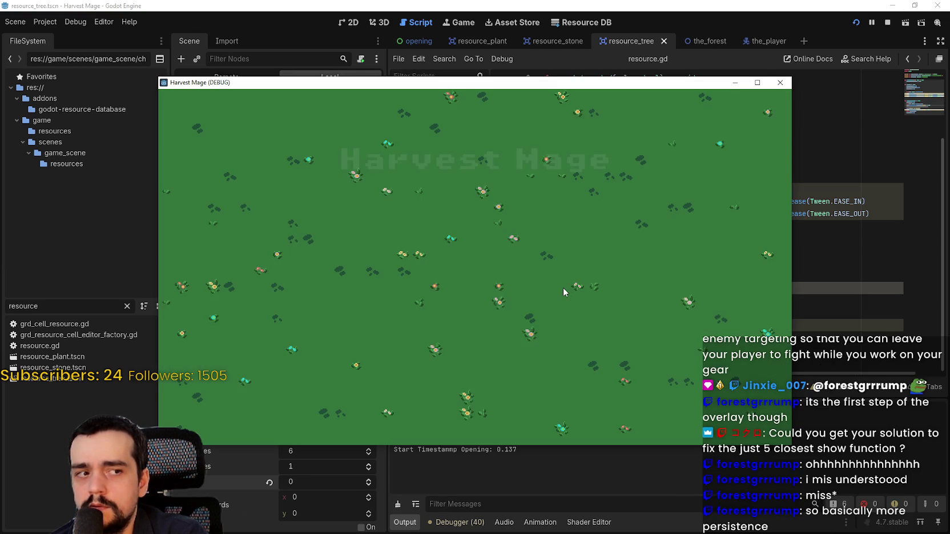
Step: Continue the game, harvest the vines to check the animation, then stop and return to the script
left_click(279, 270)
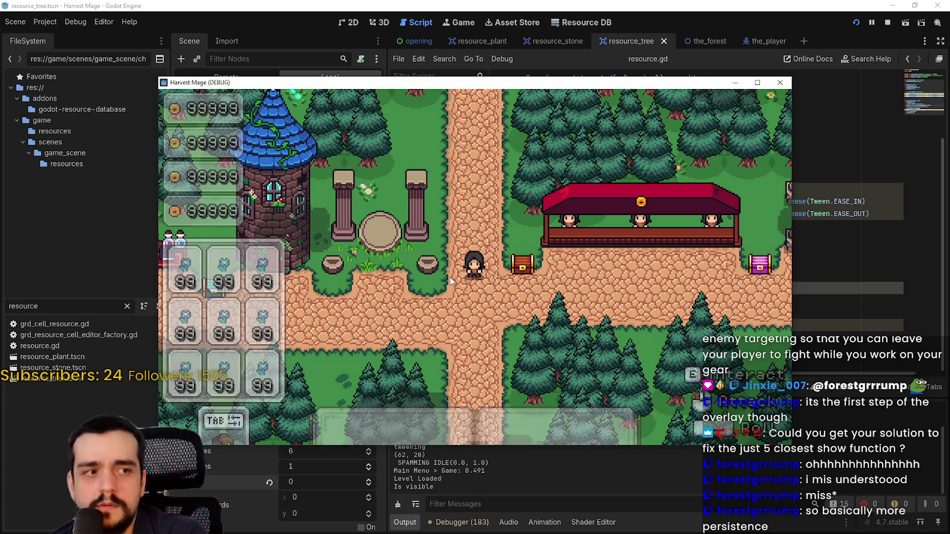
key("Up")
key("Right")
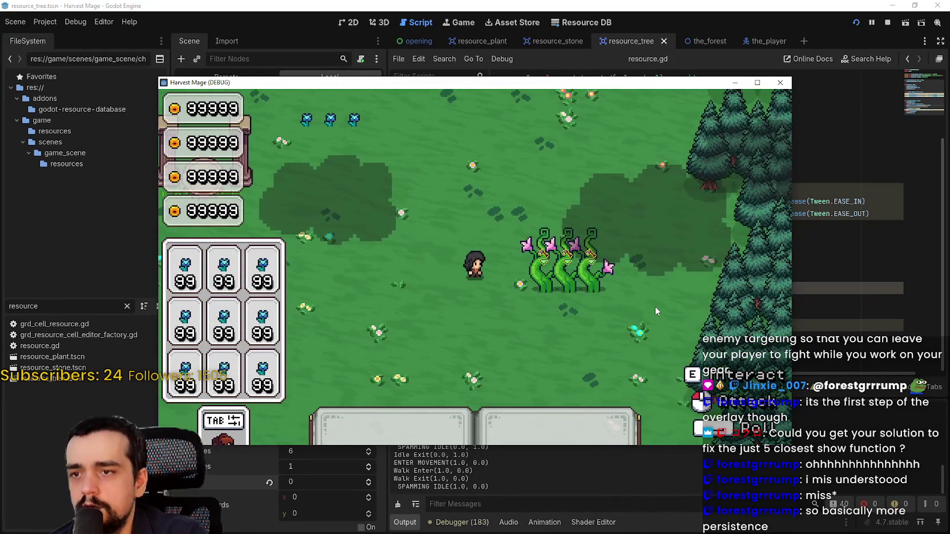
left_click(655, 306)
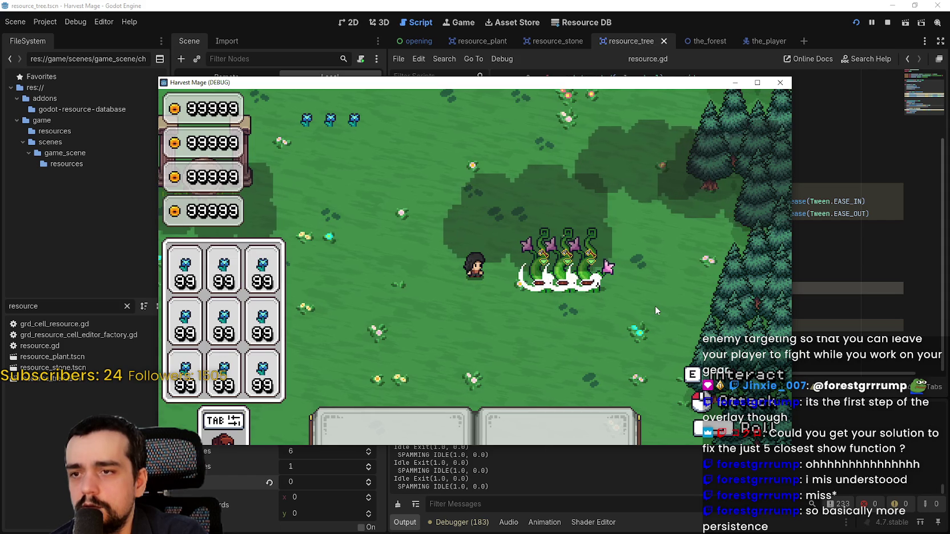
left_click(888, 22)
left_click(707, 249)
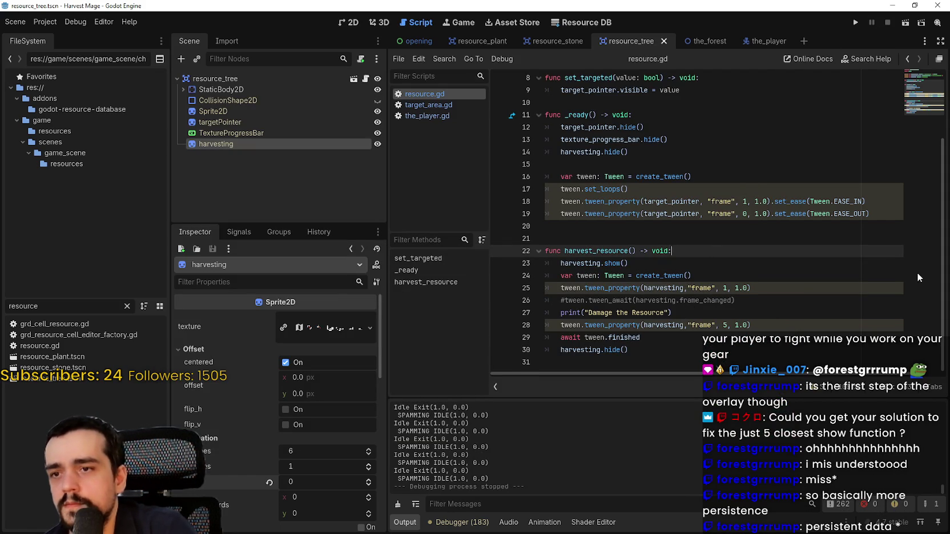
Step: Insert 'harvesting.frame = 0' as the first line of harvest_resource() and relaunch the game
key("Return")
type("harvest")
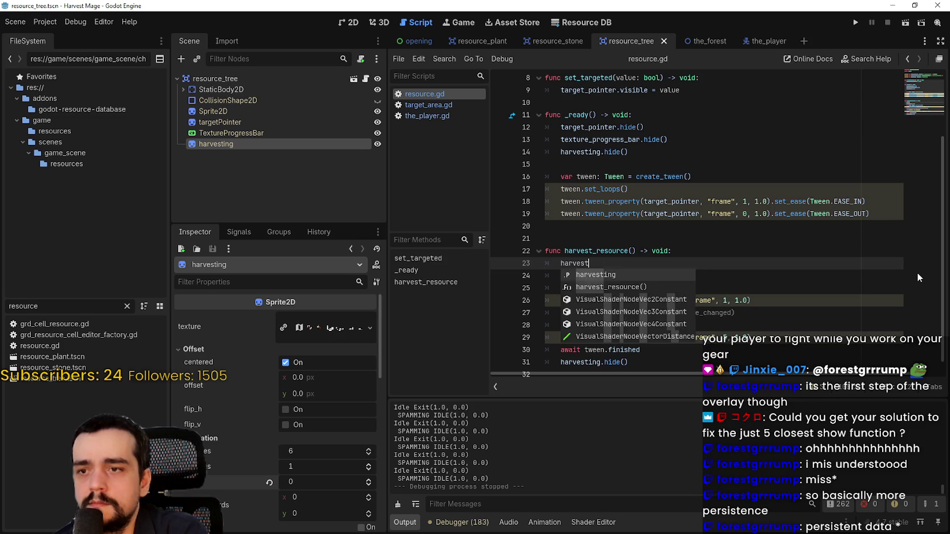
type("ing.frame")
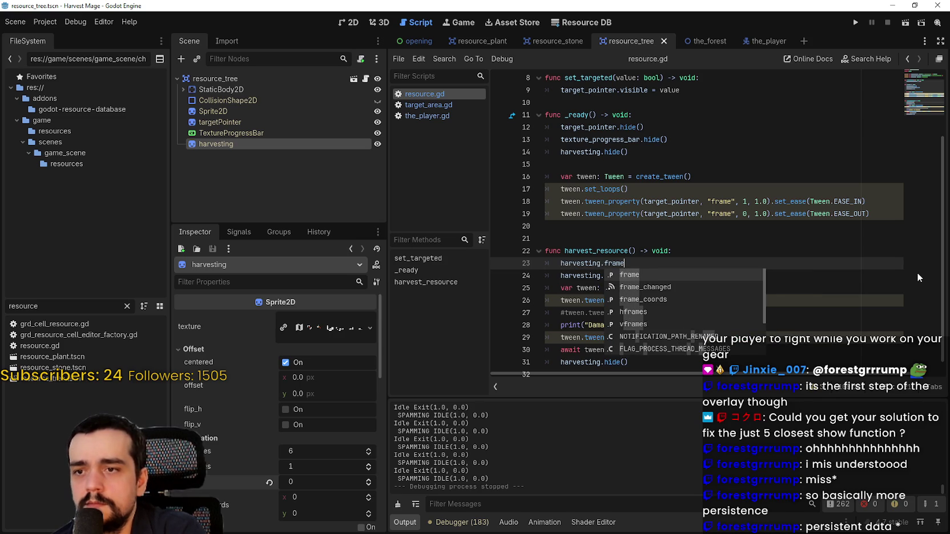
type(" = 0")
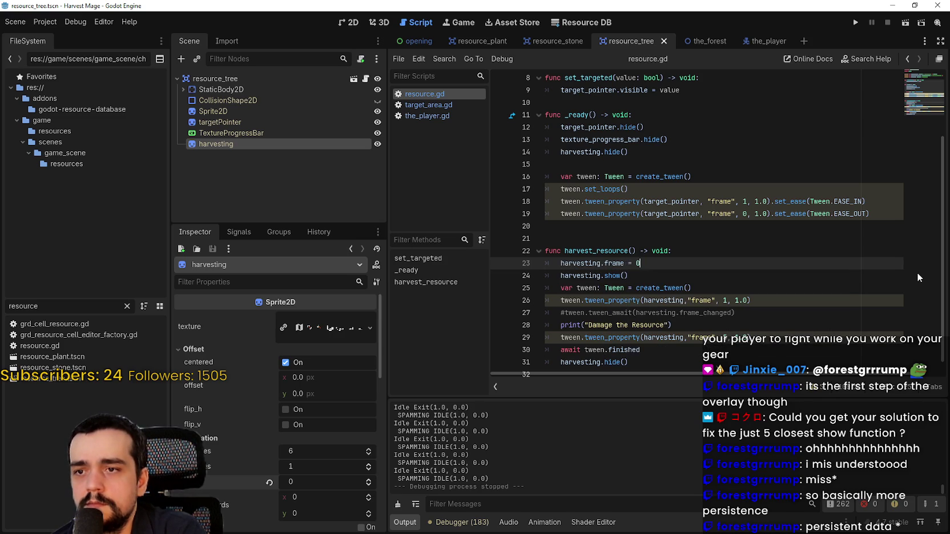
scroll(822, 312, "down", 1)
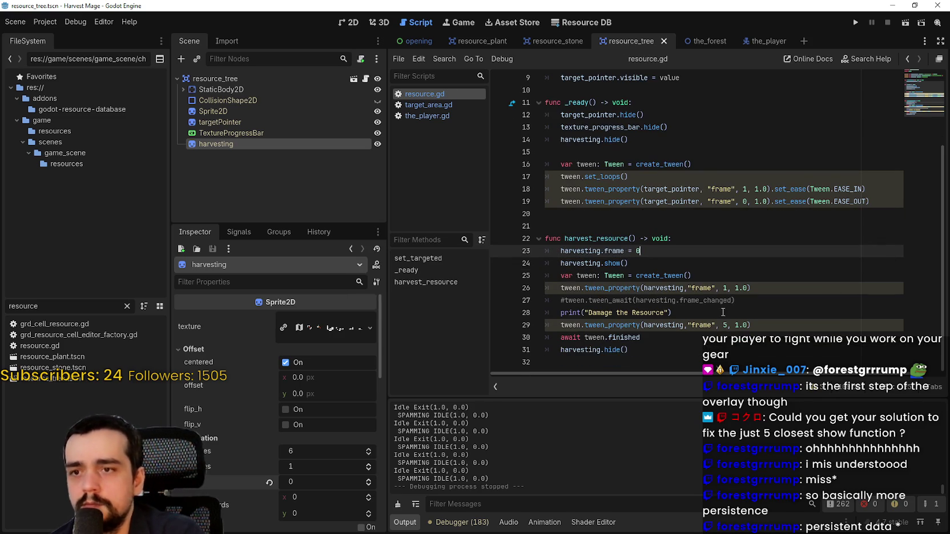
left_click(673, 349)
left_click(857, 22)
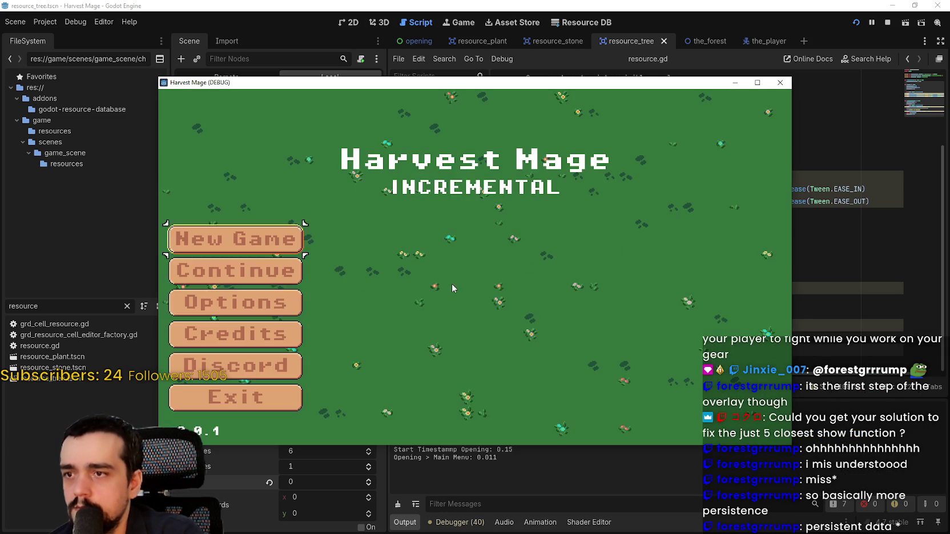
Step: Continue into the game world and walk the character down to the pink-flowered plants
left_click(271, 275)
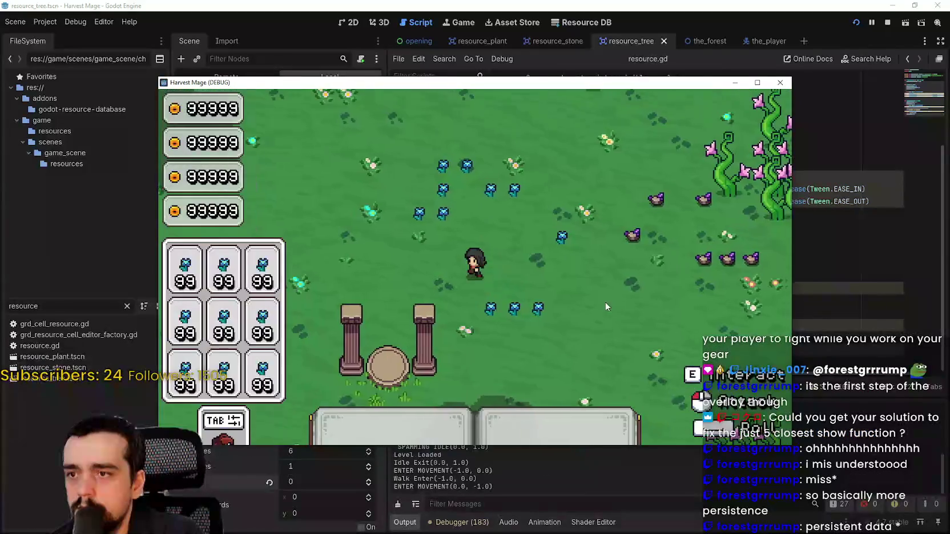
key("d")
key("s")
key("space")
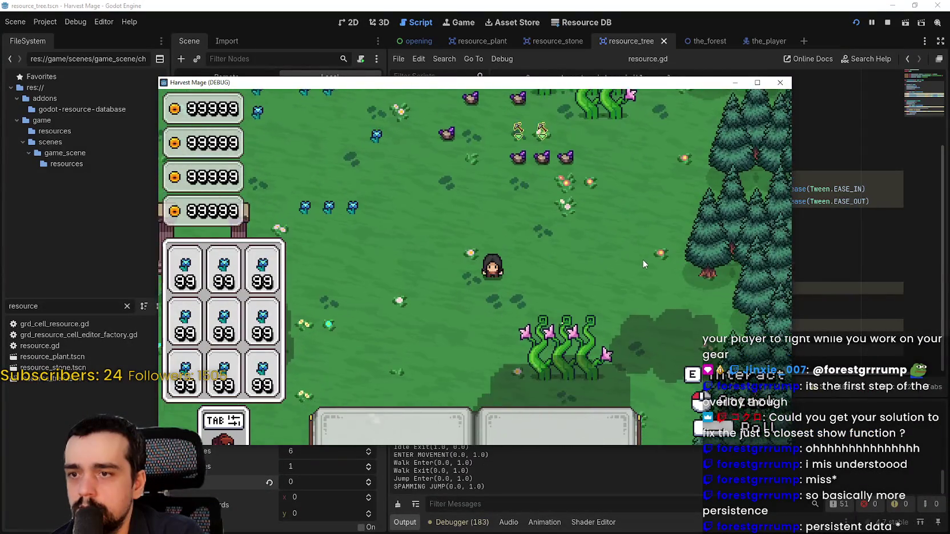
key("s")
key("a")
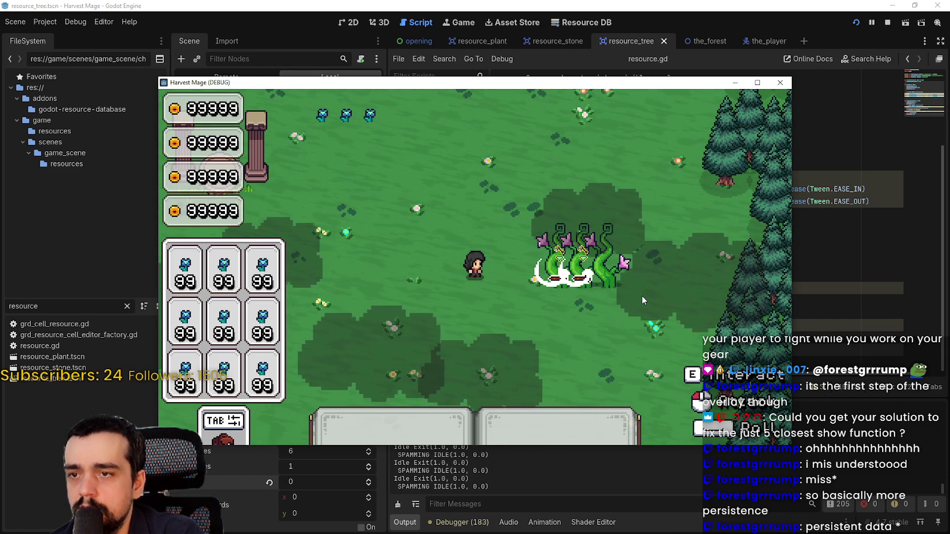
Step: Harvest the plants twice to watch the axe swing, then maximize the game window
key("e")
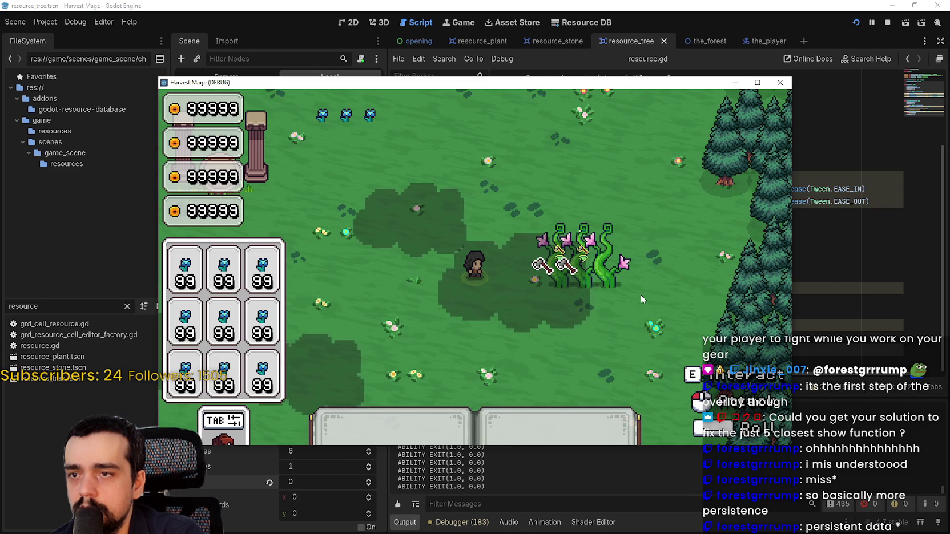
key("e")
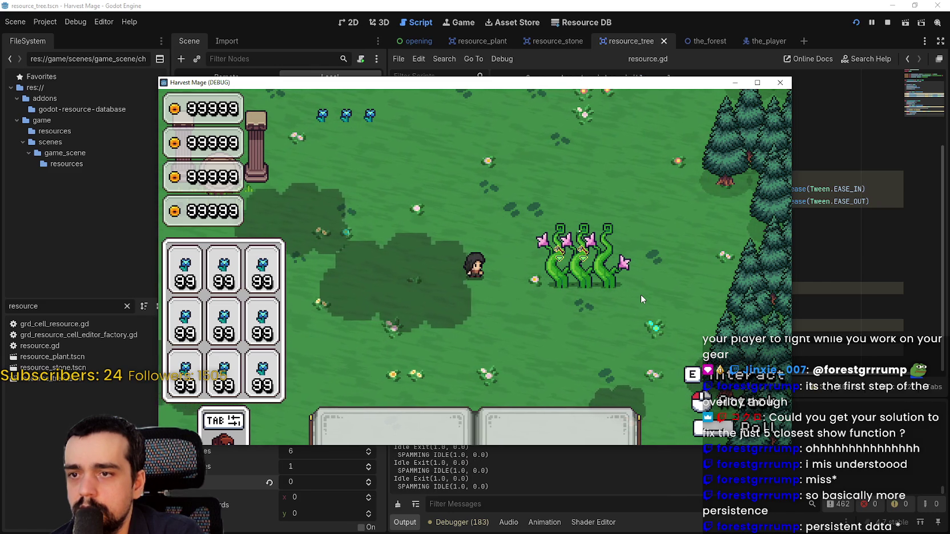
left_click(756, 82)
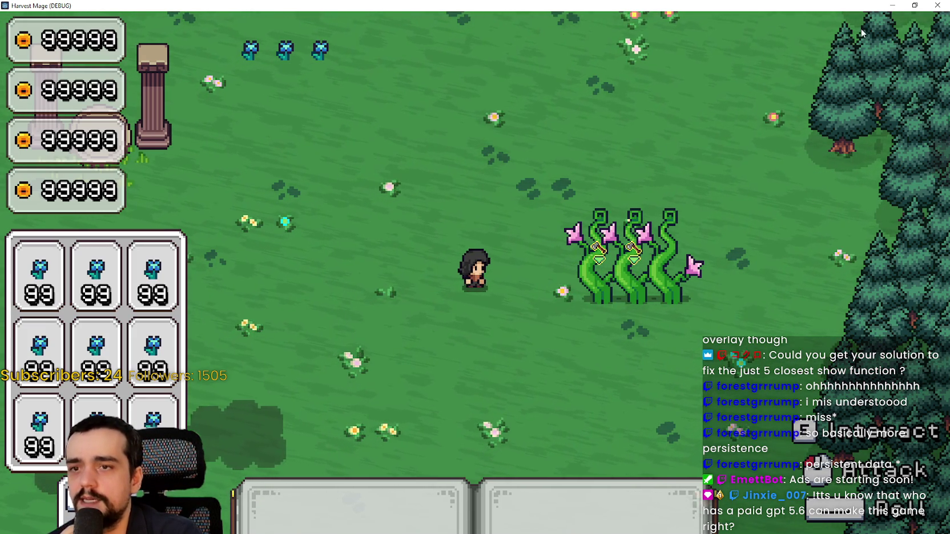
Step: Stop the game and append .set_ease(Tween.EASE_IN) to the frame tween on line 26
left_click(914, 5)
key("F8")
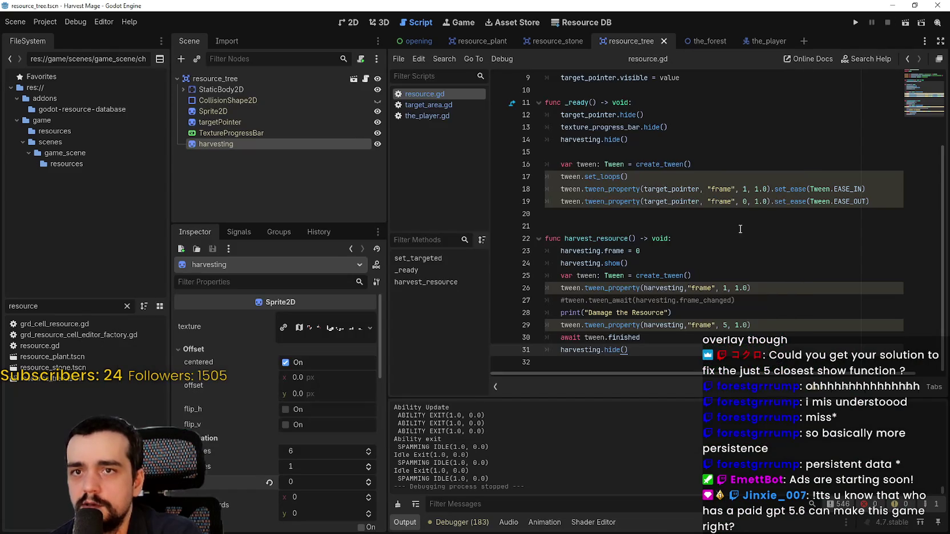
left_click(738, 228)
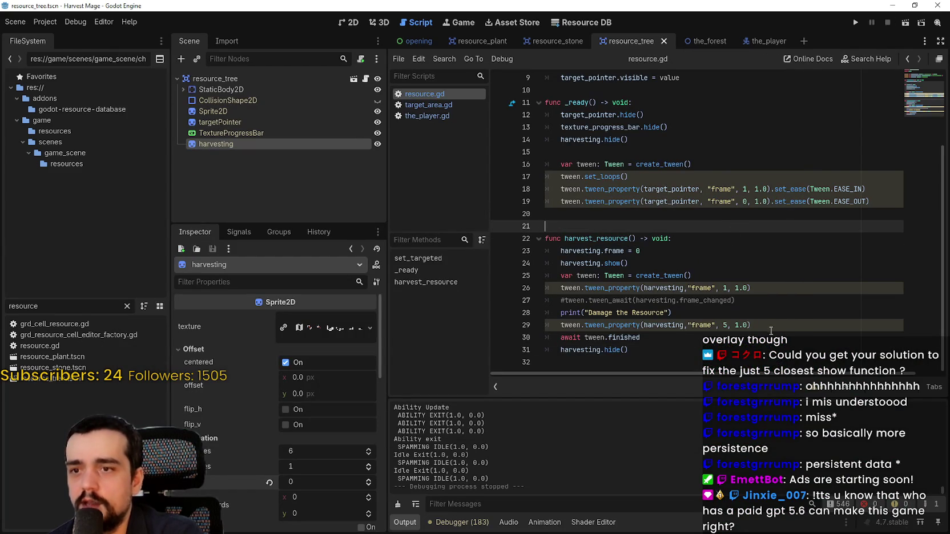
left_click(752, 327)
left_click(750, 287)
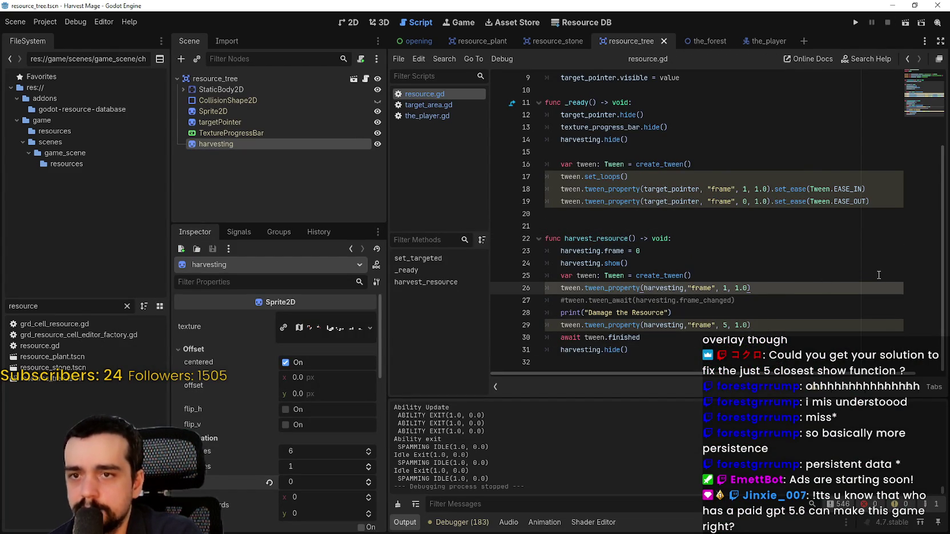
type(".set")
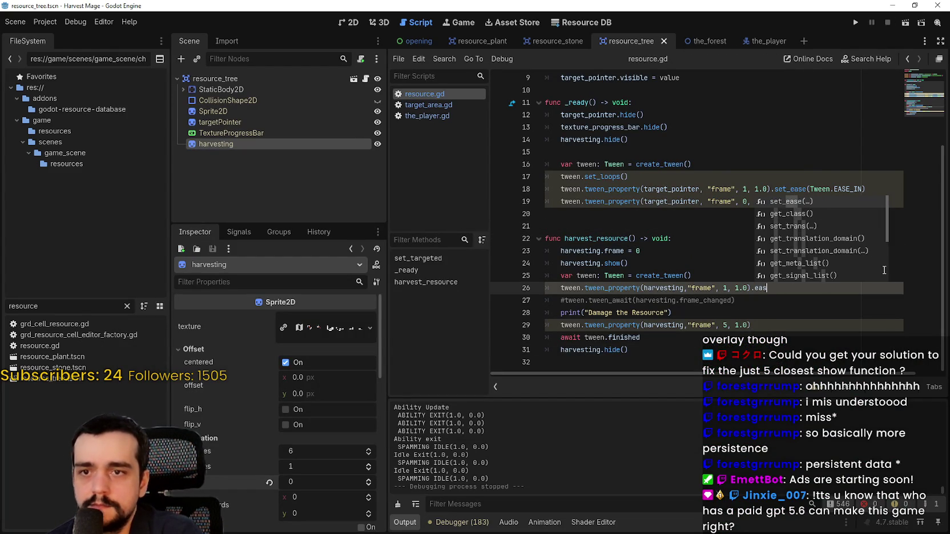
key("Return")
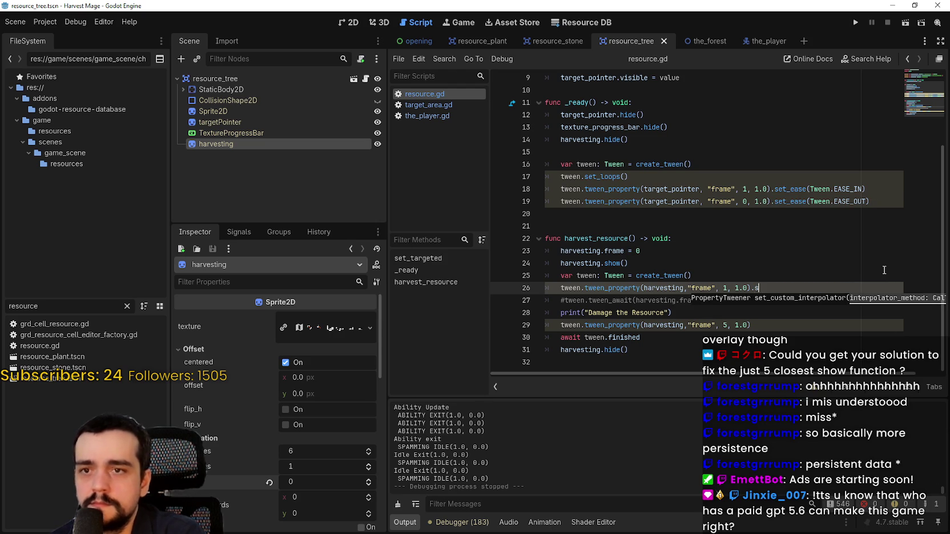
type("et_ease")
key("Return")
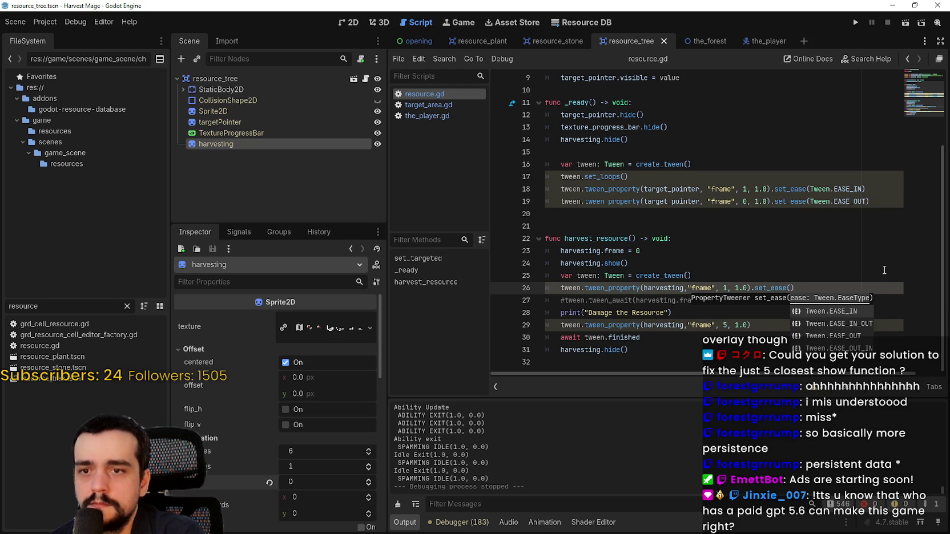
key("Return")
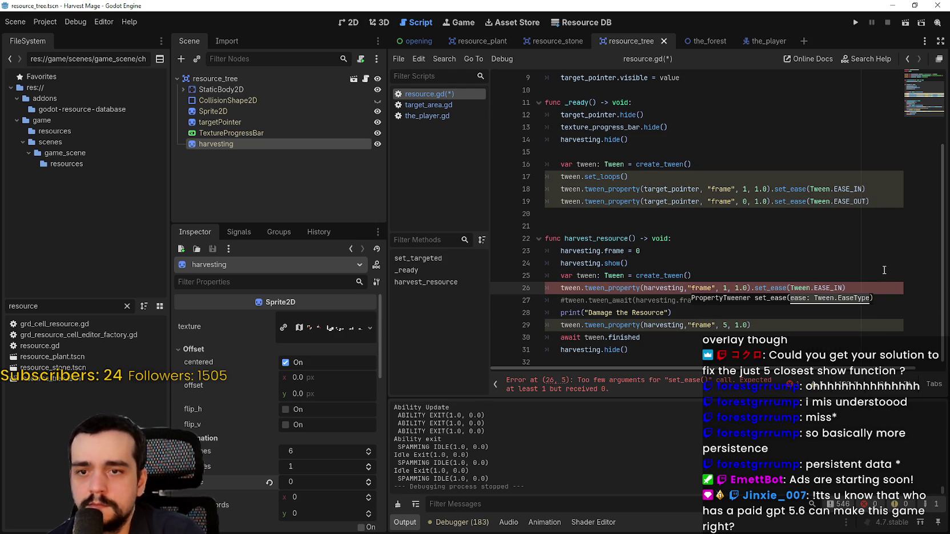
Step: Copy the set_ease(Tween.EASE_IN) call onto line 29, save resource.gd, and rerun the project
left_click_drag(751, 288, 867, 282)
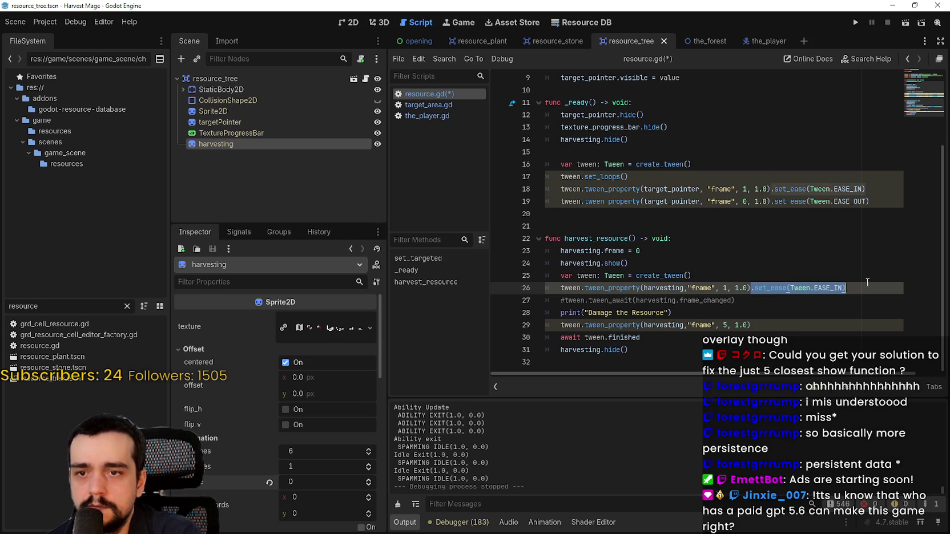
key("ctrl+c")
left_click(767, 325)
key("ctrl+v")
key("ctrl+s")
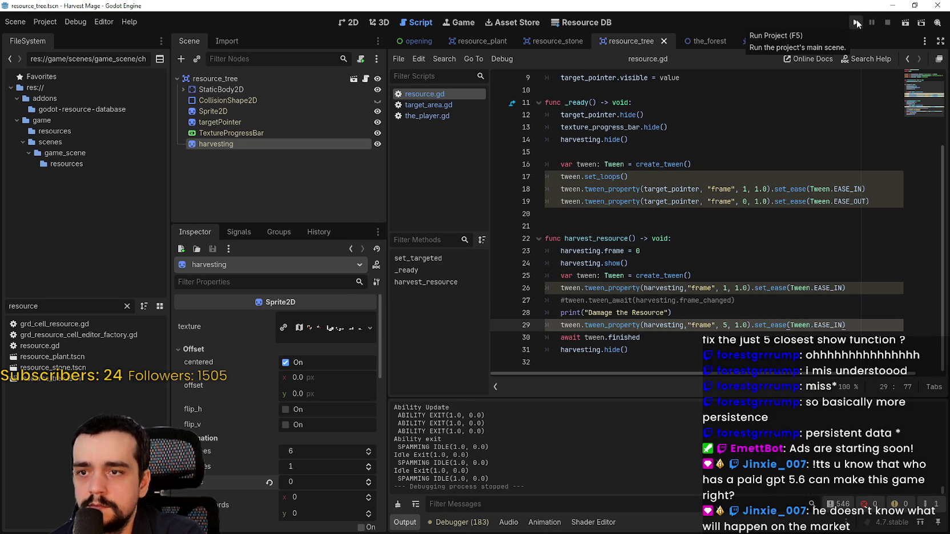
left_click(856, 24)
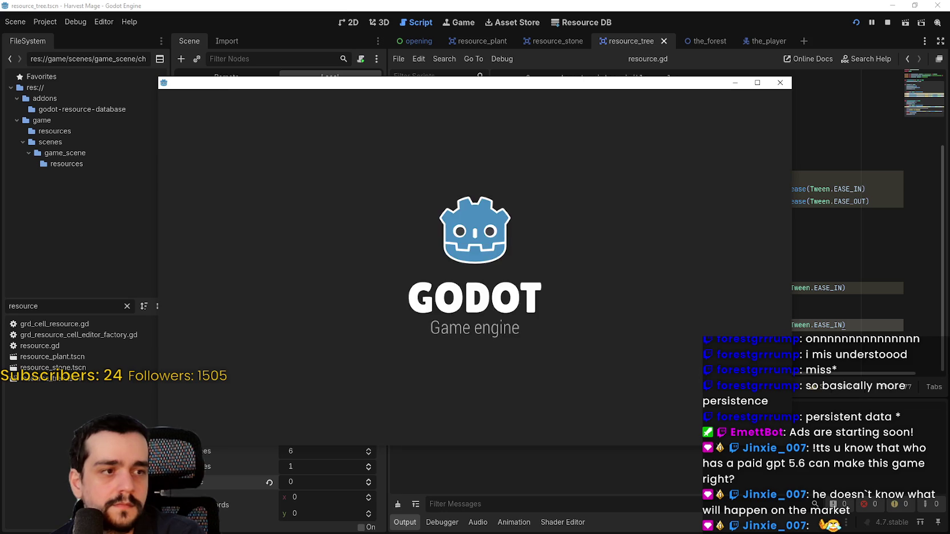
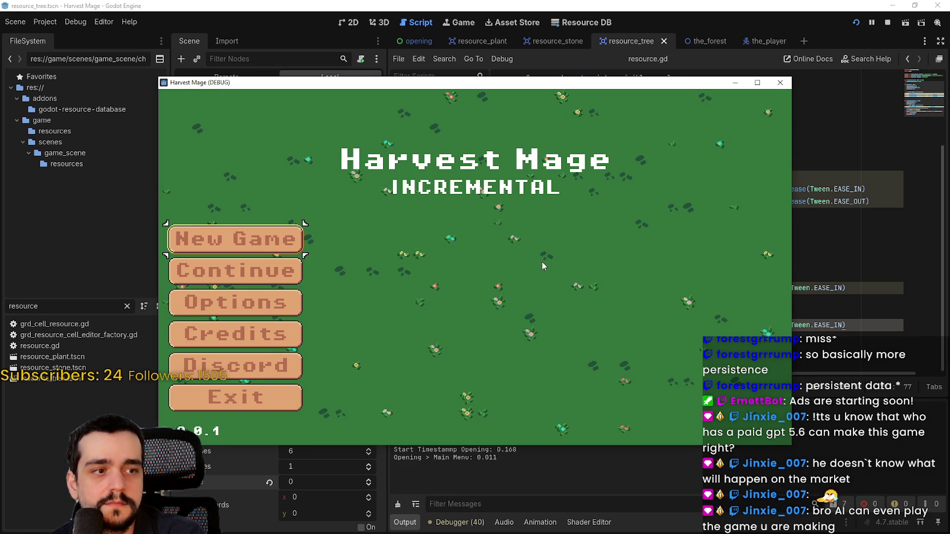
Step: Continue the saved game, maximize the game window, and walk to the pink-flowered plants
key("Down")
key("Return")
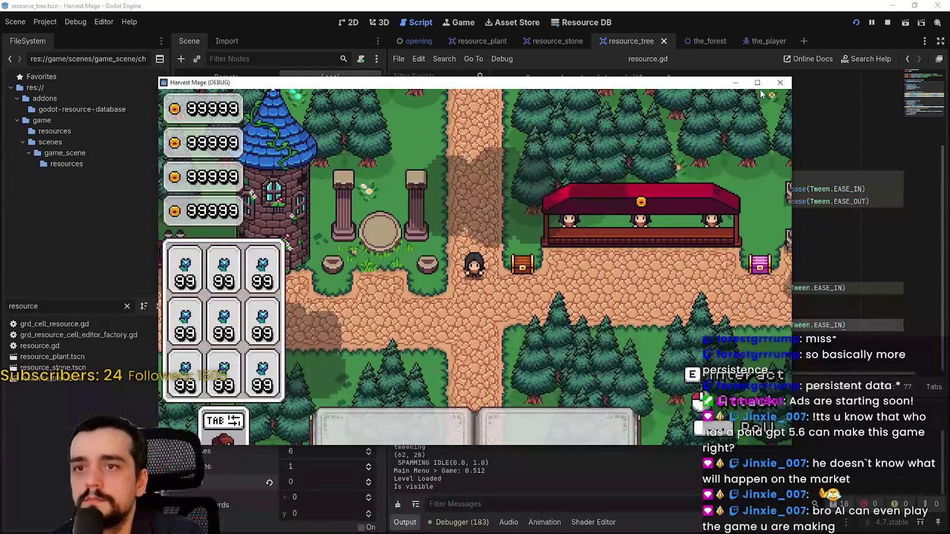
key("super+Up")
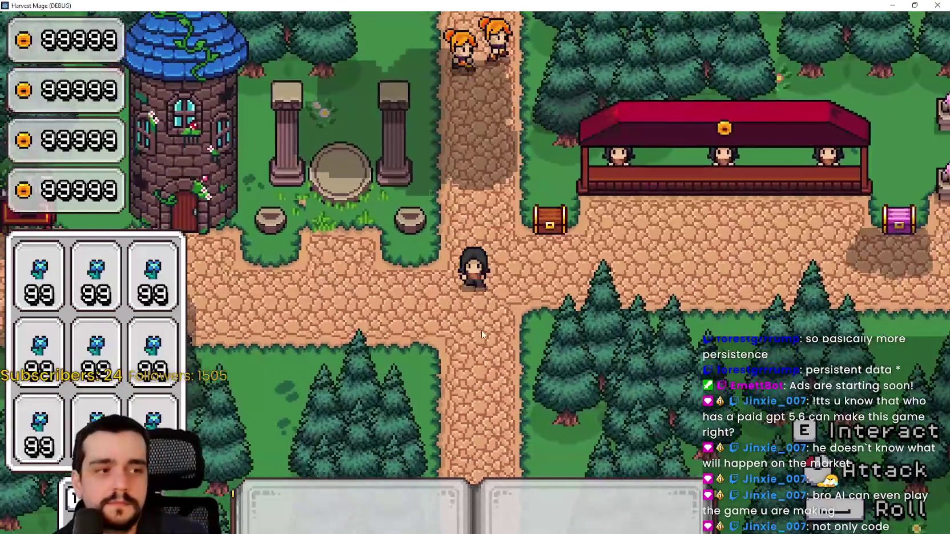
key("a")
key("w")
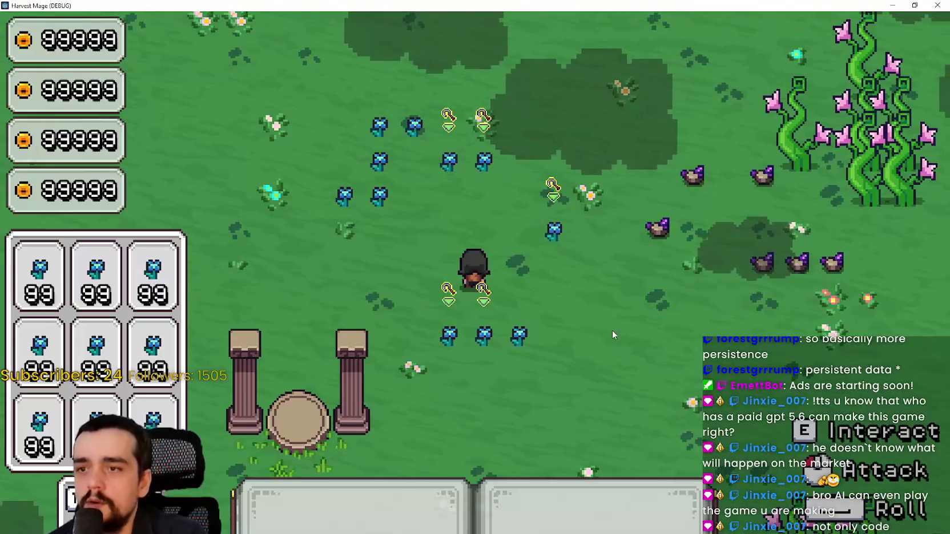
key("d")
key("s")
key("d")
key("s")
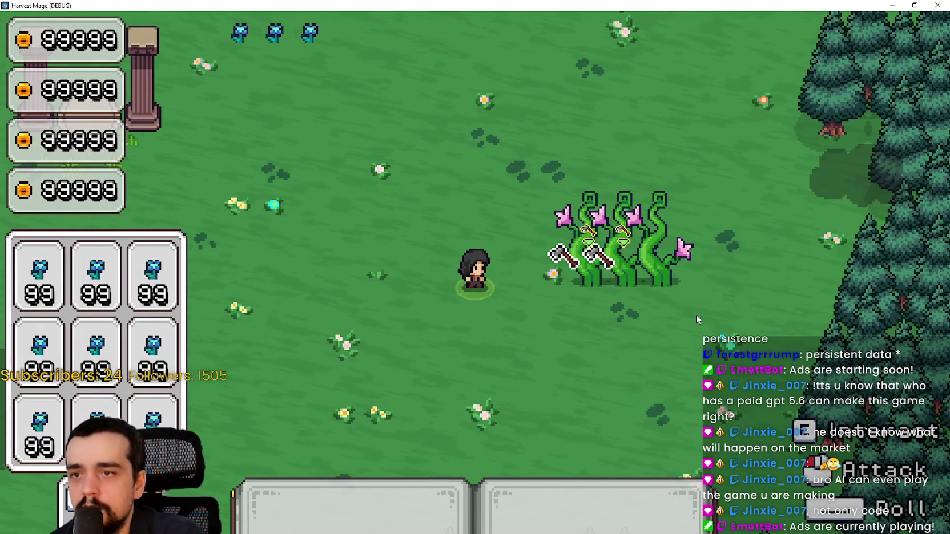
Step: Attack the three targeted plants repeatedly to harvest them
left_click(695, 314)
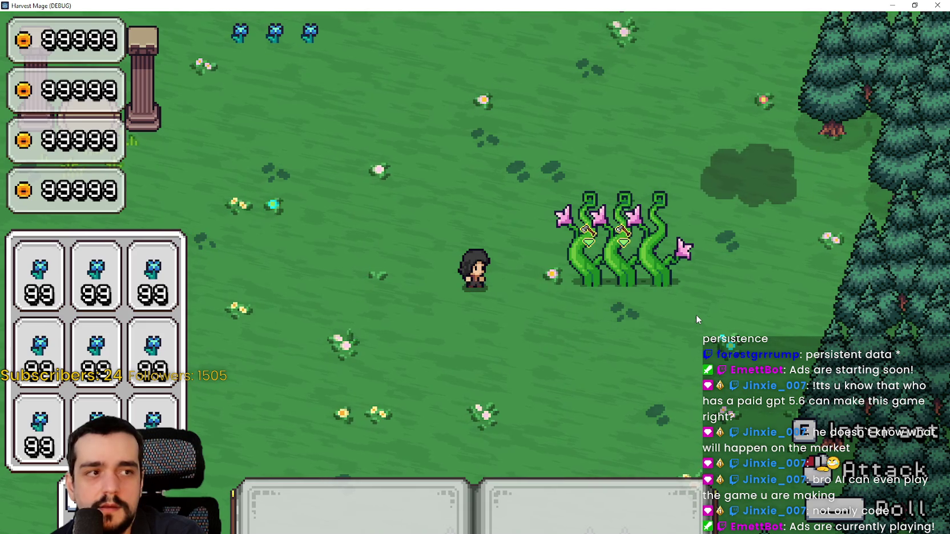
left_click(696, 315)
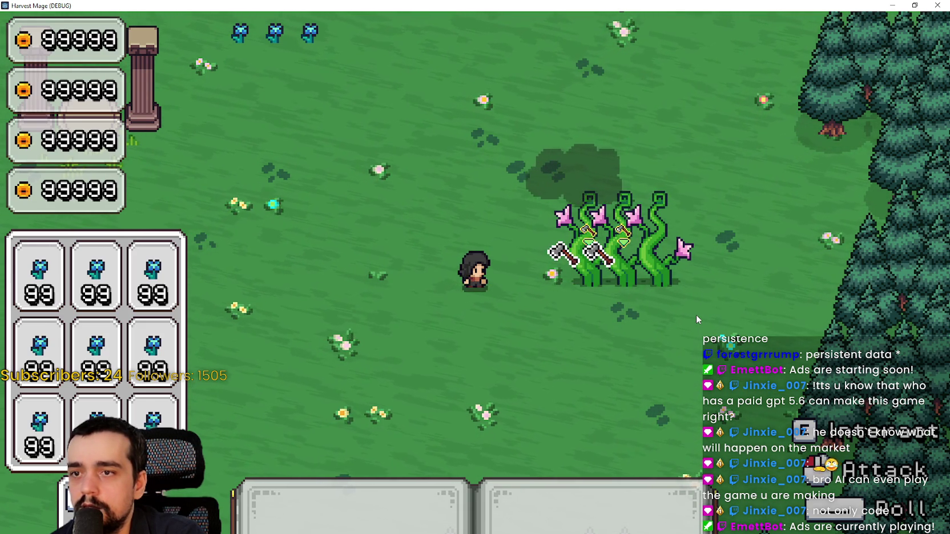
left_click(695, 314)
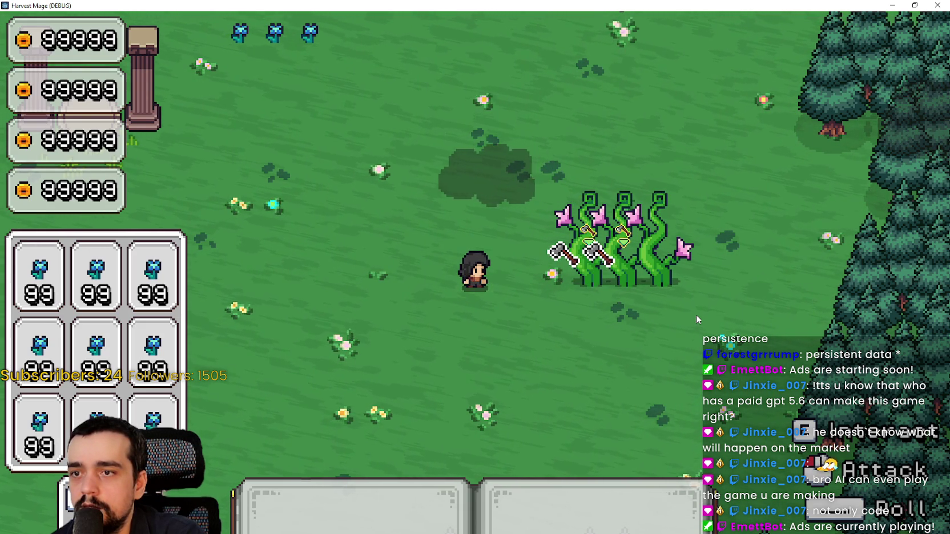
left_click(695, 315)
left_click(695, 315)
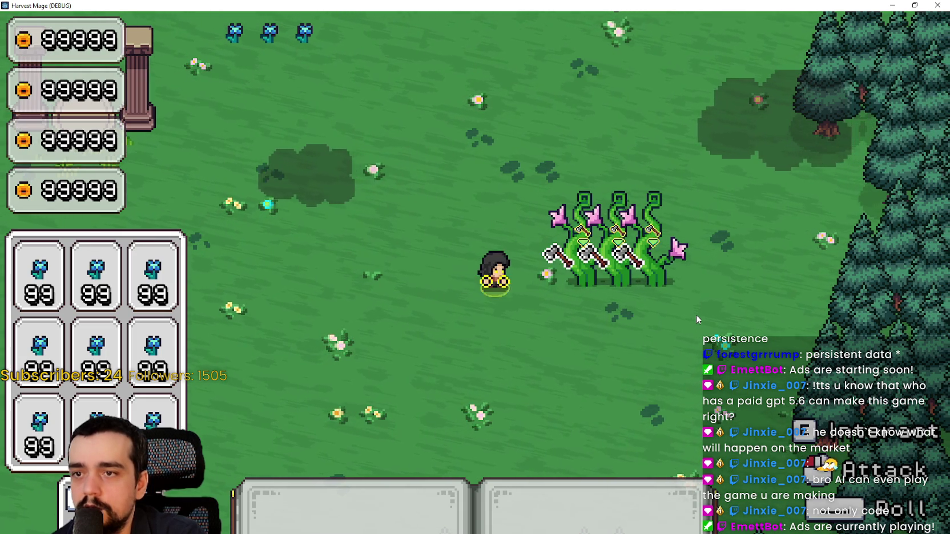
left_click(696, 314)
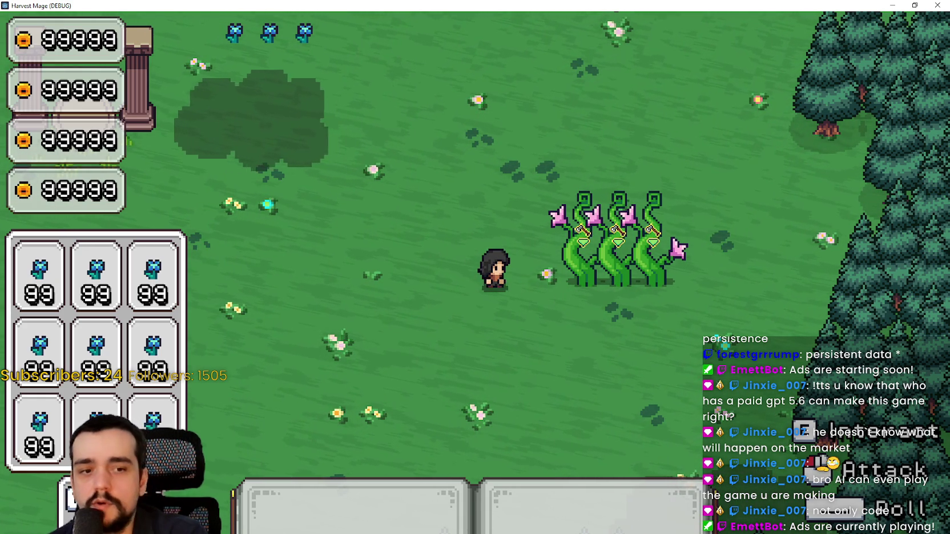
key("e")
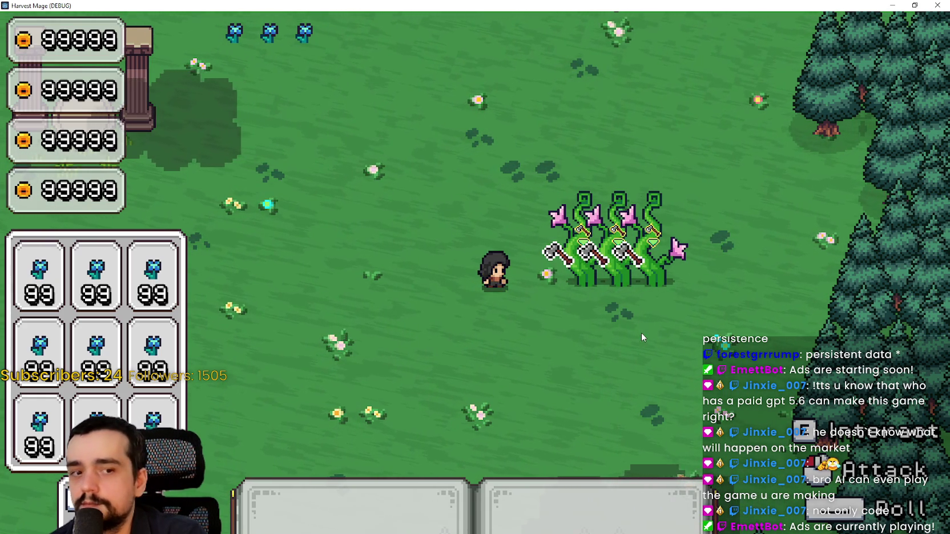
left_click(641, 333)
Step: Walk away and back to retarget the plants, harvesting them each time
key("a")
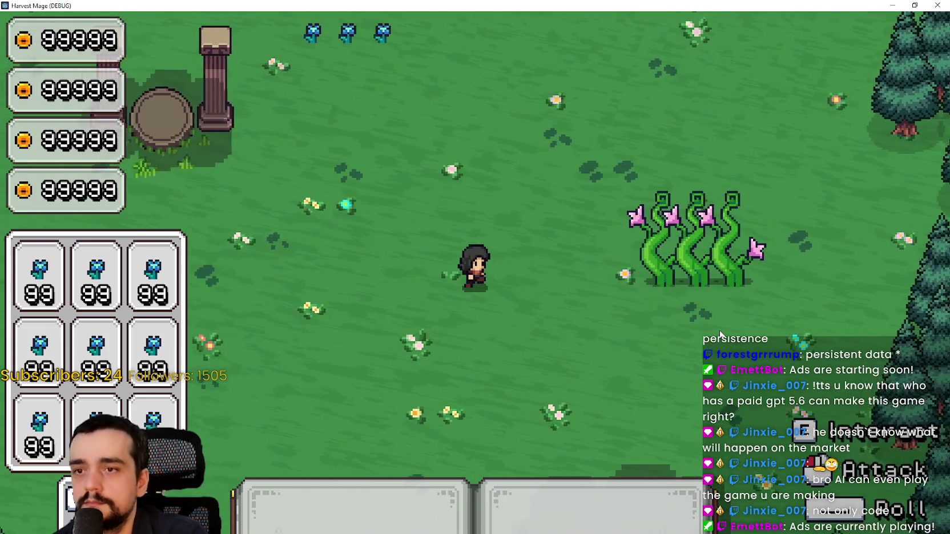
key("d")
key("e")
left_click(690, 315)
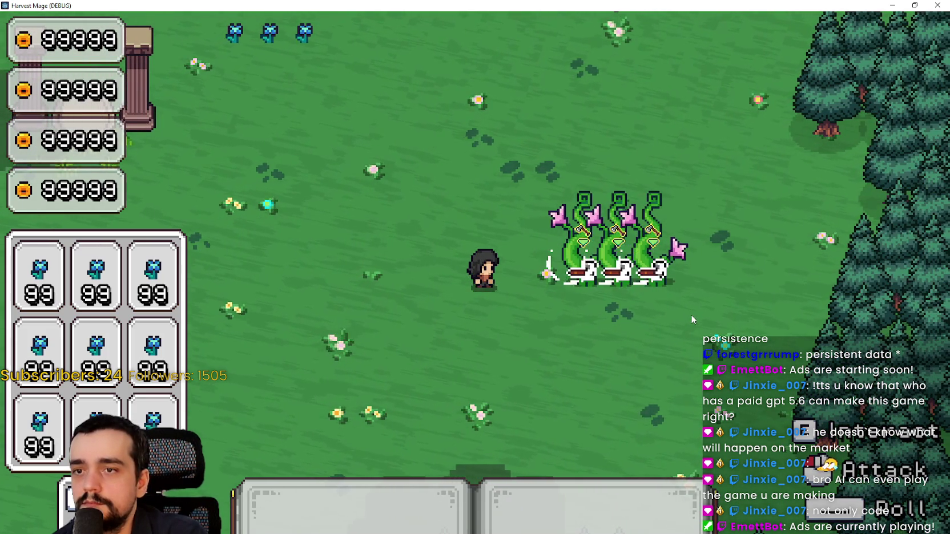
key("a")
key("d")
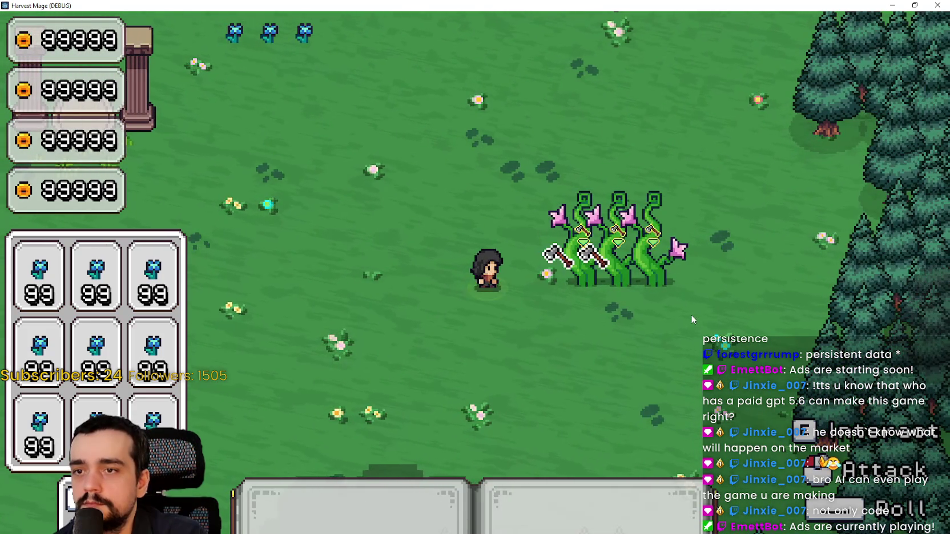
left_click(691, 315)
key("a")
key("d")
left_click(690, 315)
Step: Harvest the plants a few more times, then stop the game with F8
key("a")
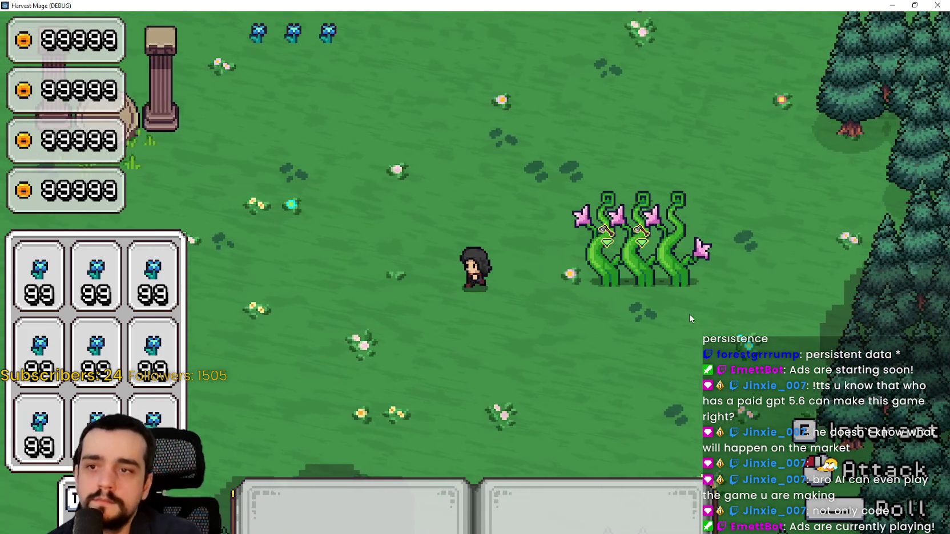
left_click(688, 313)
key("d")
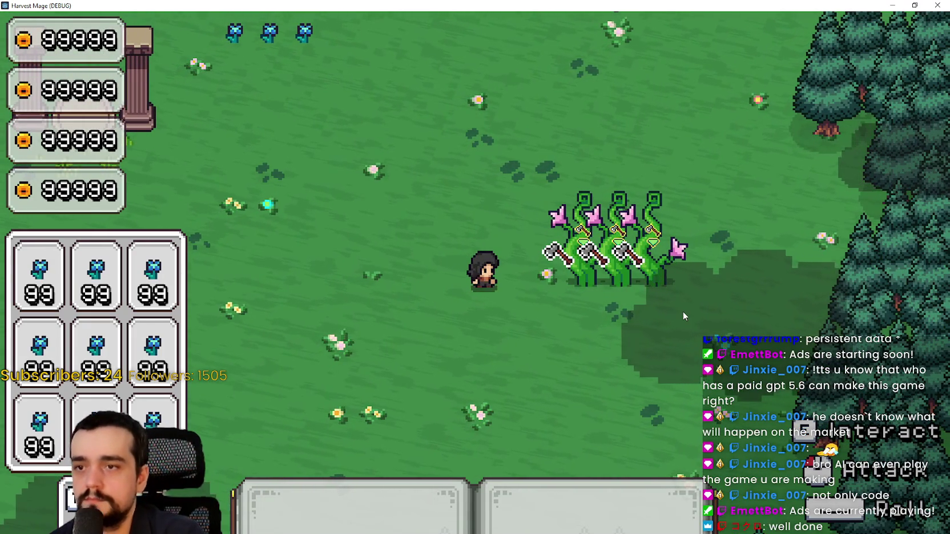
left_click(682, 314)
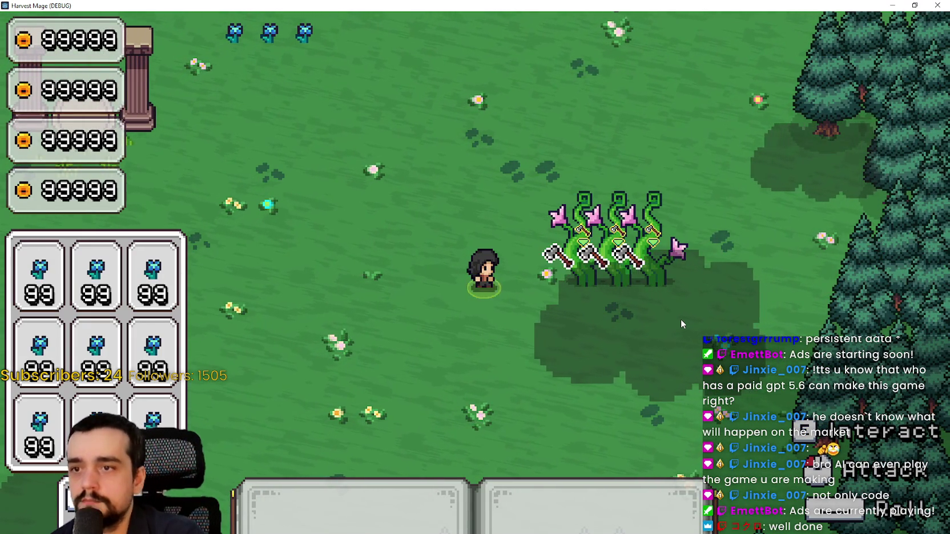
left_click(680, 315)
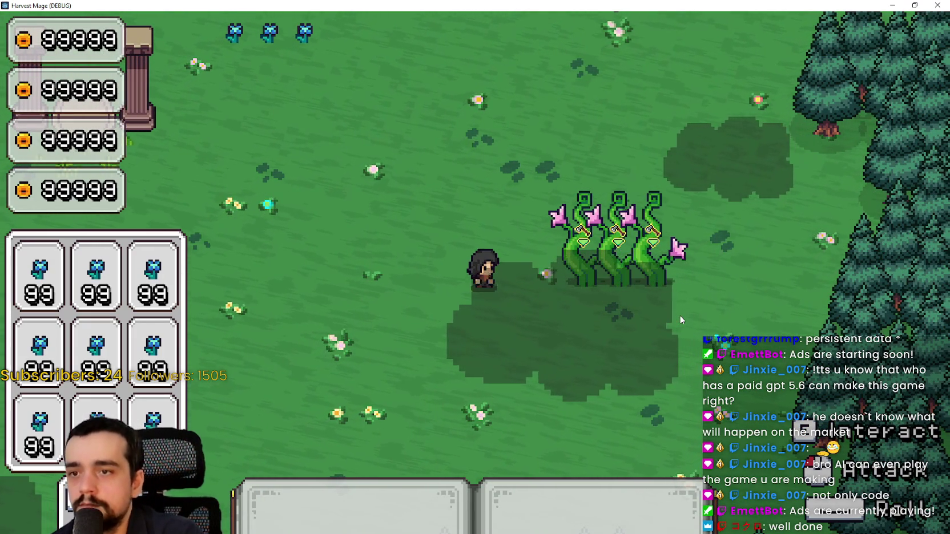
left_click(680, 314)
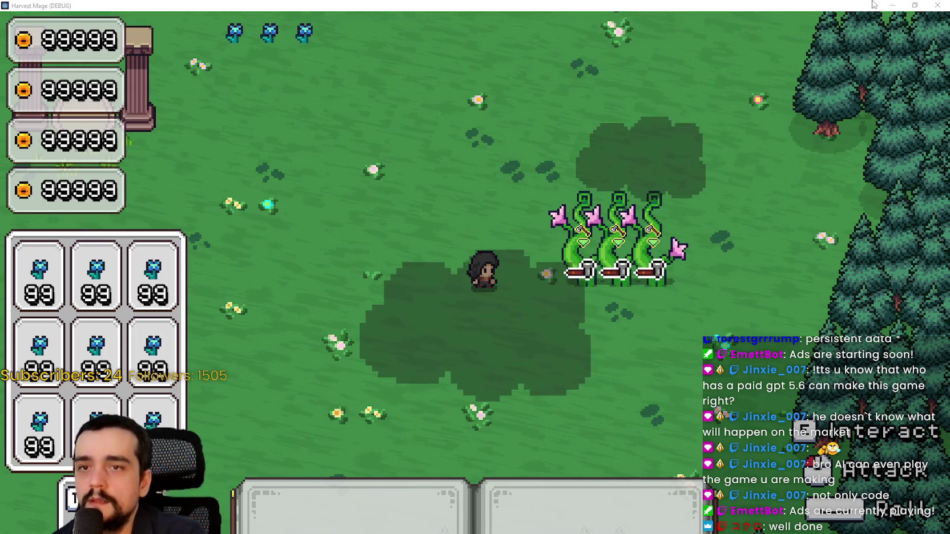
key("F8")
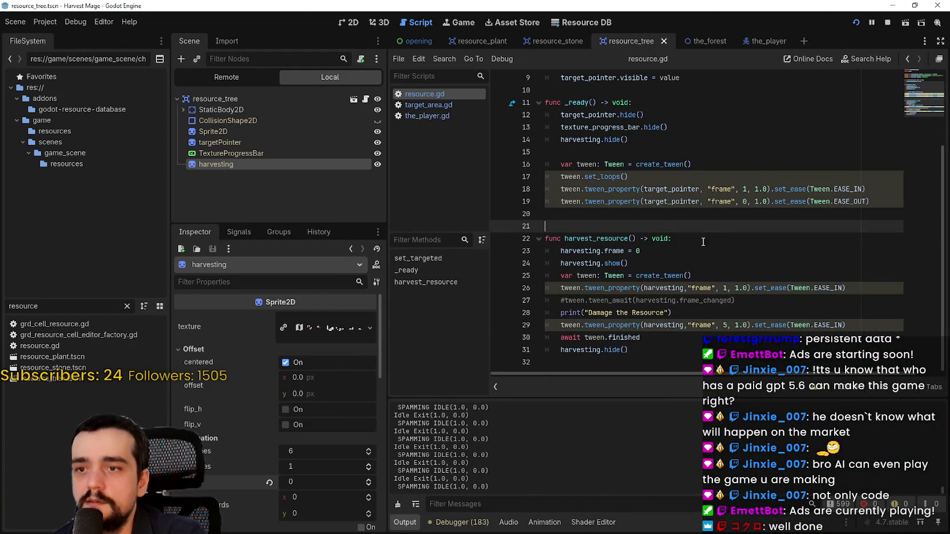
Step: Save the scene and open the_player.gd from the script list
left_click_drag(692, 355, 563, 251)
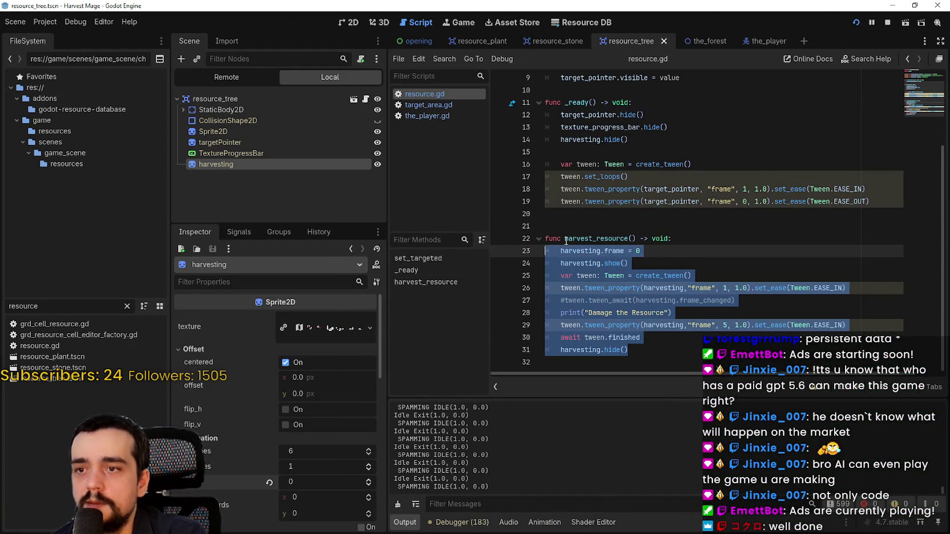
key("ctrl+s")
left_click(429, 105)
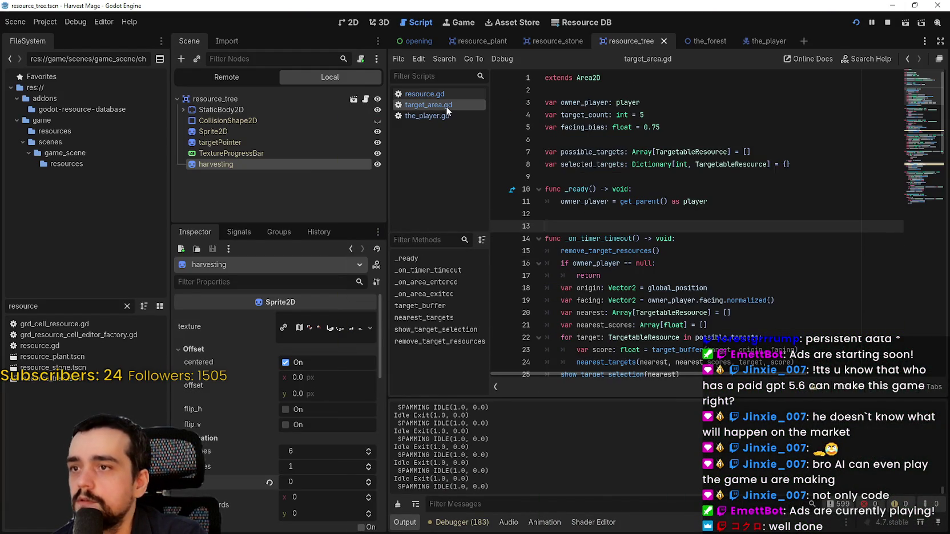
left_click(431, 116)
Step: Review the harvest_resource call on line 63 of the use_ability loop
scroll(684, 219, "down", 3)
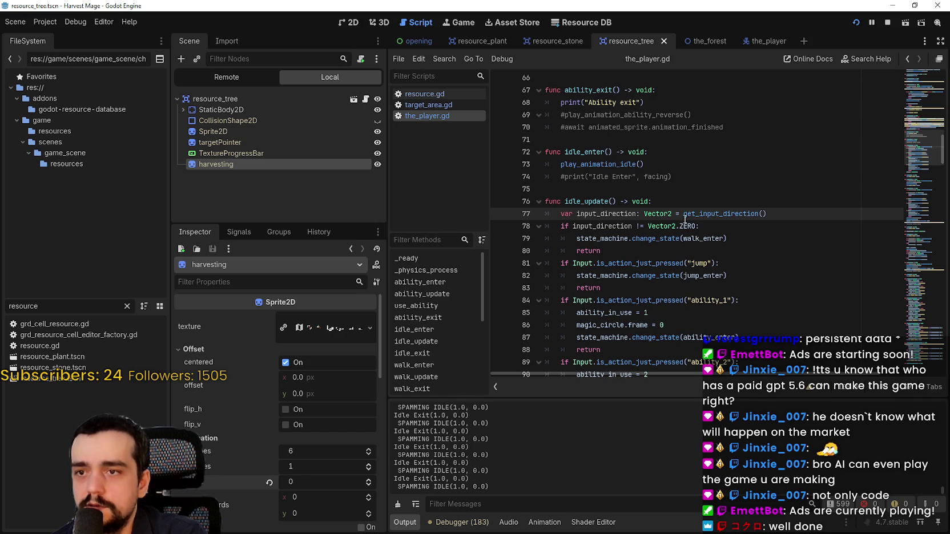
scroll(730, 189, "up", 5)
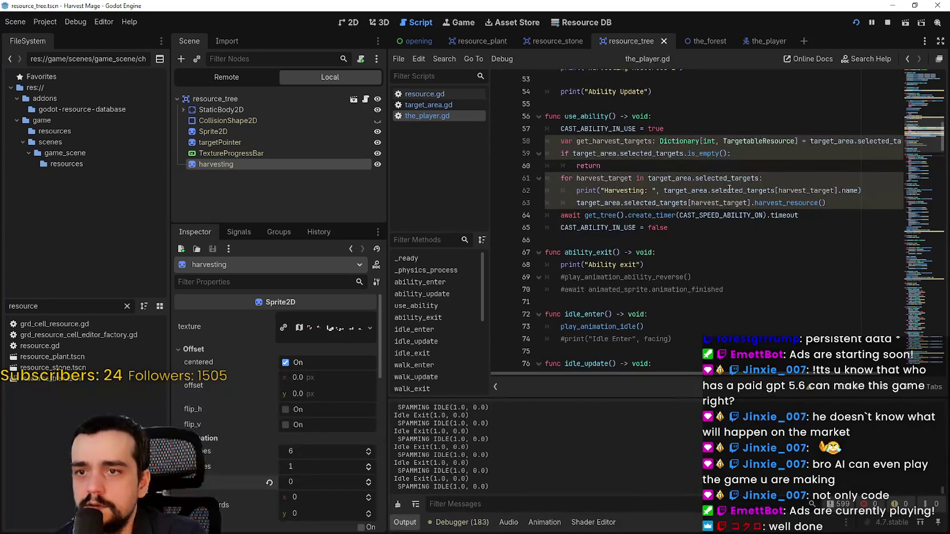
scroll(729, 189, "up", 5)
scroll(649, 244, "down", 4)
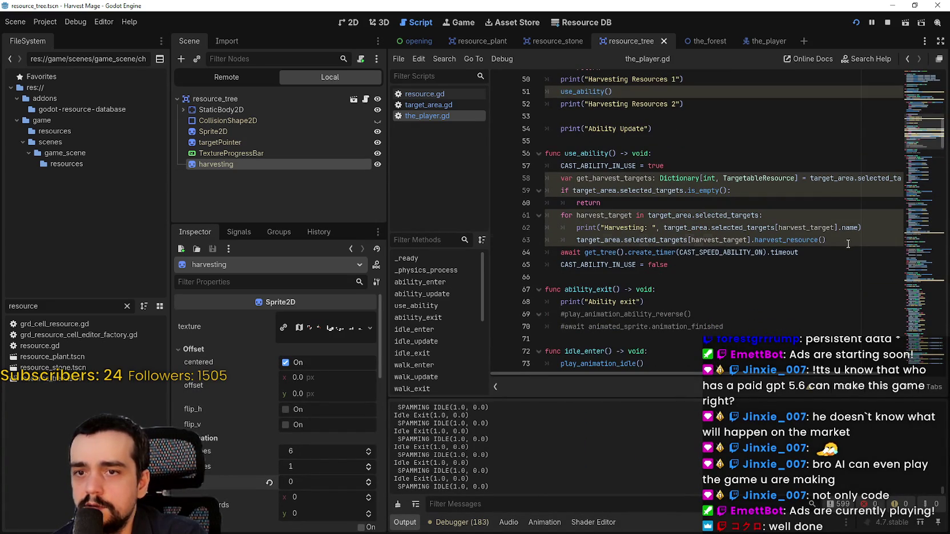
left_click_drag(848, 243, 568, 235)
mouse_move(608, 236)
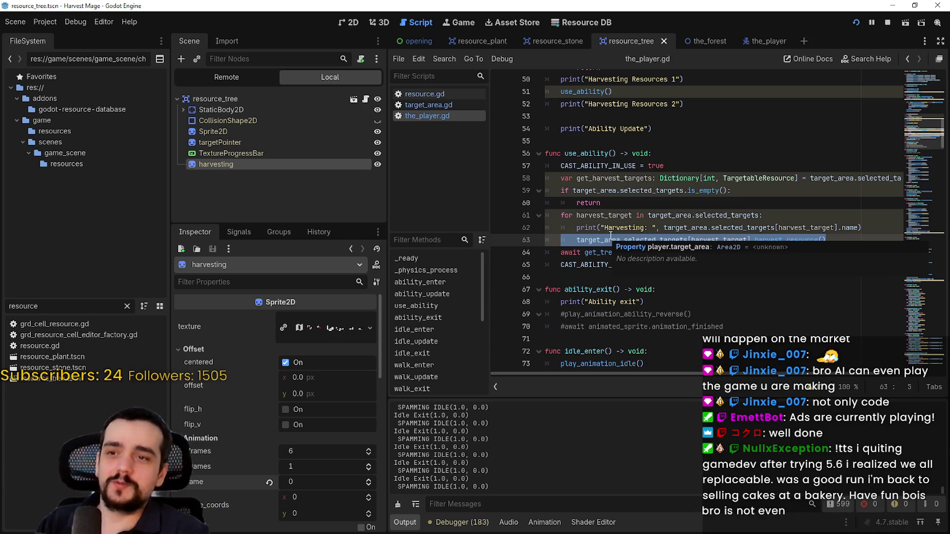
left_click(710, 207)
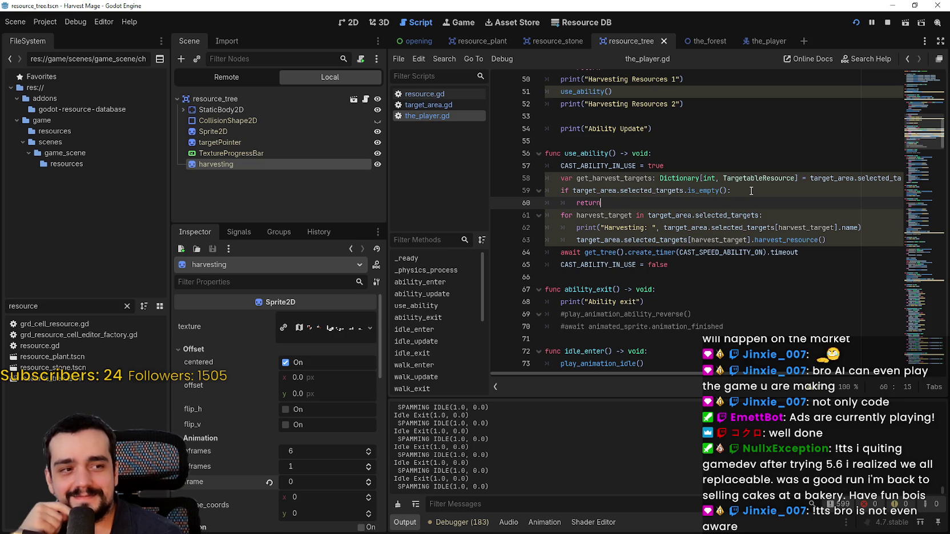
left_click(876, 241)
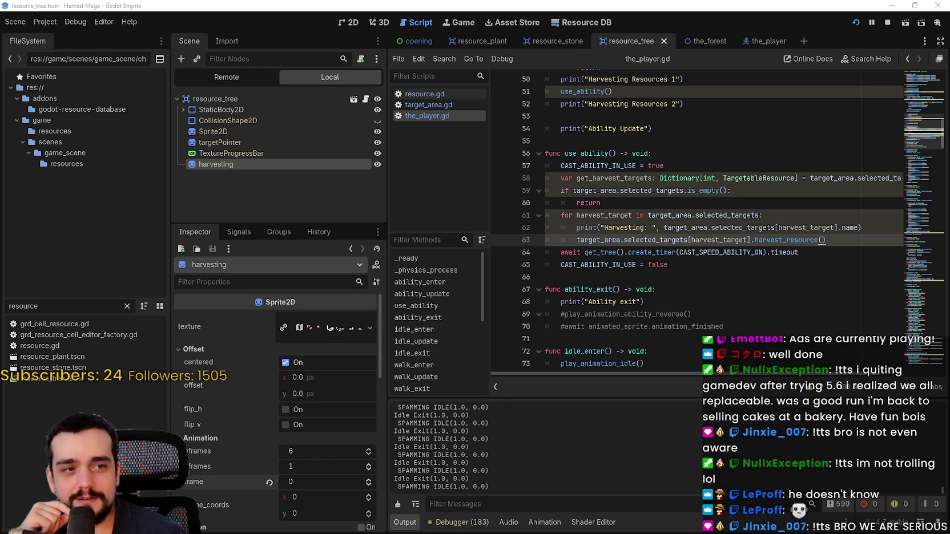
Step: Switch to Discord and play the video posted in the chat
key("alt+Tab")
scroll(563, 302, "down", 2)
left_click(563, 302)
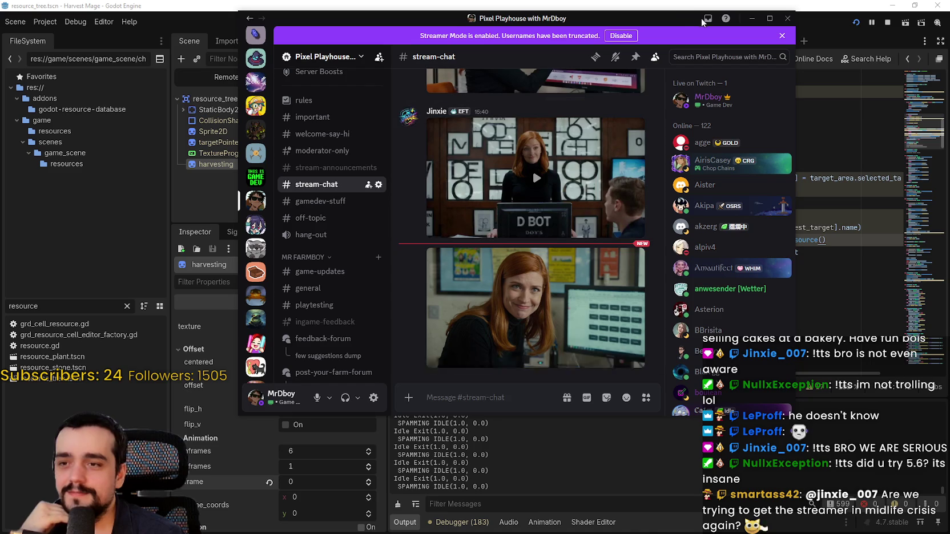
left_click(752, 18)
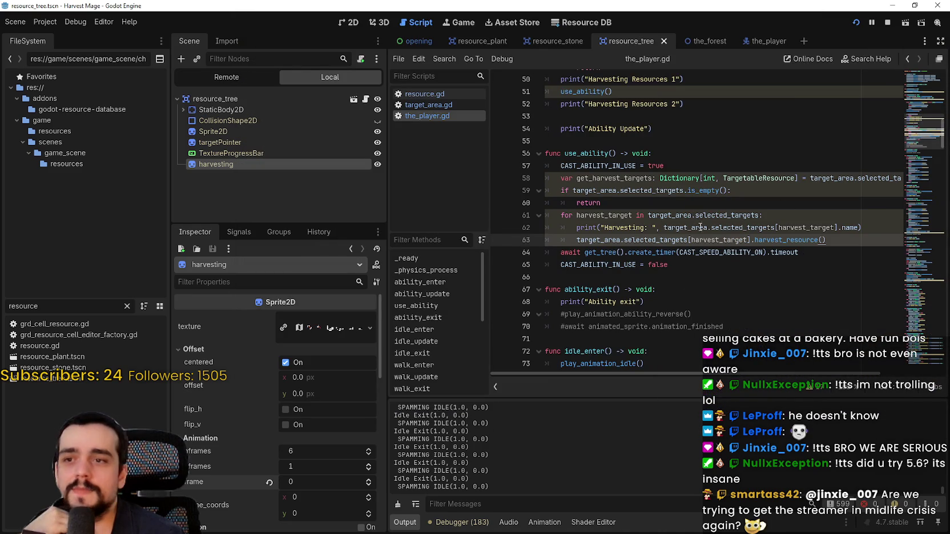
left_click(847, 236)
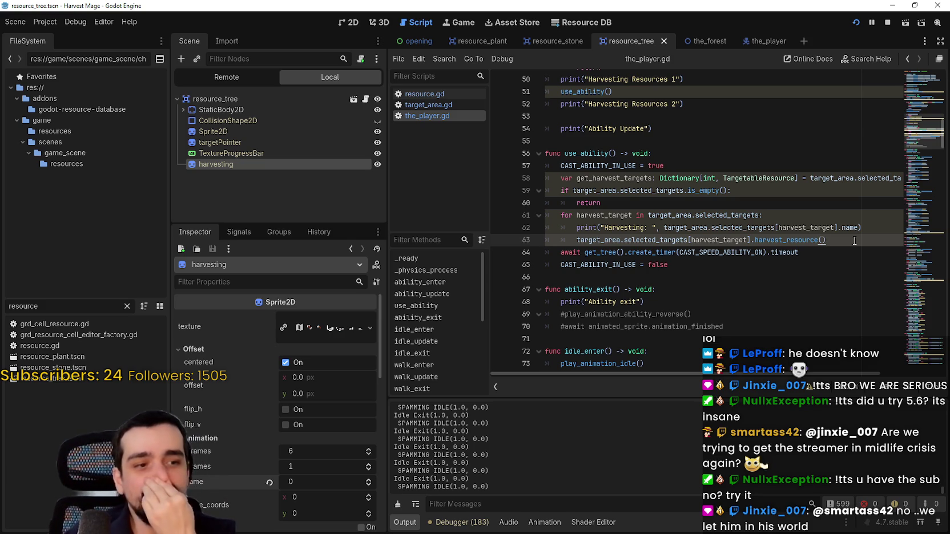
left_click_drag(855, 240, 573, 239)
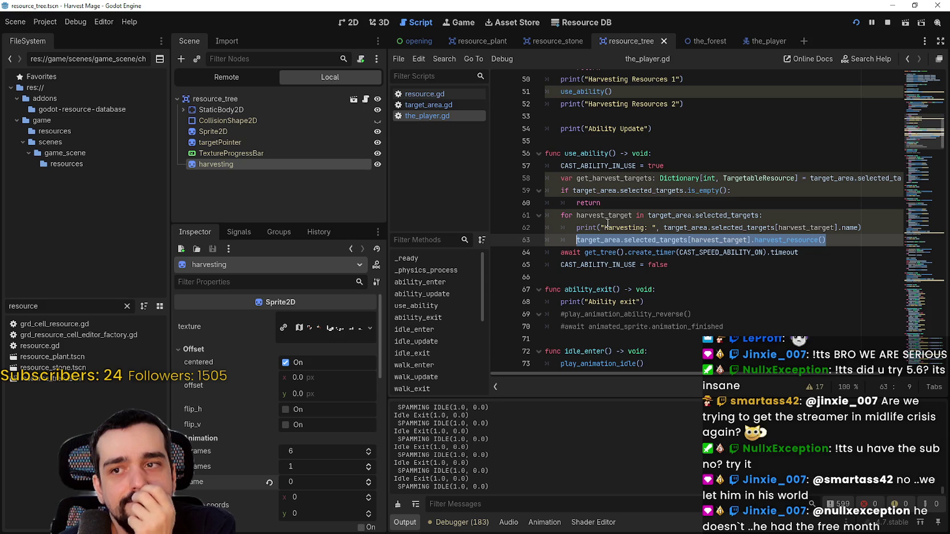
key("End")
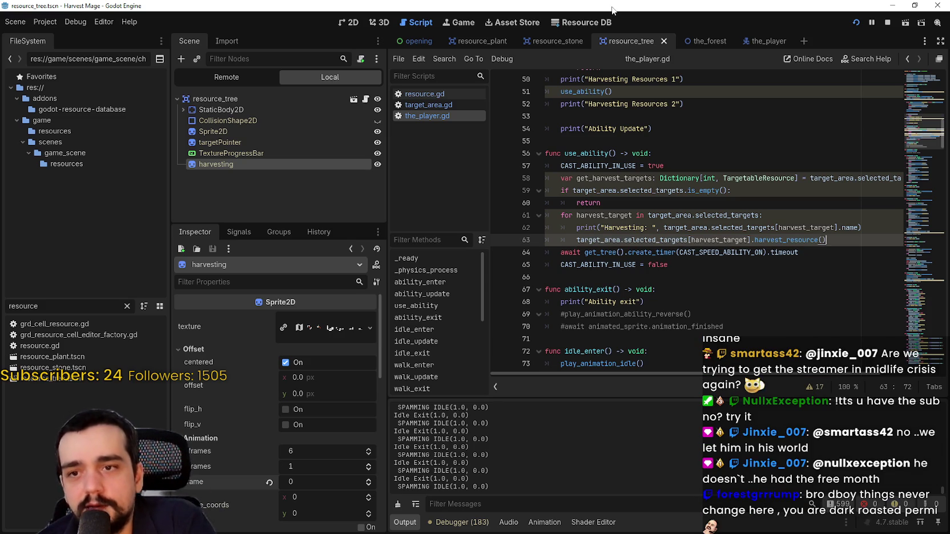
key("Down")
key("ctrl+shift+Left")
key("ctrl+shift+Left")
key("ctrl+shift+Left")
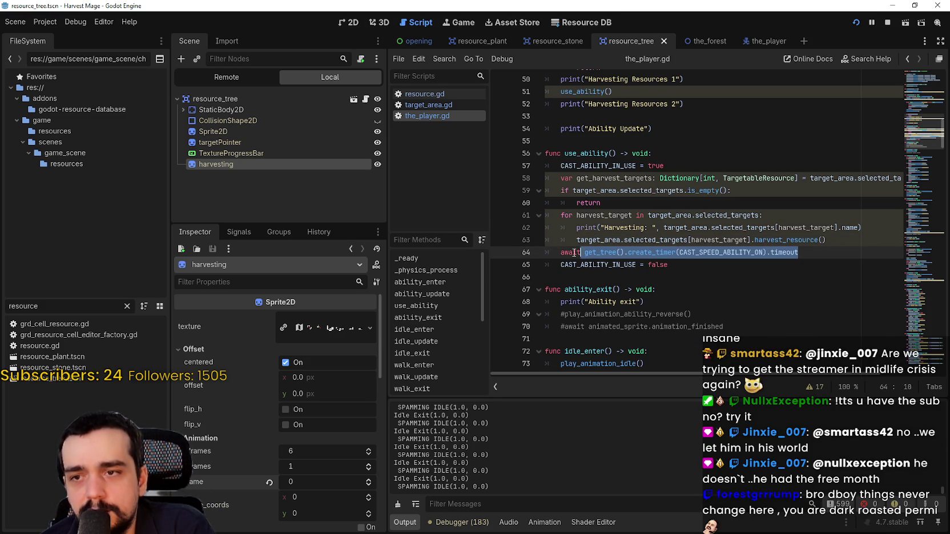
left_click(832, 236)
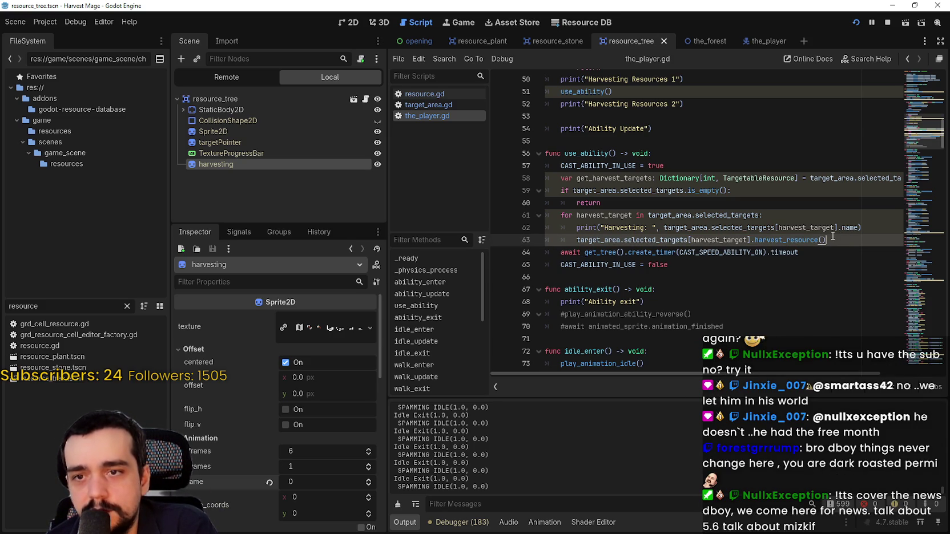
Step: Add 'await get_tree().create_timer(randf(),' on a new line after the harvest_resource call
key("Return")
type("awai")
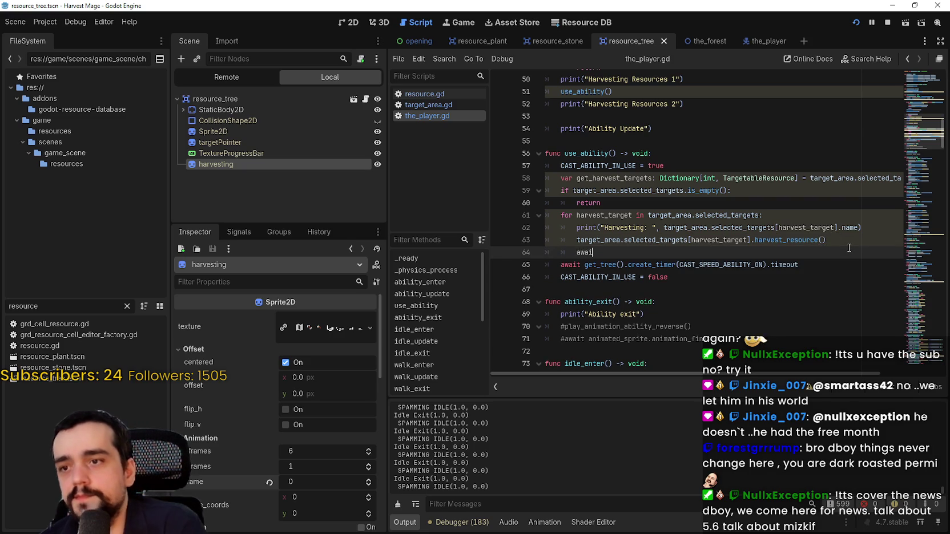
type("t get_tree")
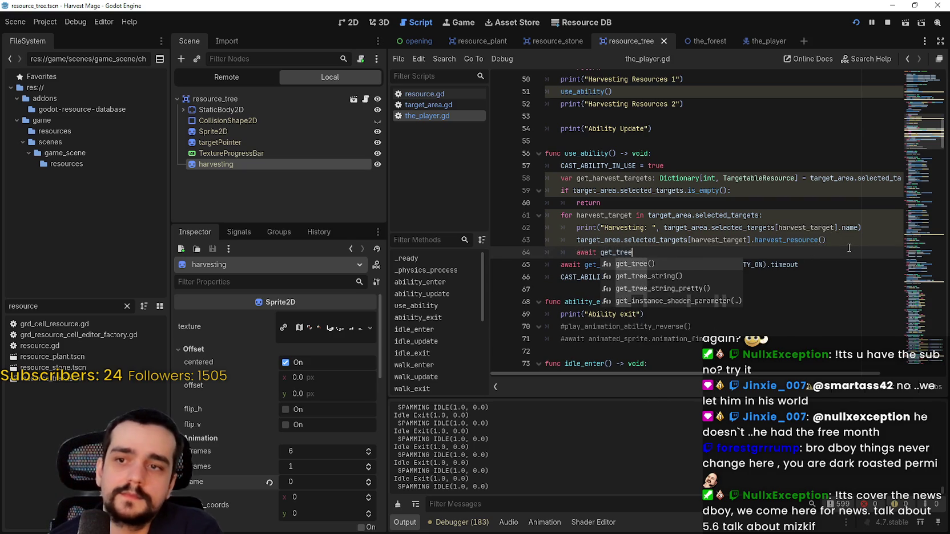
key("Return")
type(".create")
key("Return")
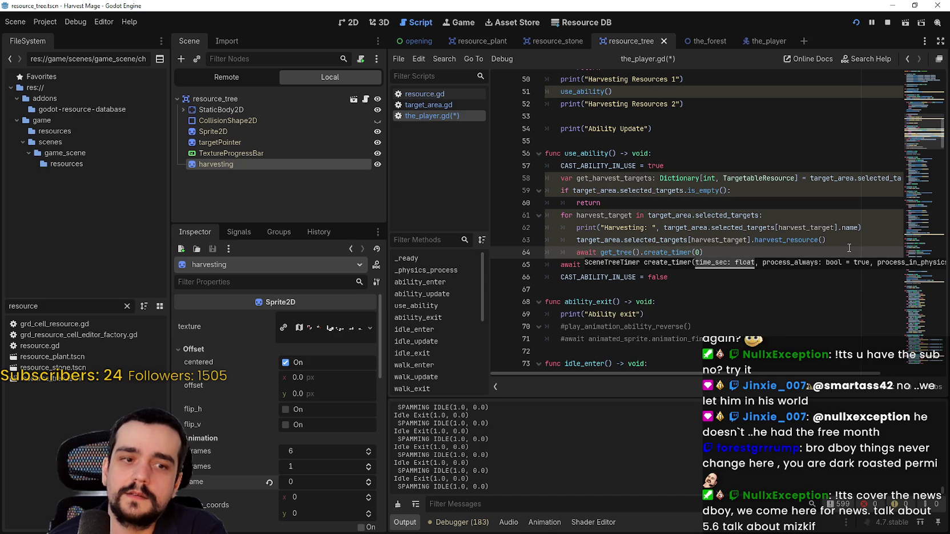
type("nd")
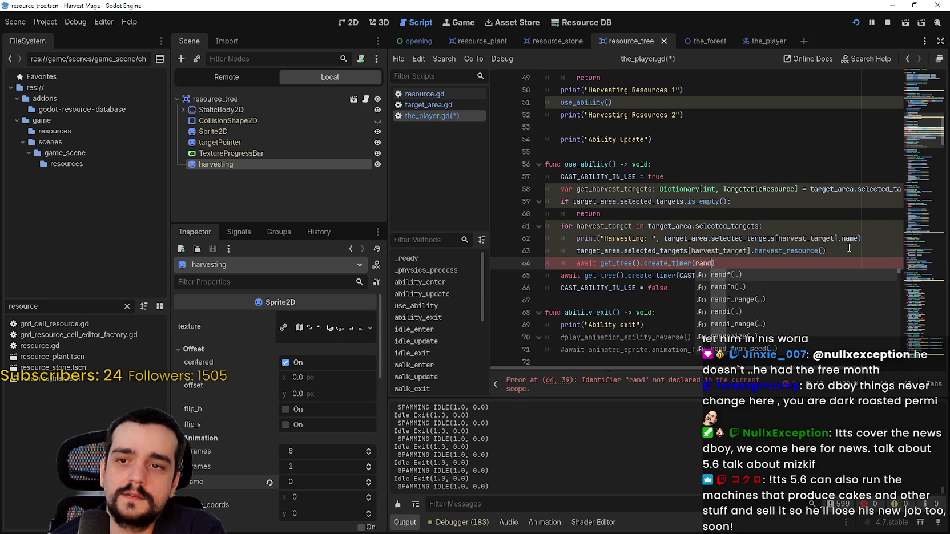
key("Return")
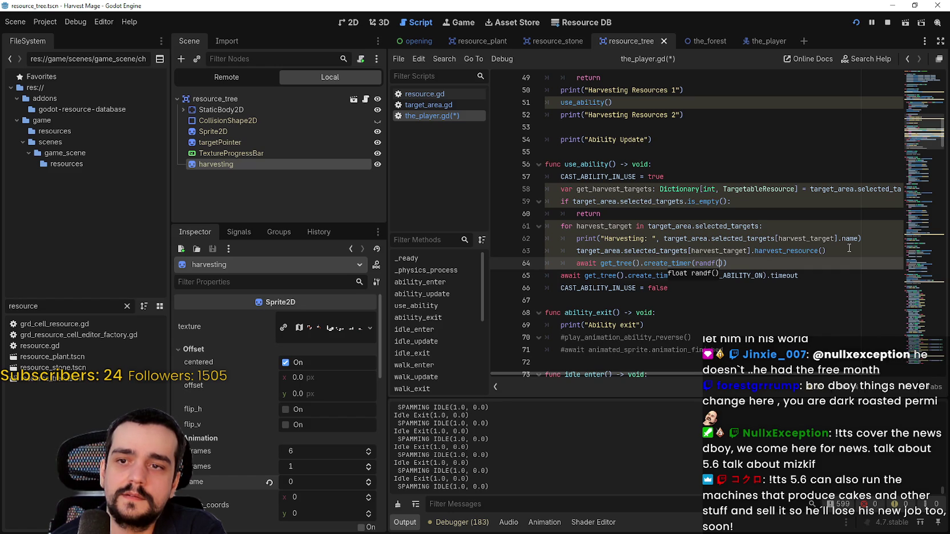
key("Right")
type(",")
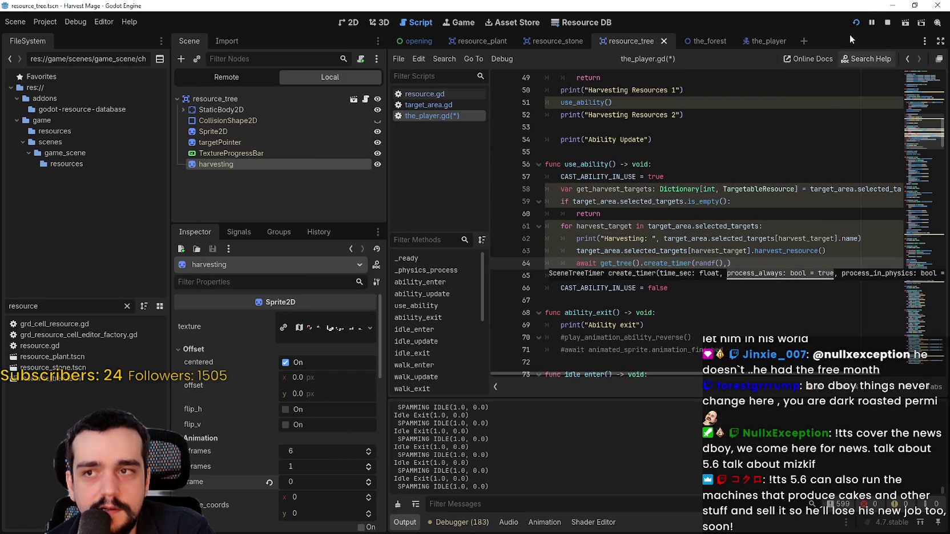
key("alt+Tab")
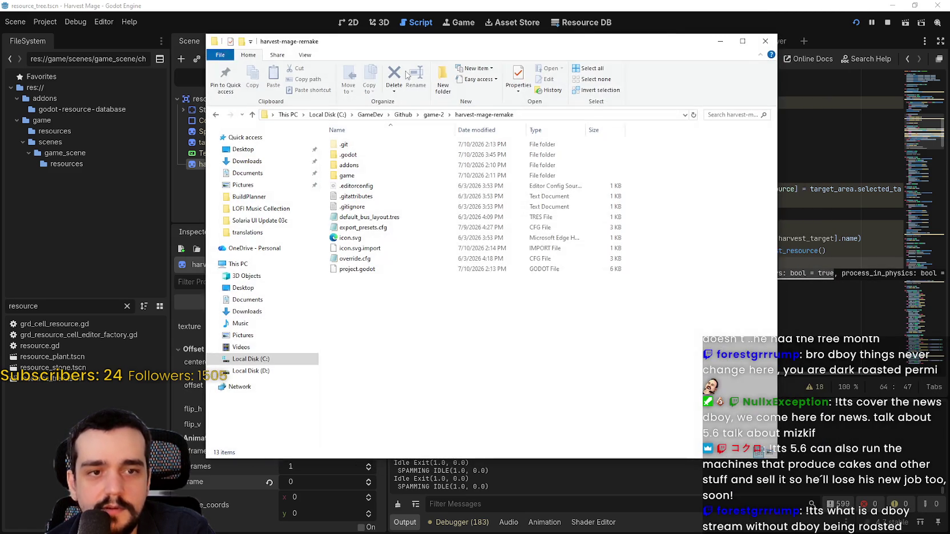
left_click_drag(314, 50, 346, 51)
key("alt+Tab")
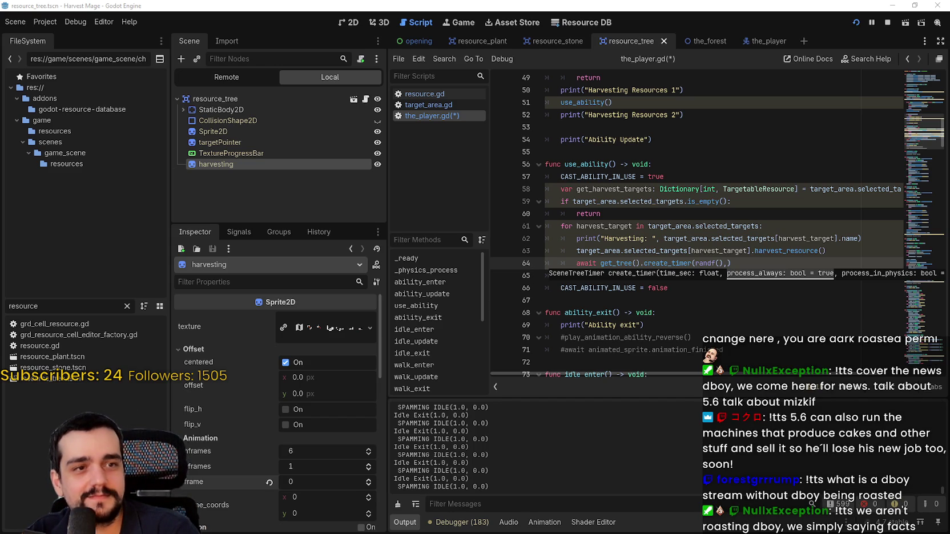
Step: Run the project with F5 to test the harvesting
key("F5")
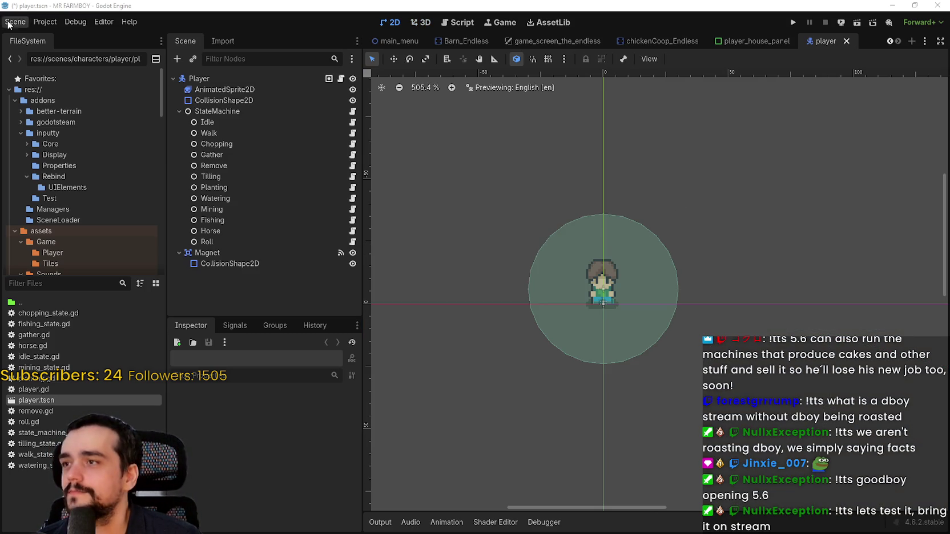
Step: In the MR FARMBOY project, browse the Project menu and save the player scene
left_click(59, 23)
mouse_move(67, 24)
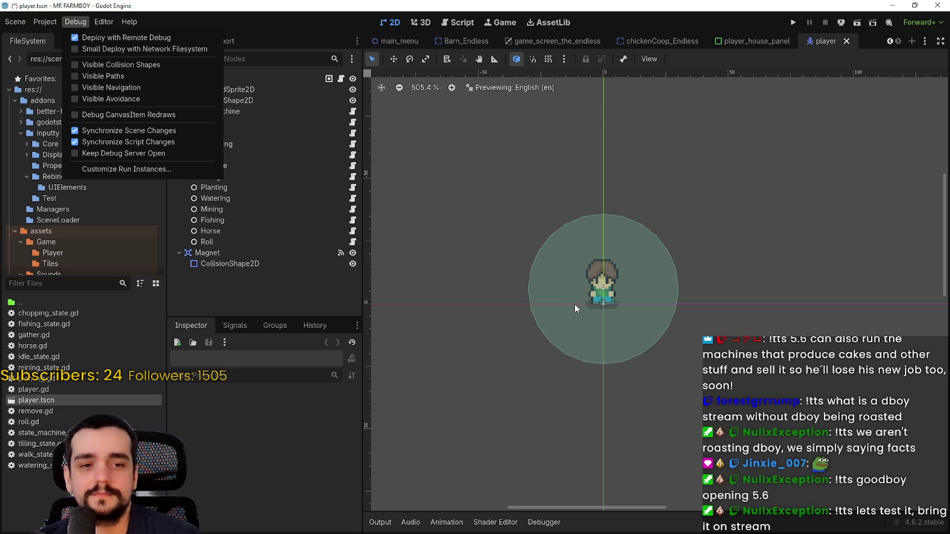
scroll(654, 308, "down", 2)
left_click(656, 303)
key("ctrl+s")
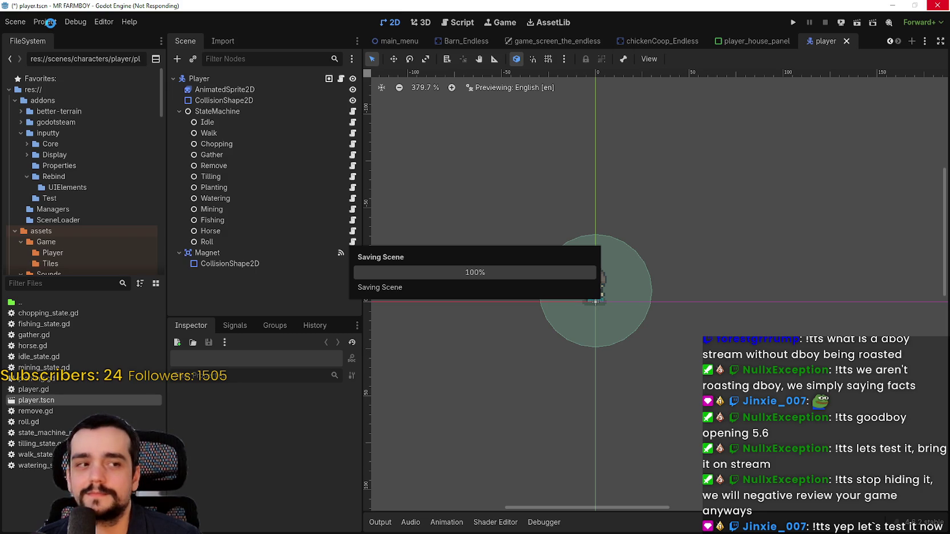
left_click(50, 23)
left_click(51, 25)
left_click(51, 25)
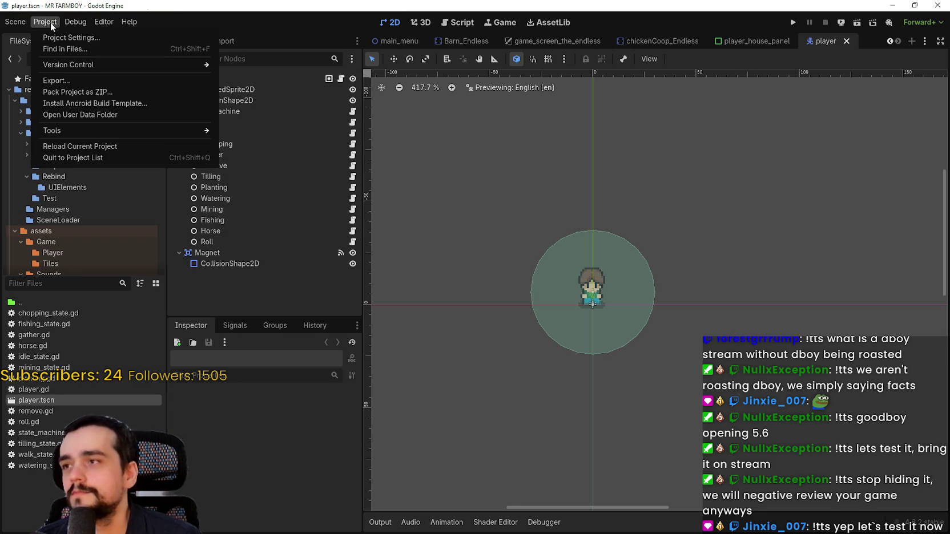
scroll(545, 266, "down", 1)
left_click(55, 284)
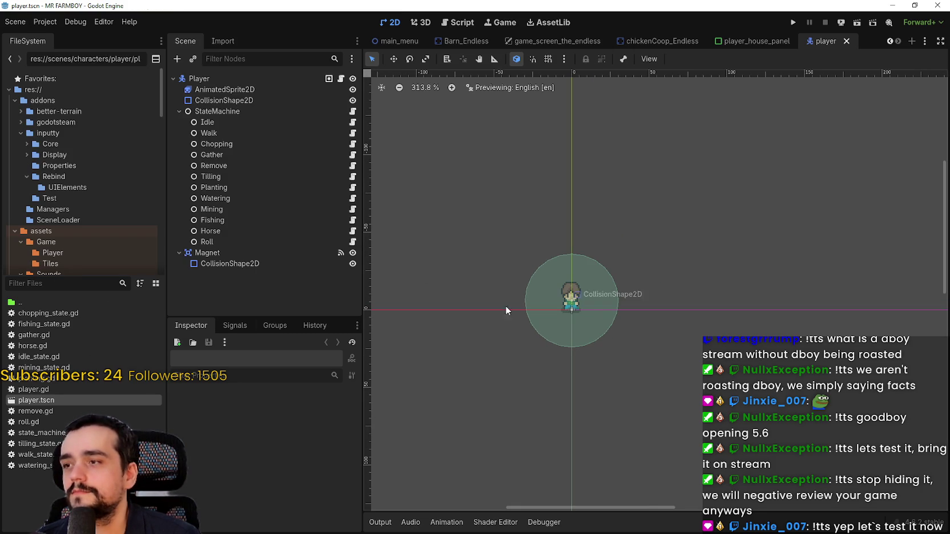
Step: Search all project files for create_timer
left_click(457, 22)
left_click(663, 274)
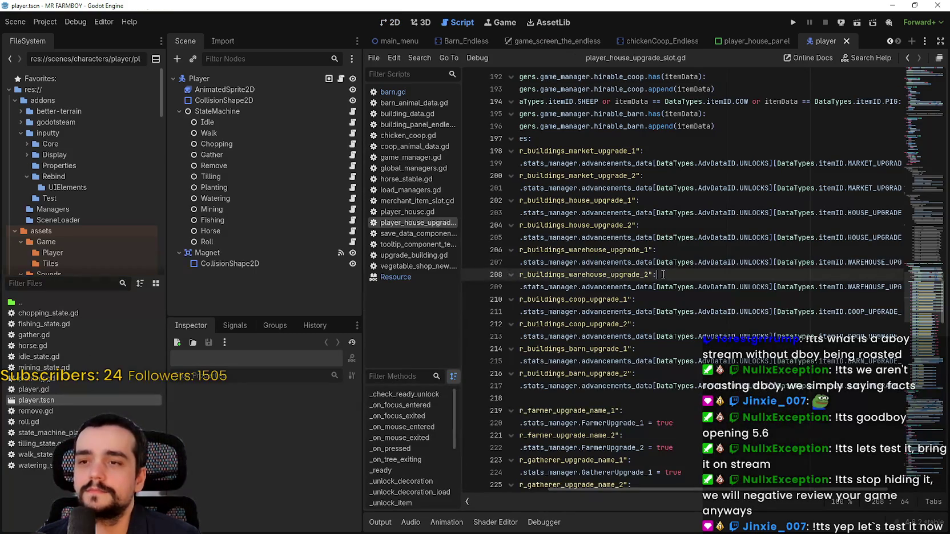
key("ctrl+shift+f")
type("create_timer(randf(),")
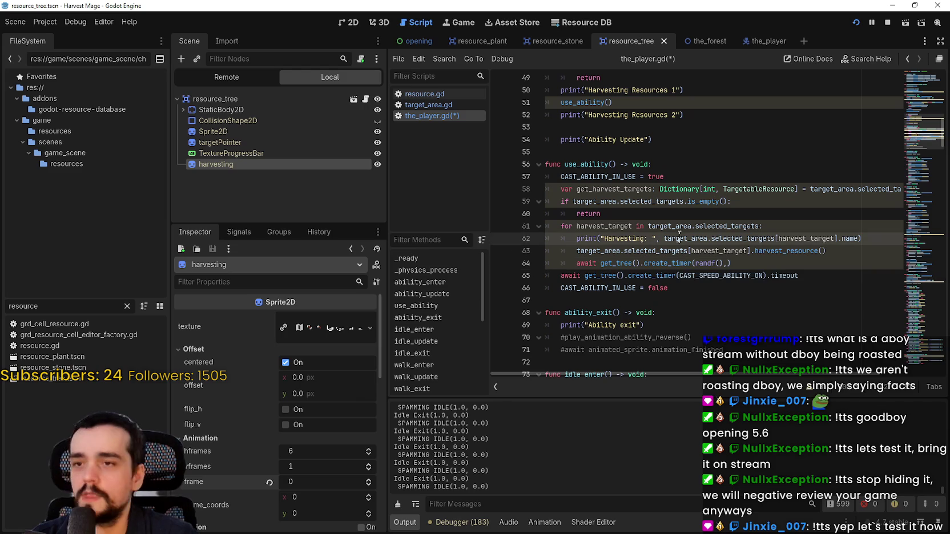
double_click(652, 262)
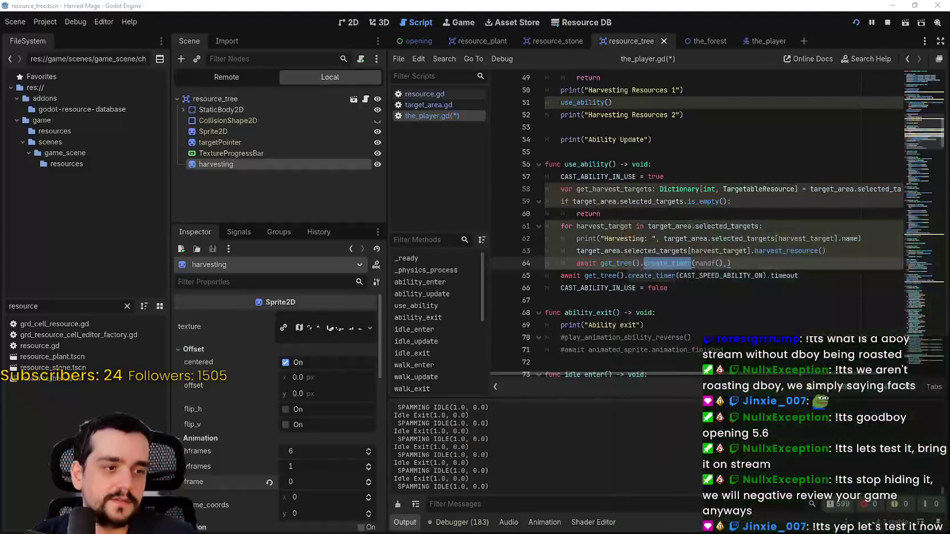
type("timer")
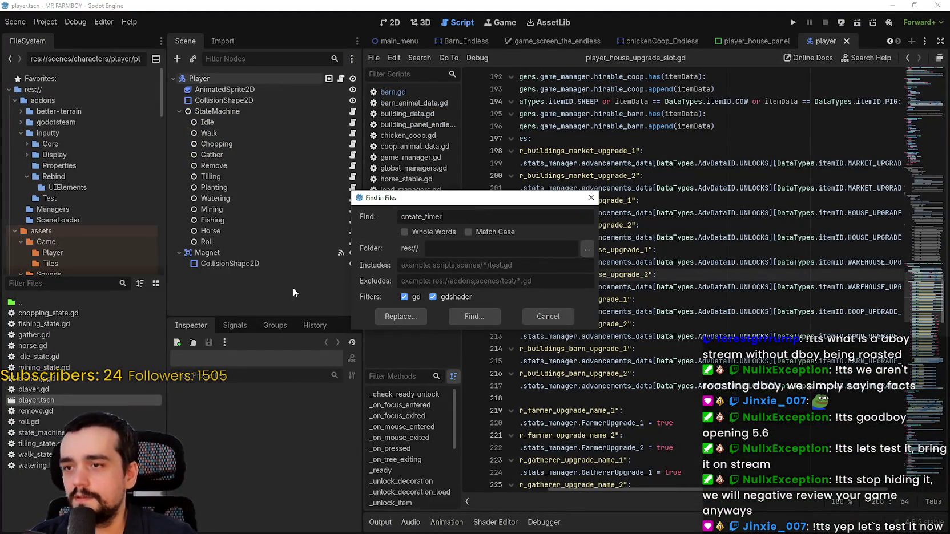
left_click(474, 316)
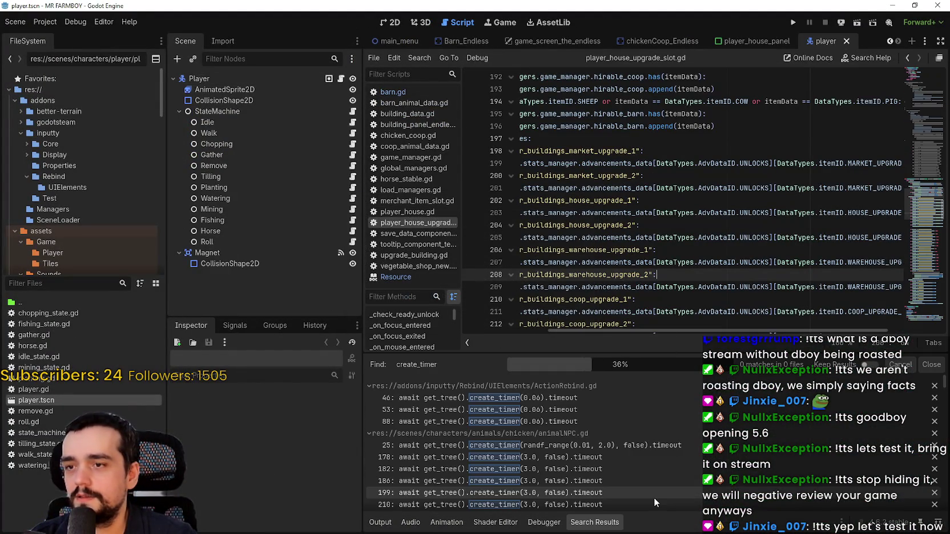
Step: Open the ActionRebind.gd line 53 match and select create_timer(0.06).timeout
left_click(593, 414)
scroll(639, 160, "up", 2)
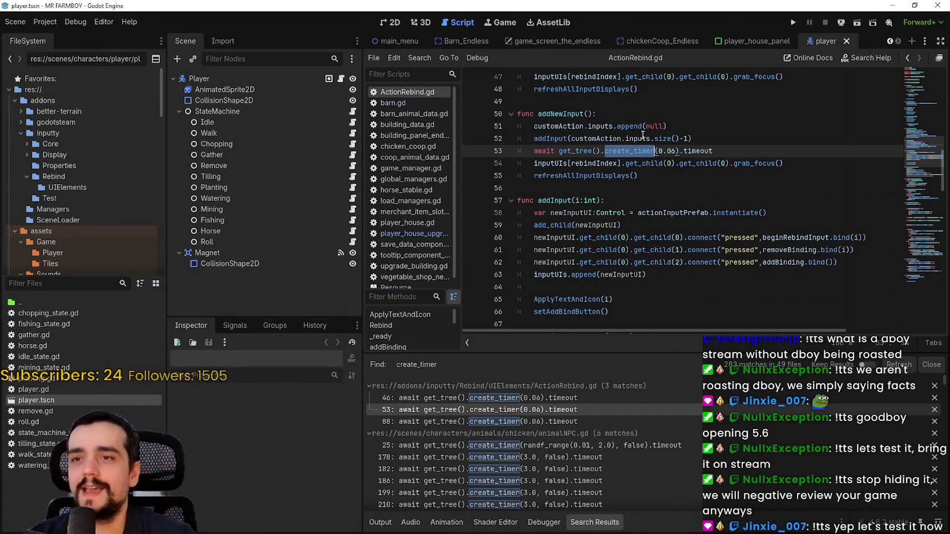
left_click(643, 150)
left_click_drag(642, 150, 697, 150)
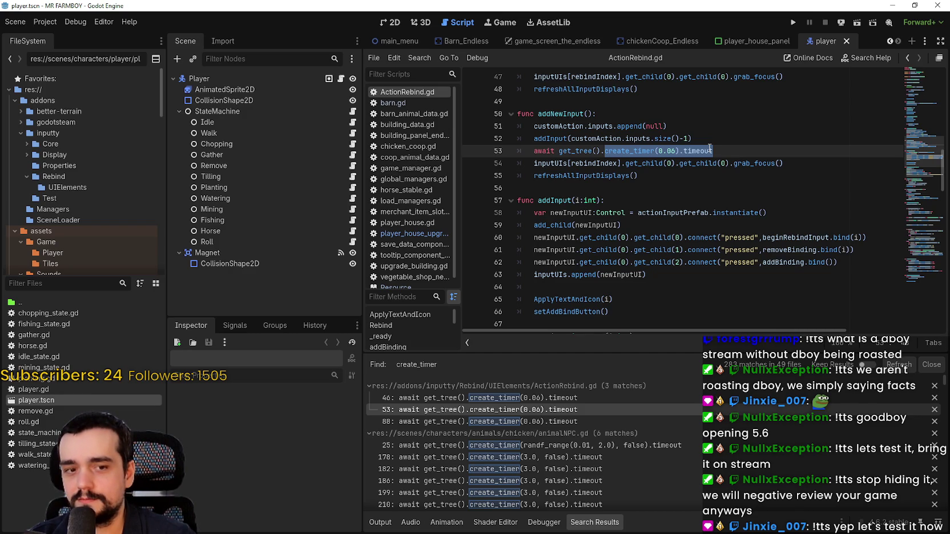
right_click(710, 149)
left_click(736, 217)
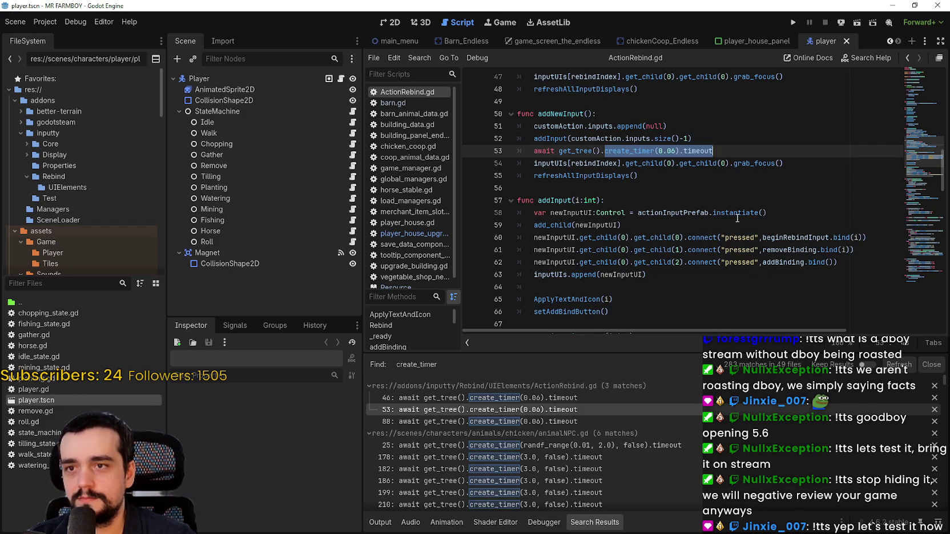
Step: Select the create_timer(randf(),) call on Harvest Mage's line 64, then open the villager_npc.gd timer reference
key("alt+Tab")
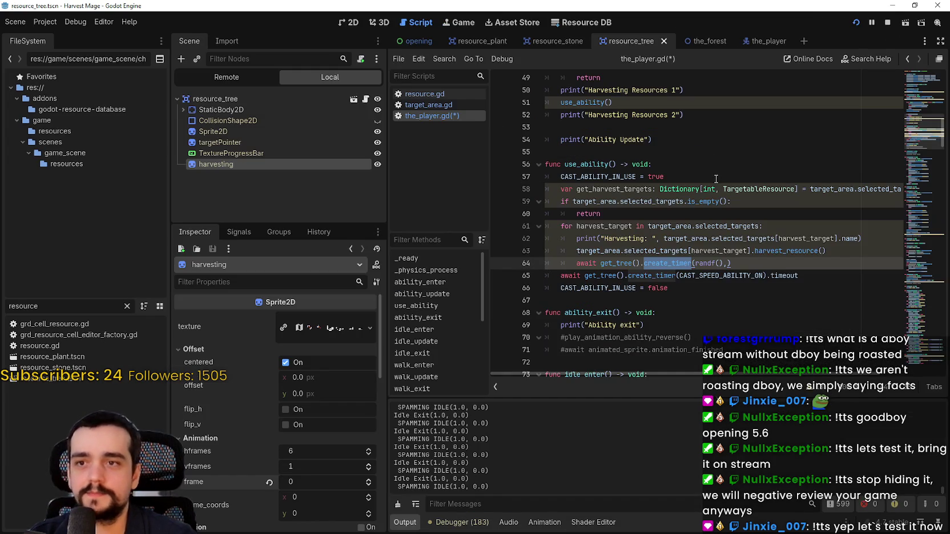
key("shift+End")
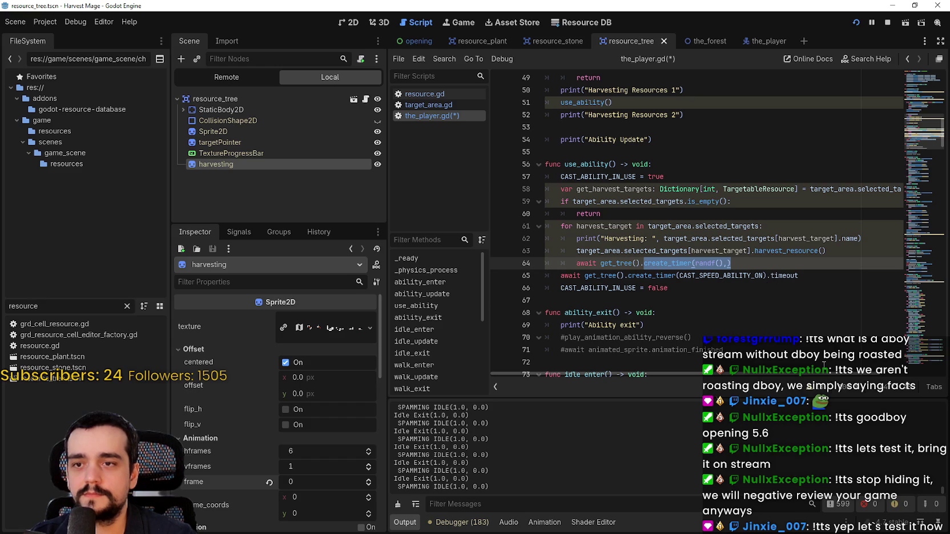
key("alt+Tab")
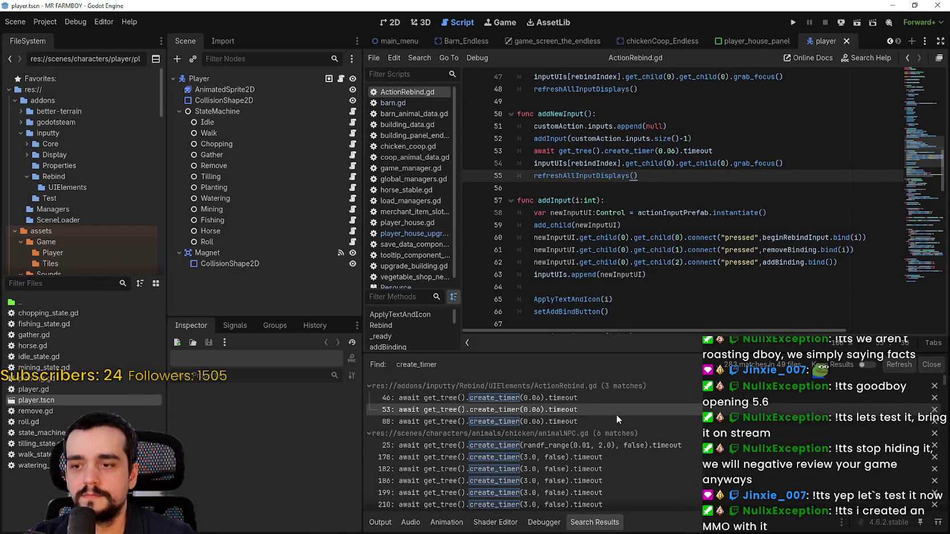
scroll(633, 479, "down", 10)
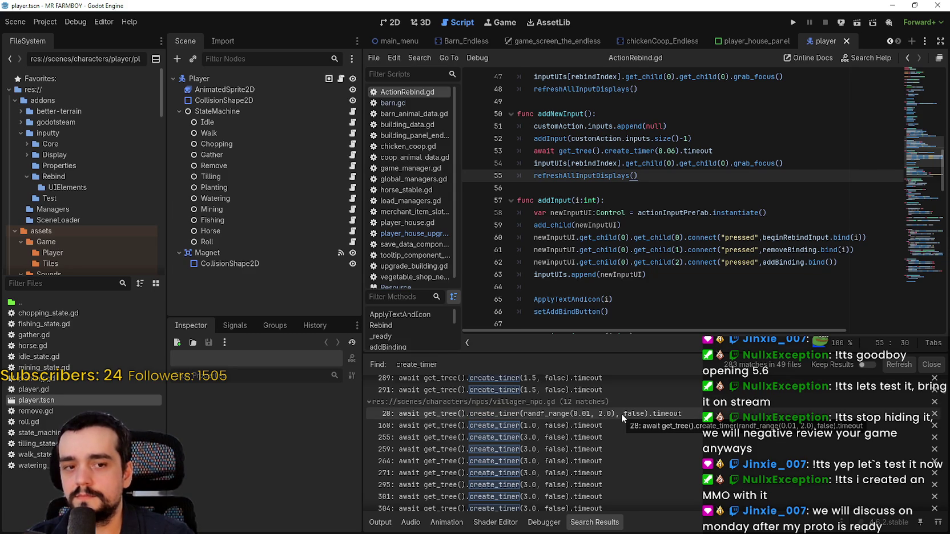
left_click(622, 418)
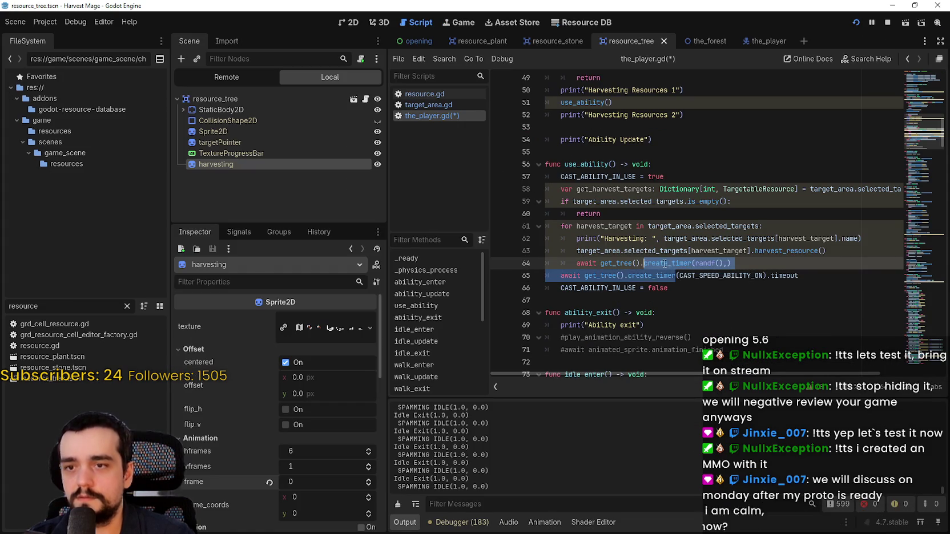
Step: Paste the non-pausing randf_range timer call into line 64 and set its range to 0.06 and 0.012
key("ctrl+v")
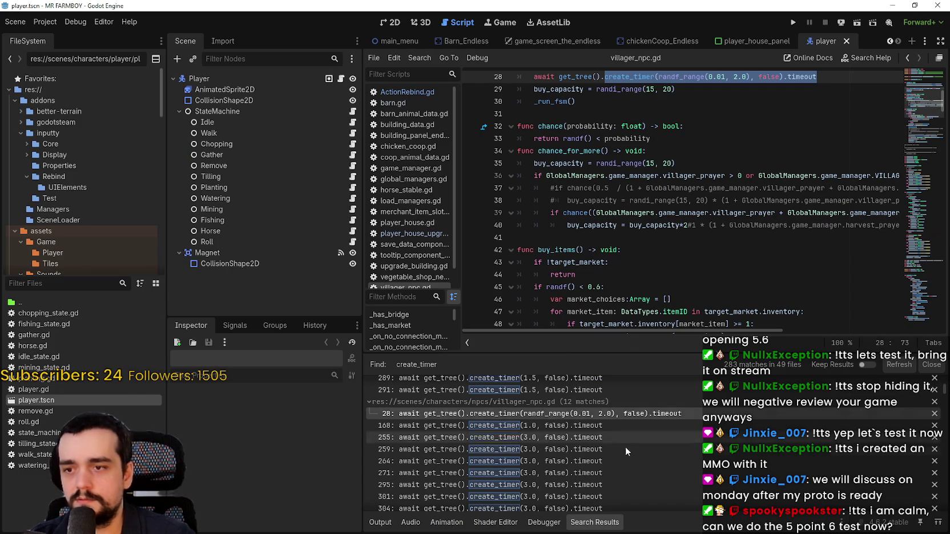
scroll(646, 428, "up", 10)
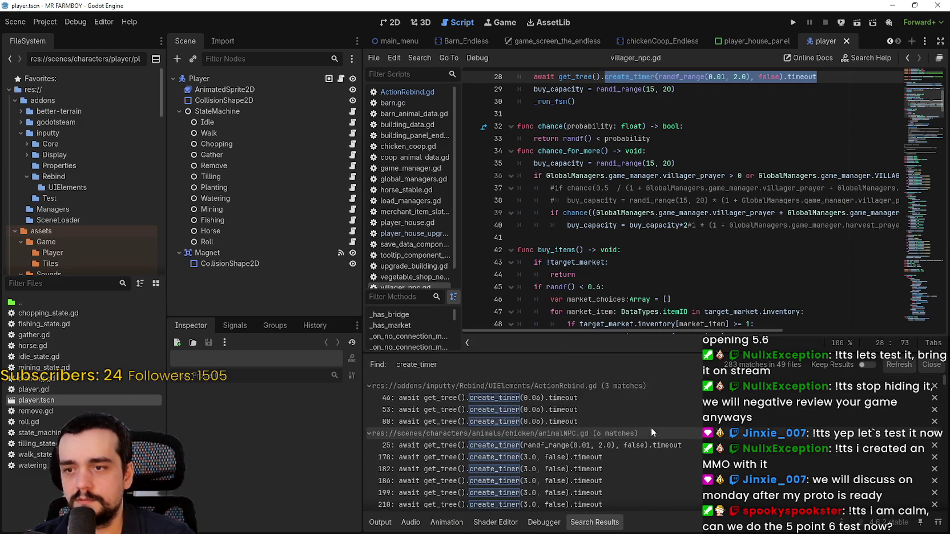
left_click(620, 421)
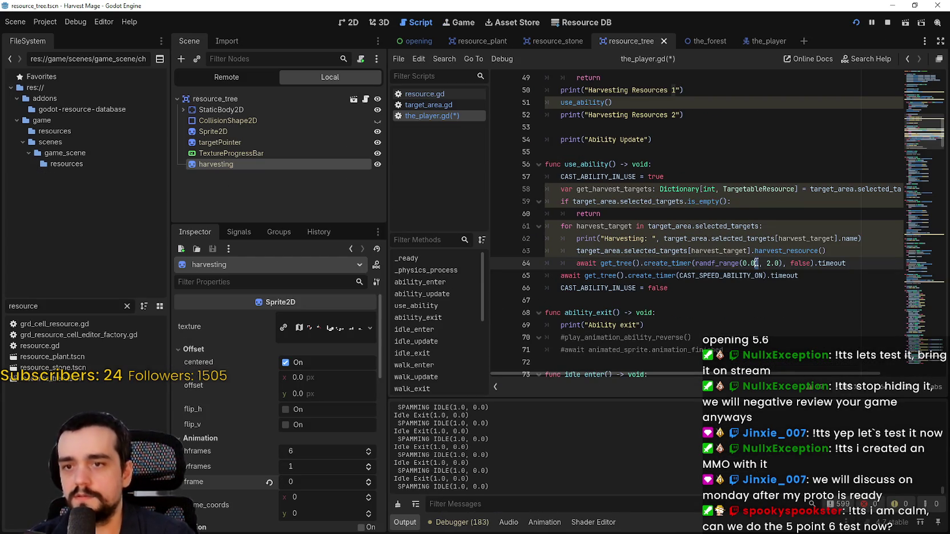
key("BackSpace")
type("6")
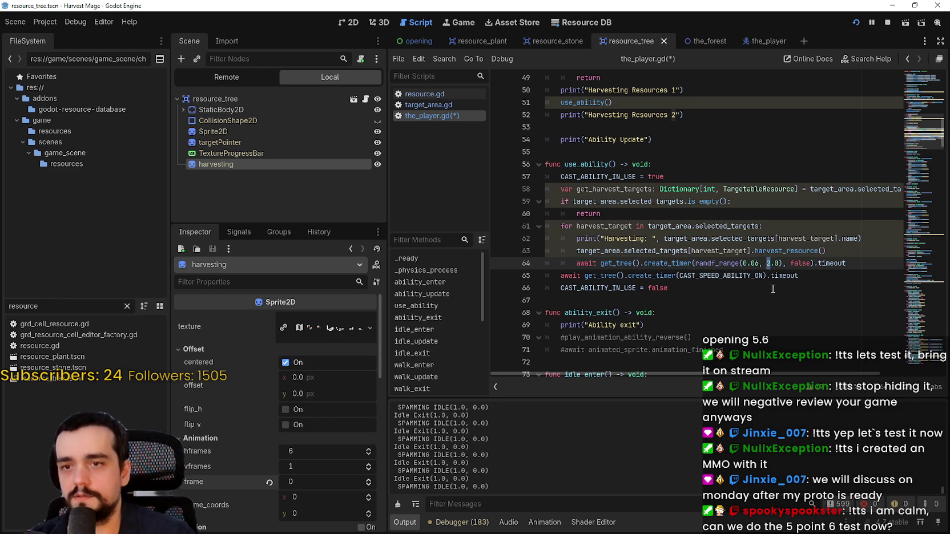
key("BackSpace")
type("6")
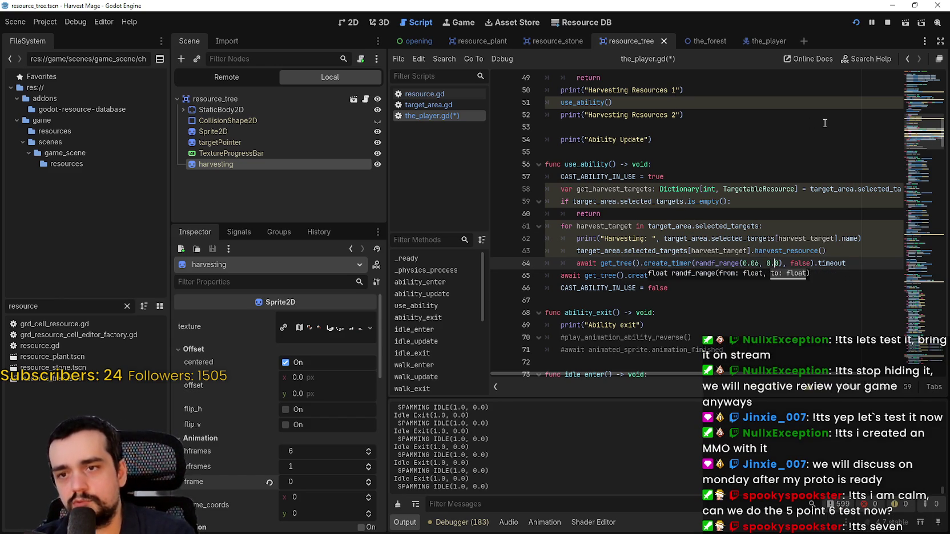
type("12")
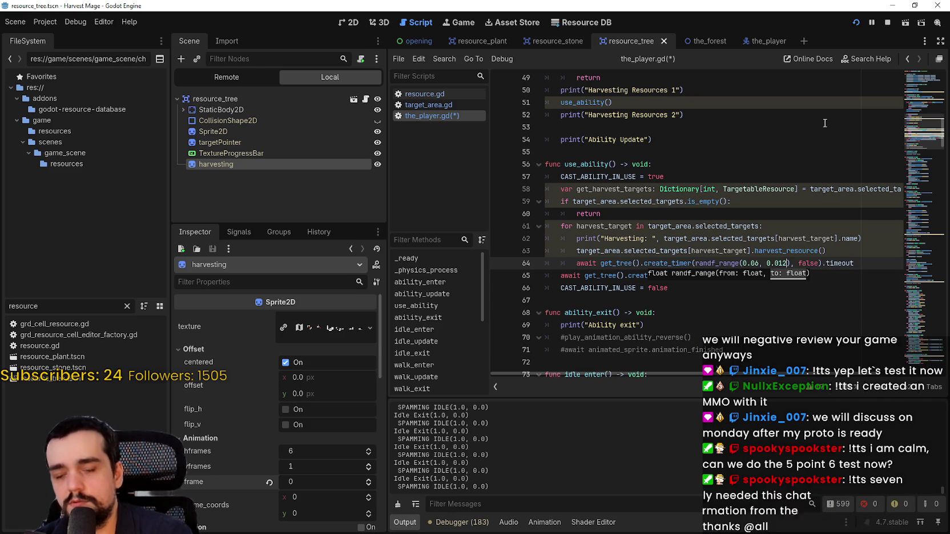
Step: Save the_player.gd and stop the previously running game
key("ctrl+s")
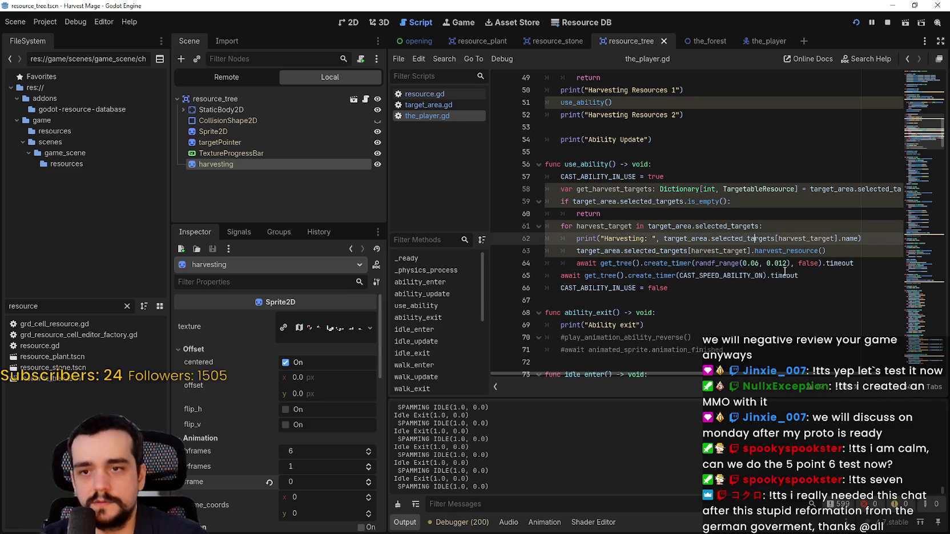
left_click(798, 279)
key("ctrl+s")
key("Down")
key("Down")
left_click(887, 22)
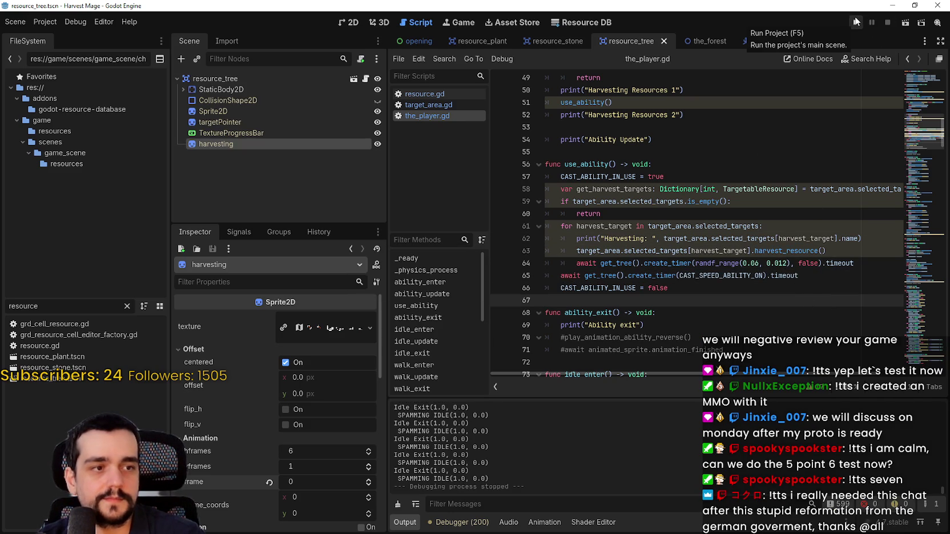
Step: Launch Harvest Mage, continue the saved game, maximize it, and walk to the pink vines
left_click(855, 22)
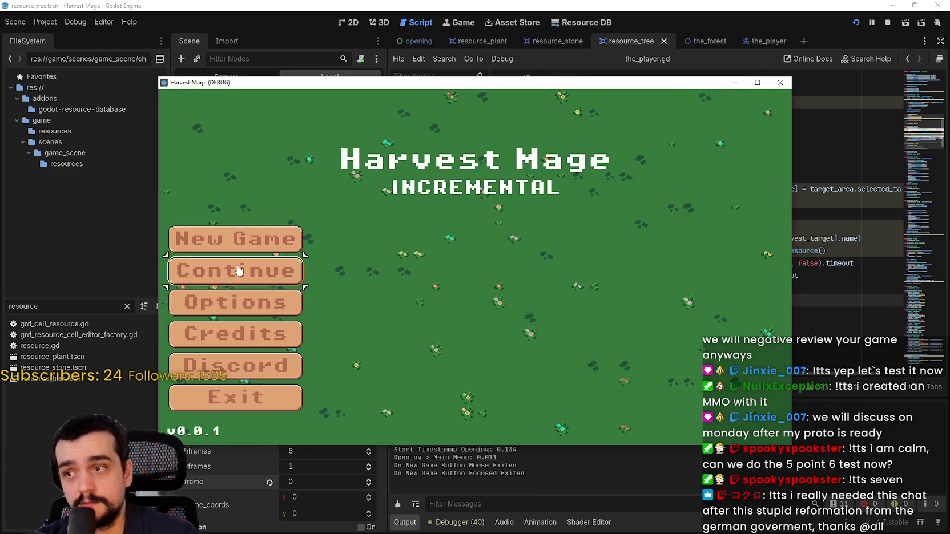
left_click(240, 270)
left_click(756, 82)
key("a")
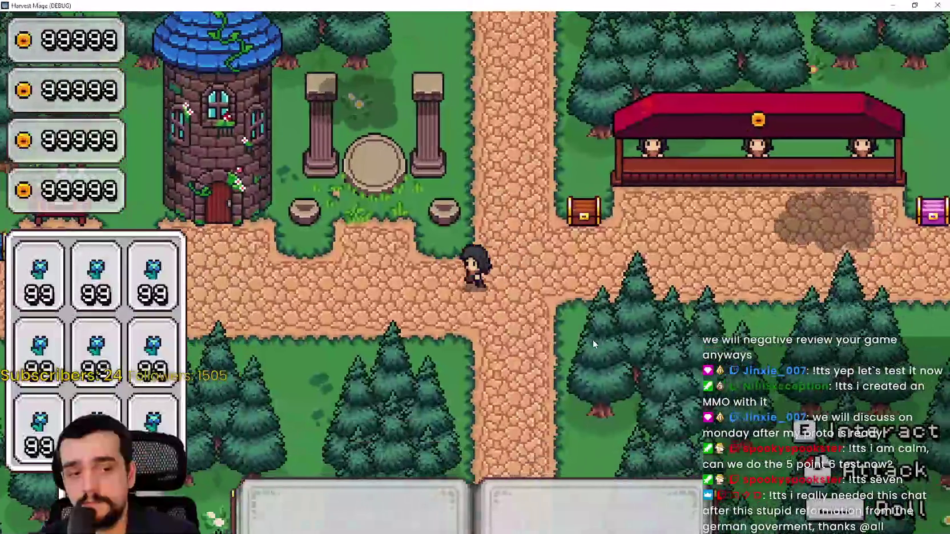
key("d")
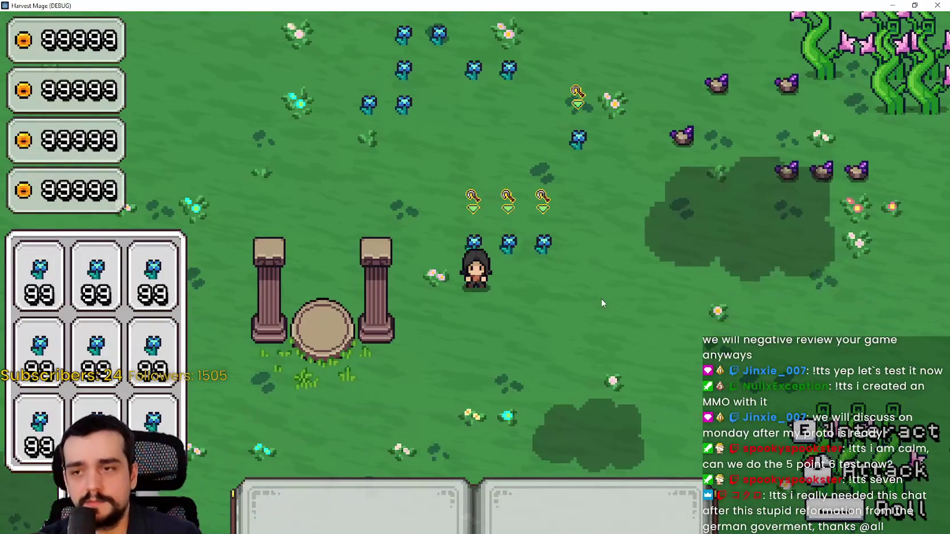
key("d")
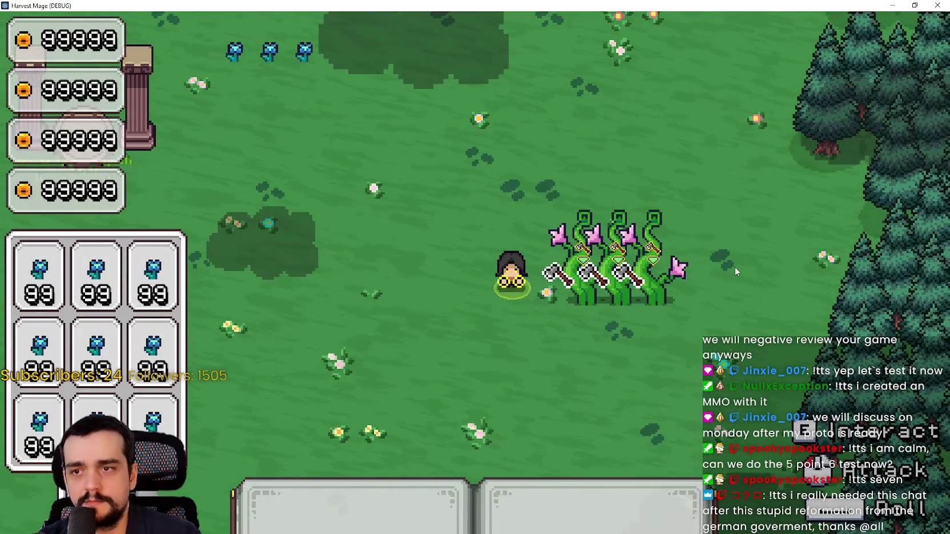
Step: Strike the pink vines five times to test the harvest delay, then return to the editor
left_click(735, 268)
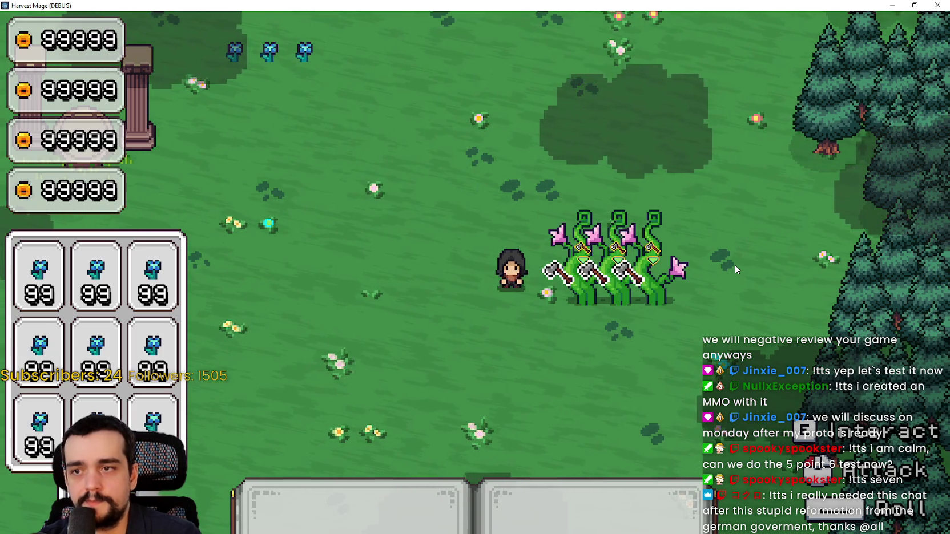
left_click(735, 268)
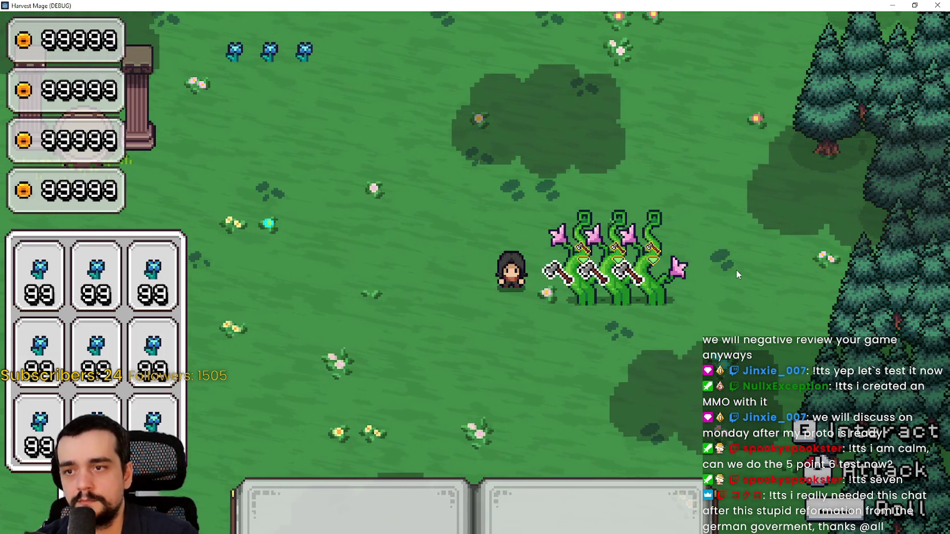
left_click(735, 265)
left_click(735, 265)
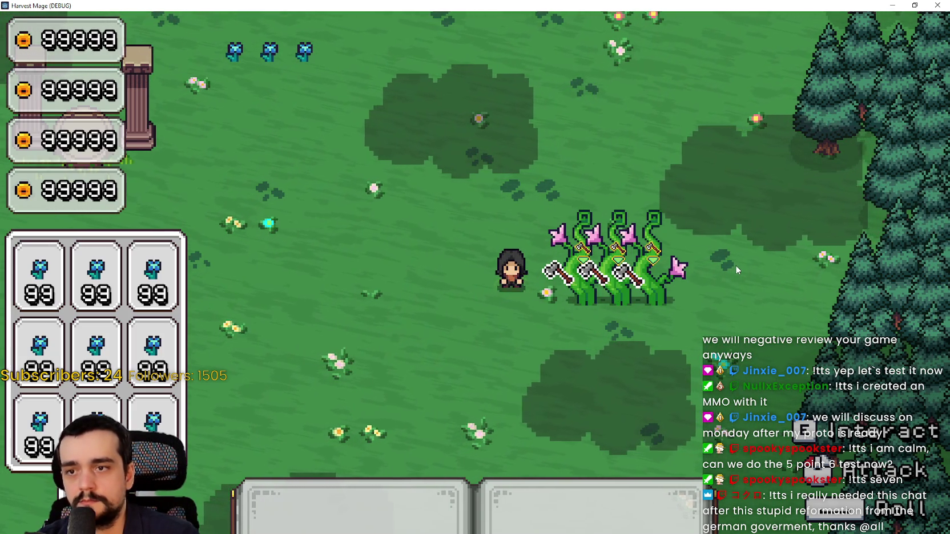
left_click(735, 265)
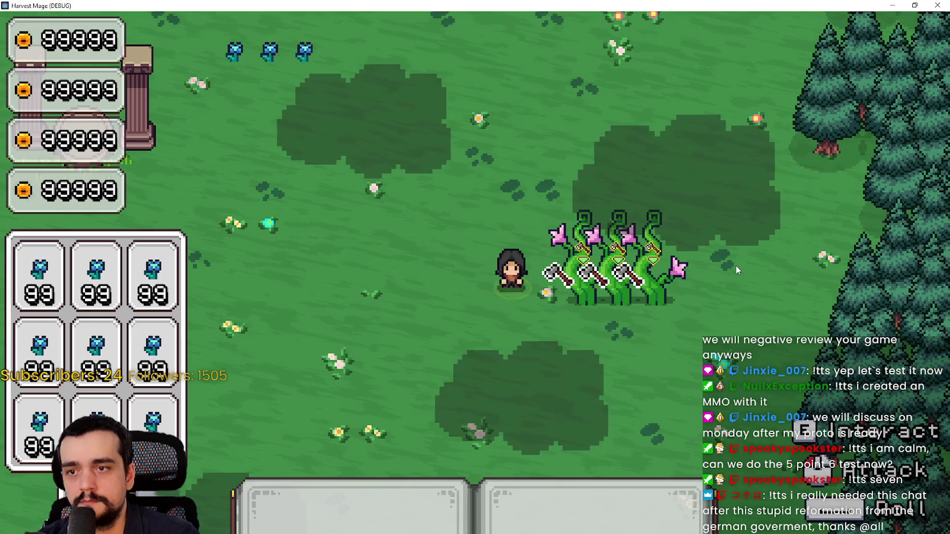
key("alt+Tab")
left_click(725, 240)
left_click(735, 265)
Step: Change the upper harvest delay on line 64 from 0.012 to 0.024 and relaunch the game
left_click(723, 289)
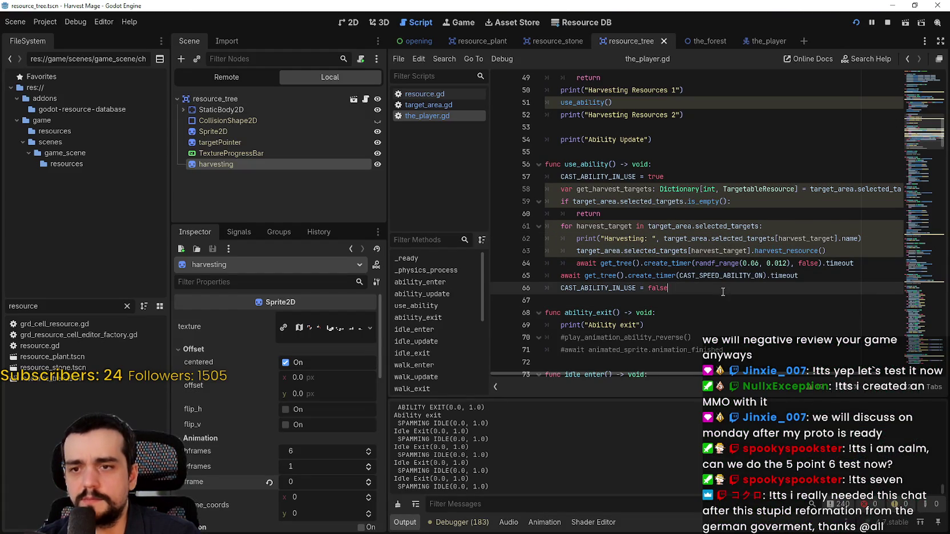
left_click(702, 303)
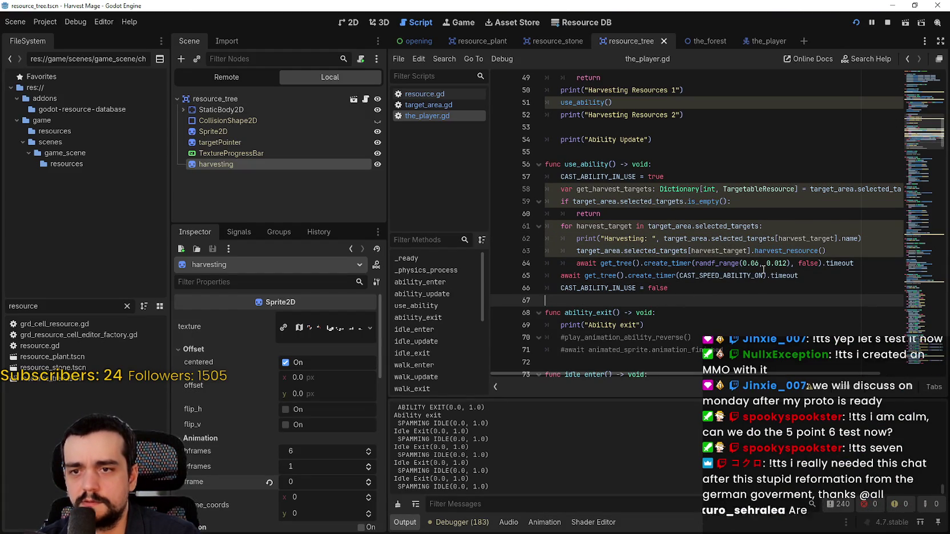
double_click(781, 263)
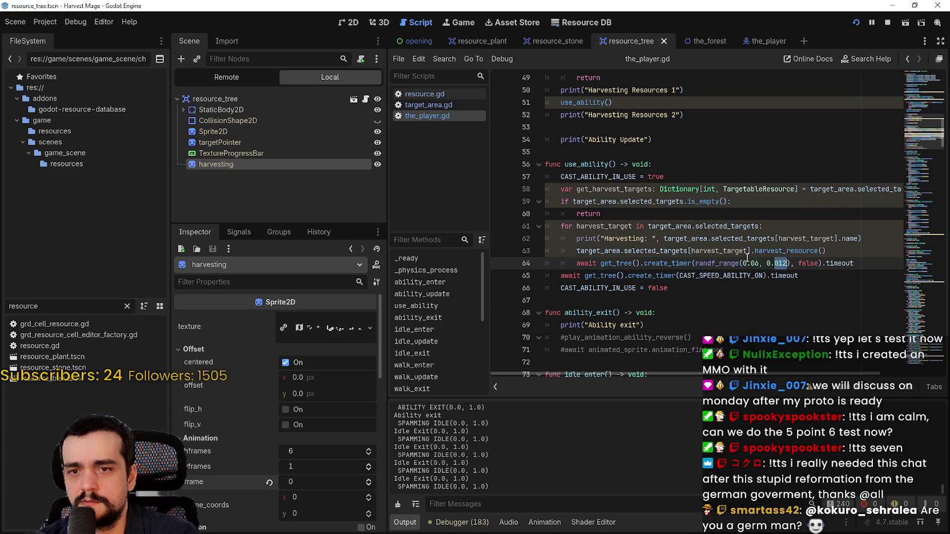
key("F5")
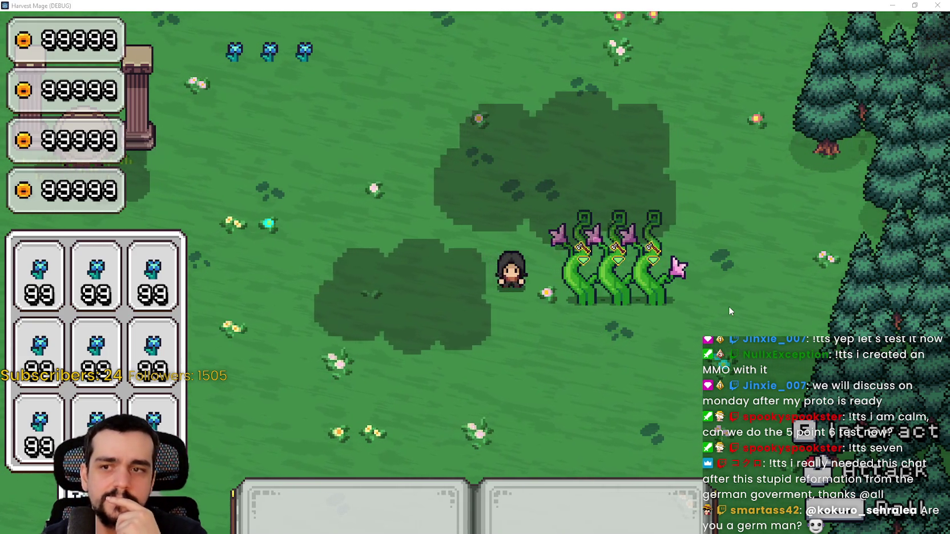
key("alt+Tab")
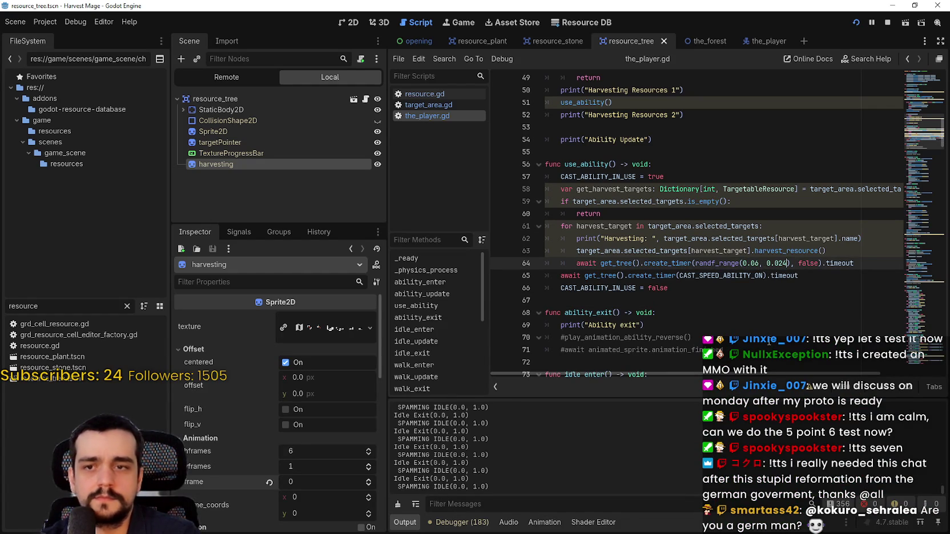
key("F5")
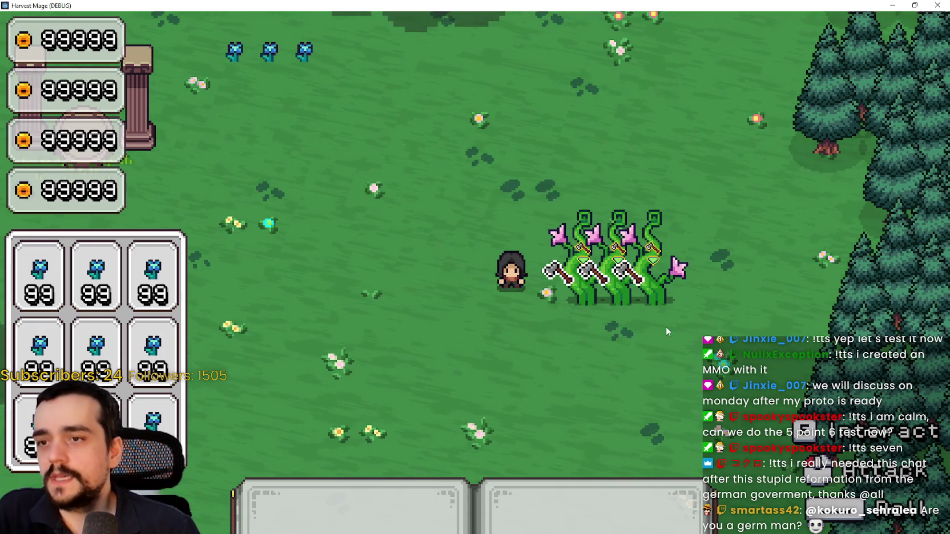
left_click(656, 310)
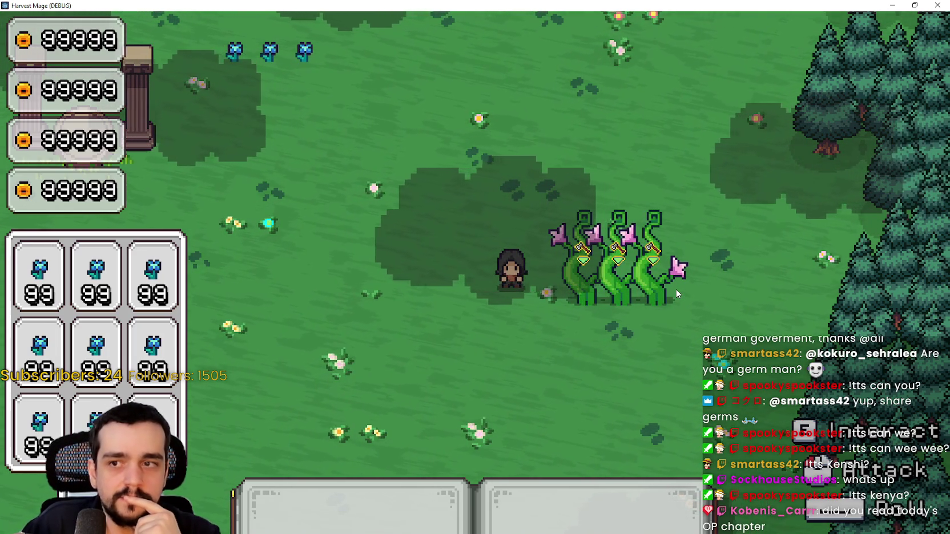
Step: Attack the vines once more, restore the game window, and inspect the 0.024 delay on line 64
left_click(531, 311)
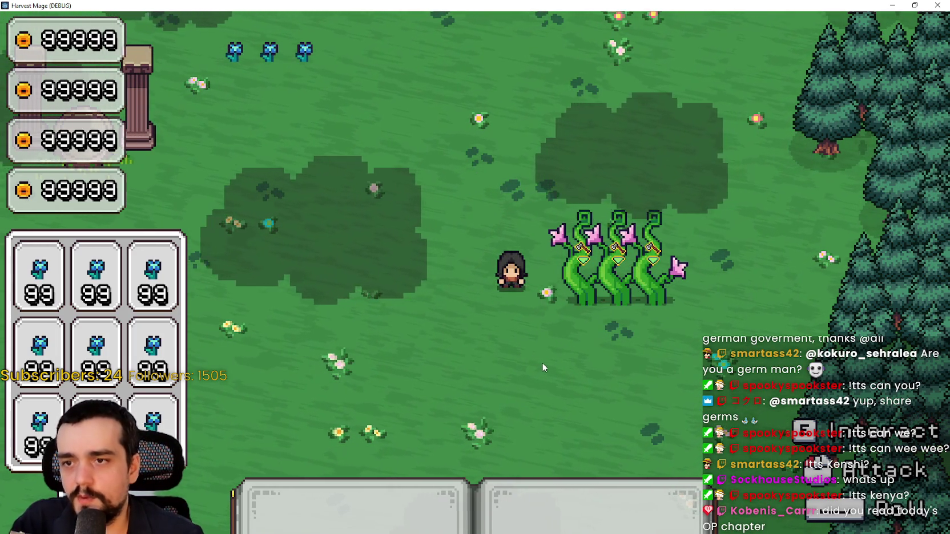
double_click(621, 5)
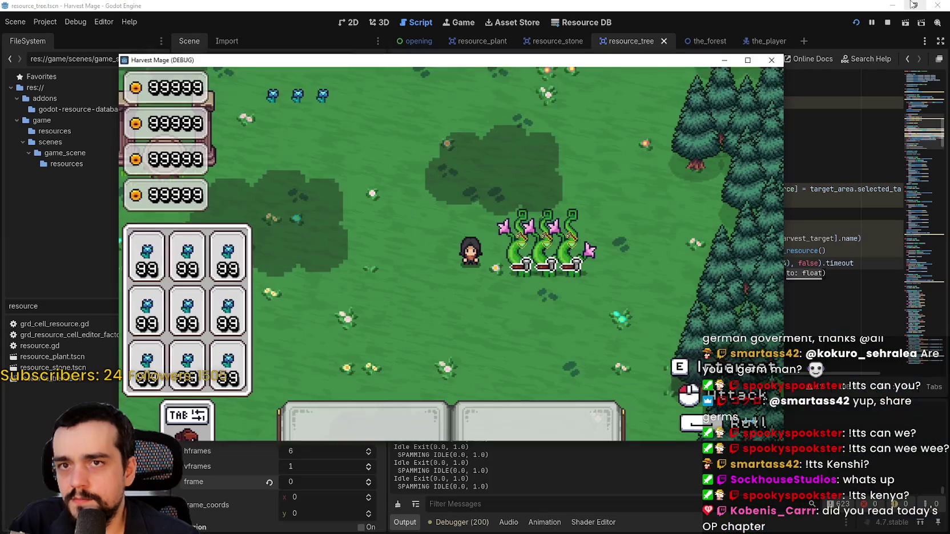
left_click(623, 5)
left_click(620, 225)
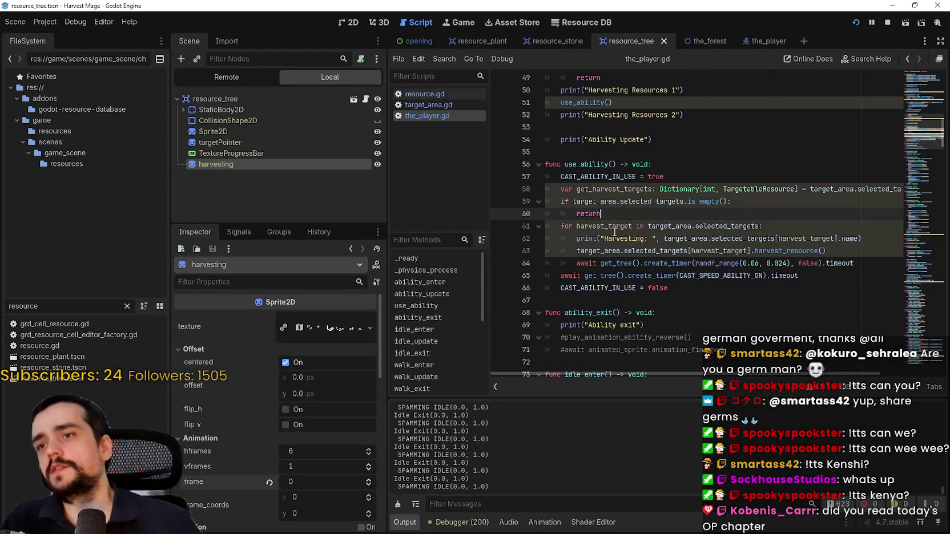
double_click(620, 226)
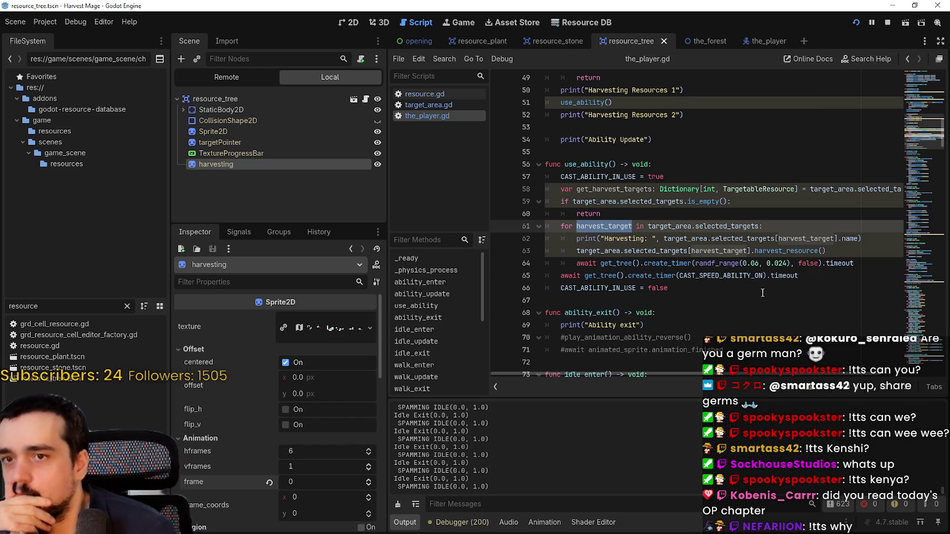
double_click(781, 263)
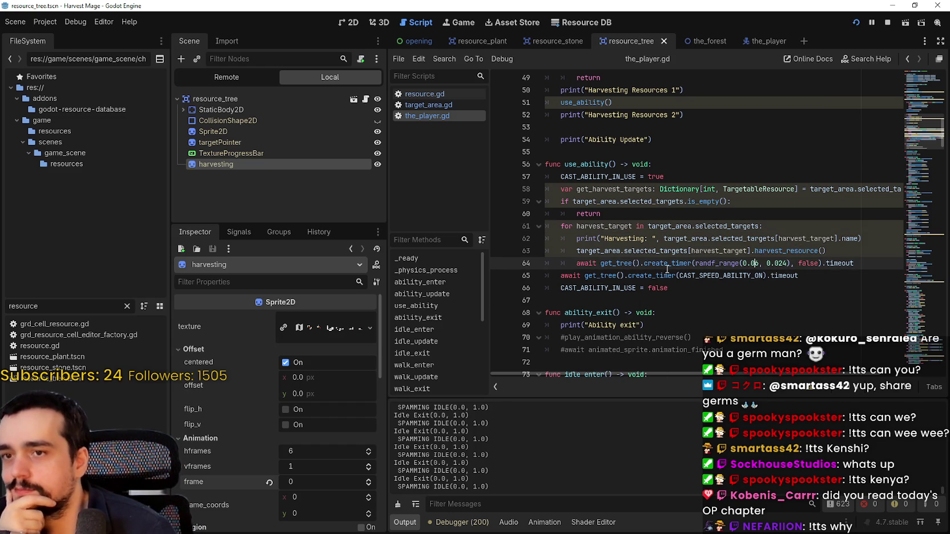
left_click(681, 286)
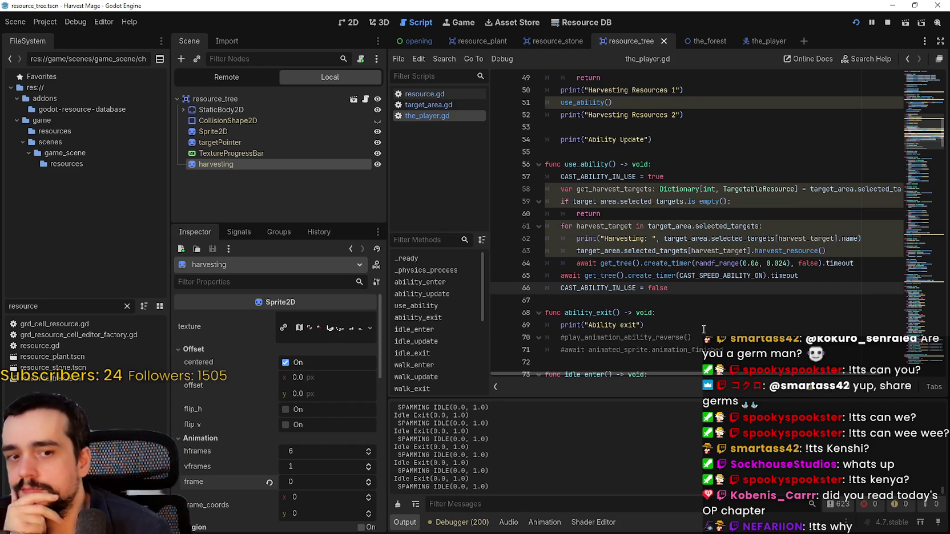
double_click(781, 263)
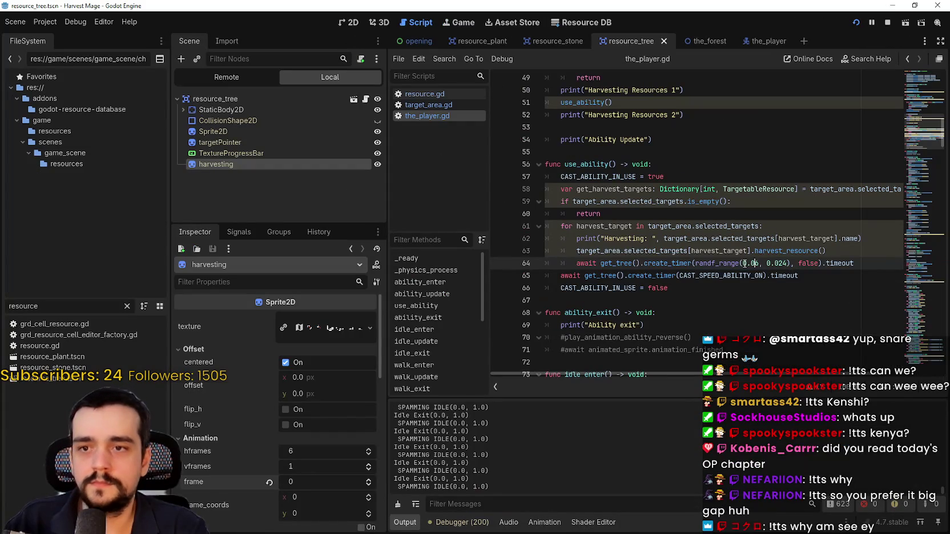
Step: Replace randf_range(0.06, 0.024) on line 64 with a fixed 0.55 delay and save
left_click_drag(741, 263, 694, 263)
key("BackSpace")
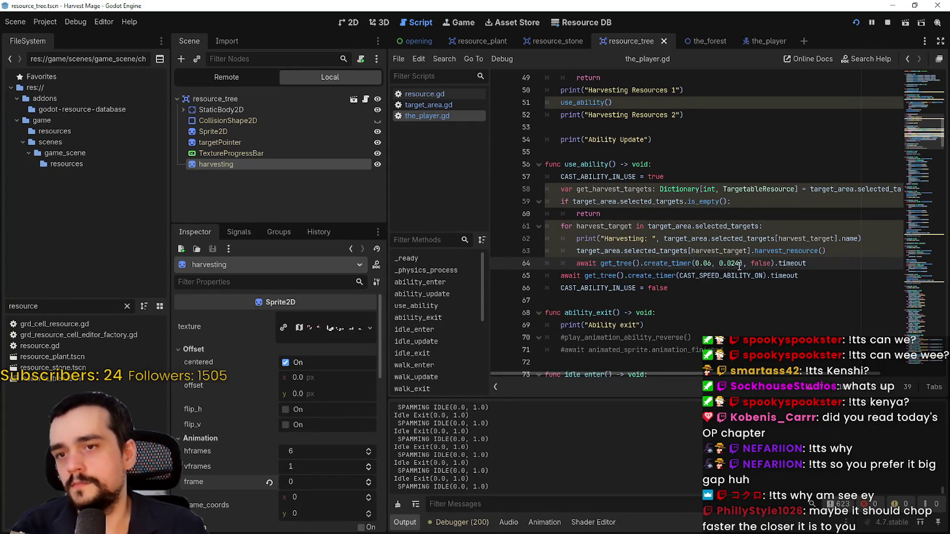
key("BackSpace")
key("BackSpace")
key("BackSpace")
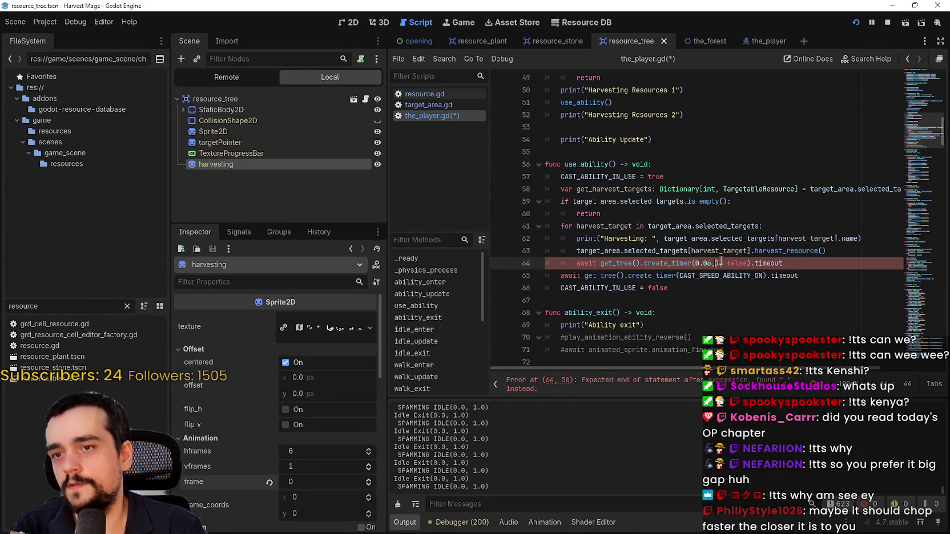
key("Delete")
key("Delete")
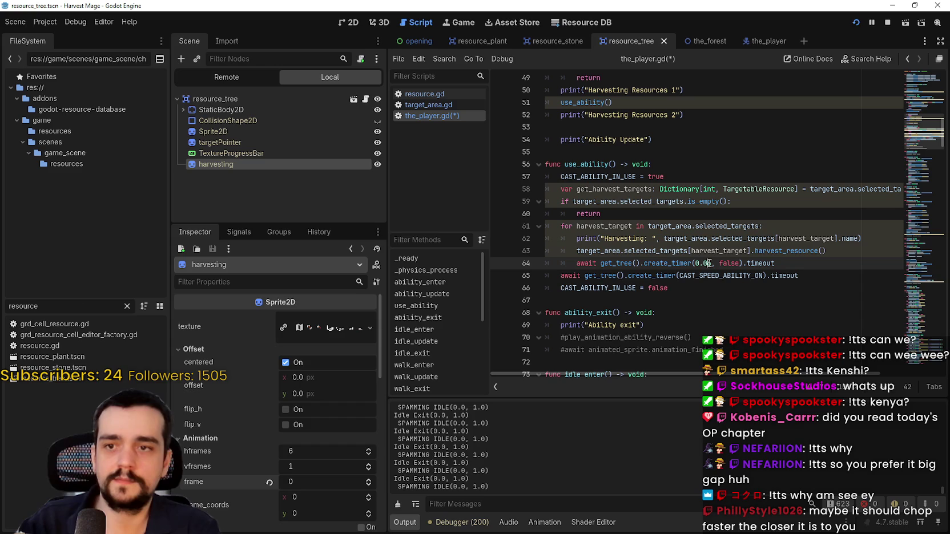
key("BackSpace")
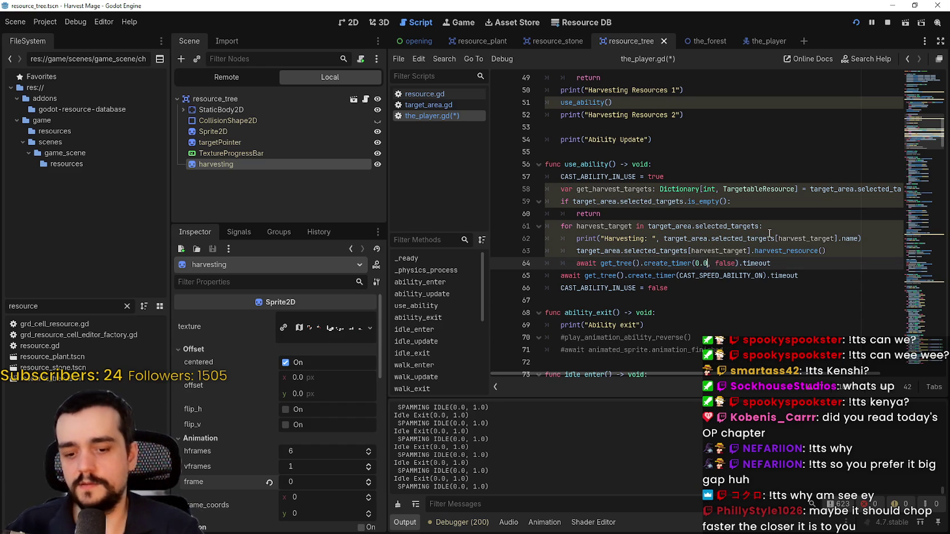
key("BackSpace")
type("55")
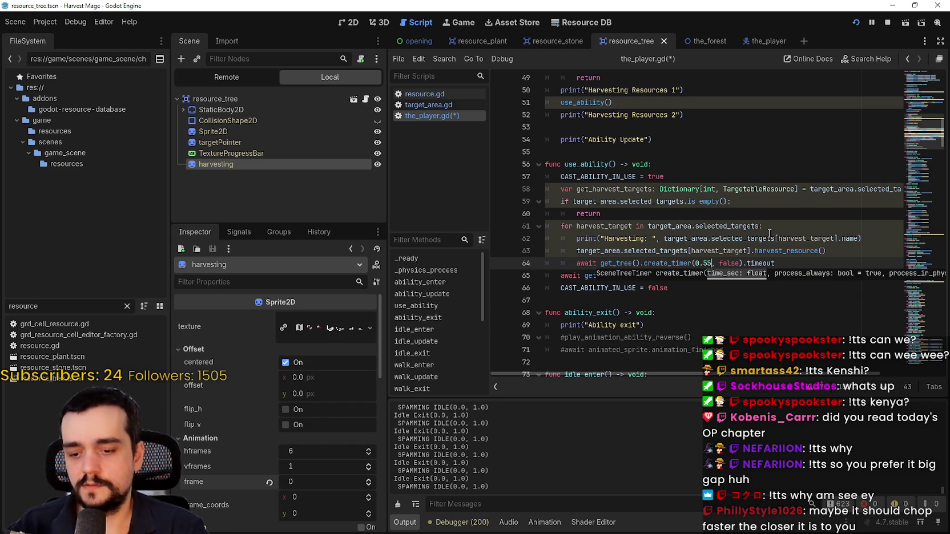
key("ctrl+s")
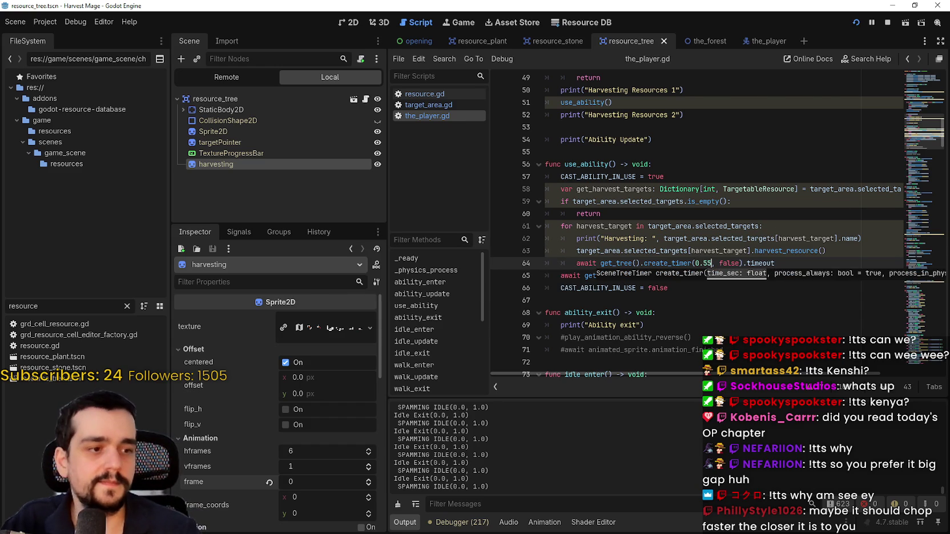
key("alt+Tab")
key("alt+Tab")
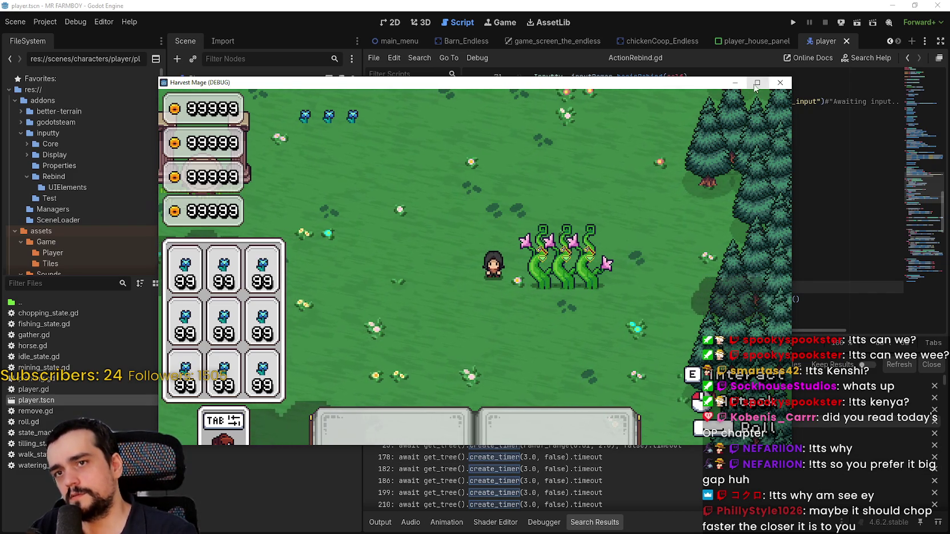
Step: Change the harvest wait delay from 0.55 to 0.25 seconds
key("F8")
left_click(670, 263)
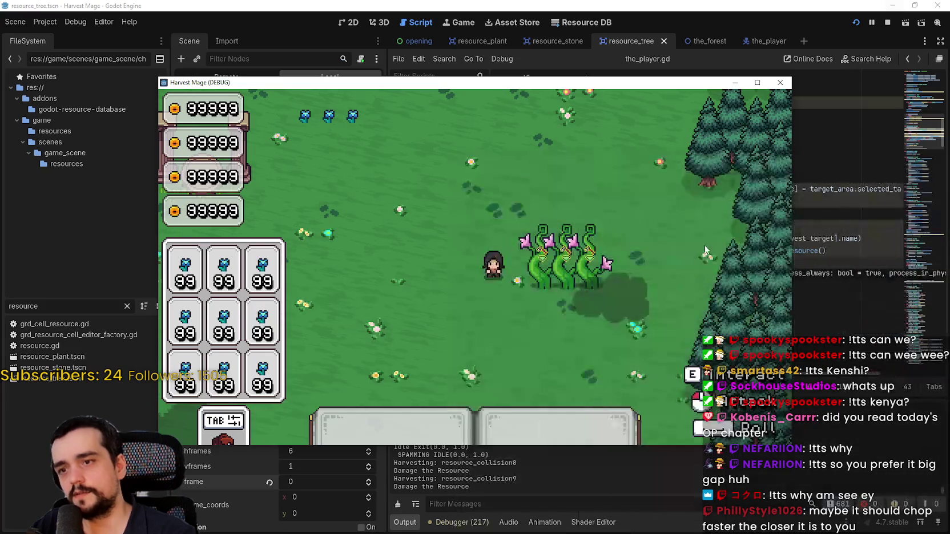
left_click(740, 5)
double_click(710, 263)
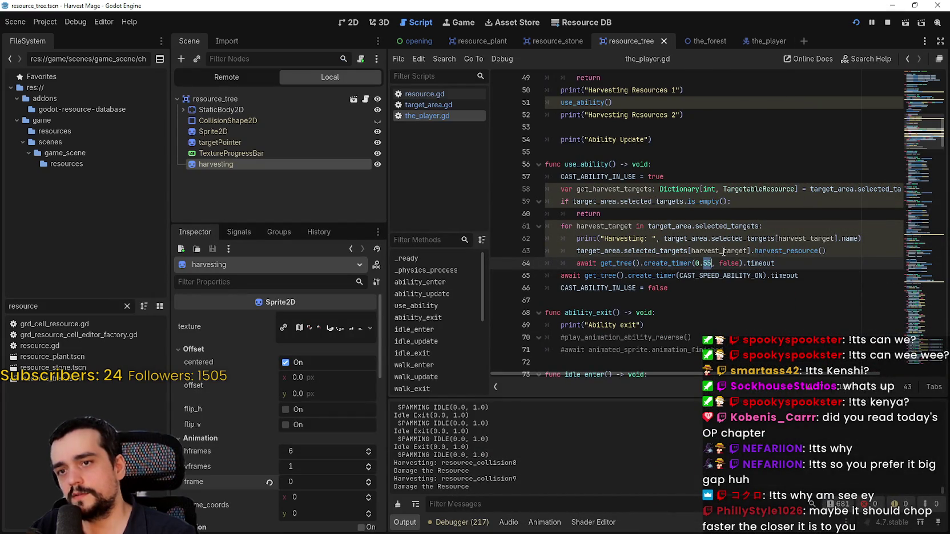
type("25")
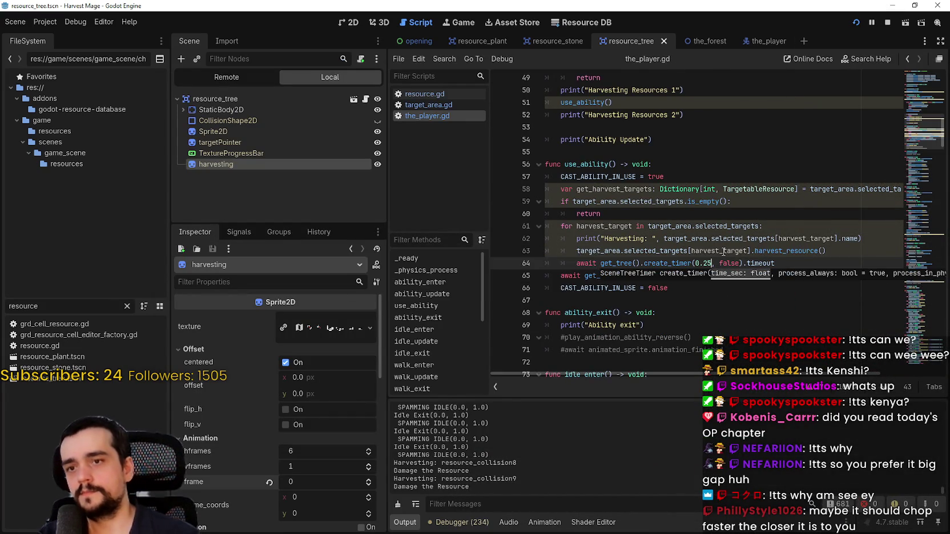
Step: Harvest the plants in the running game to test the shorter wait
key("alt+Tab")
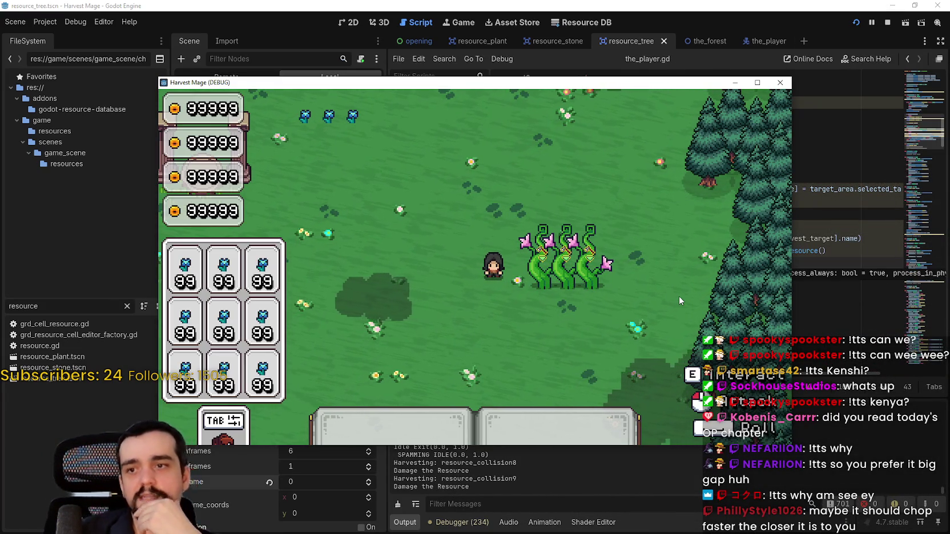
left_click(668, 293)
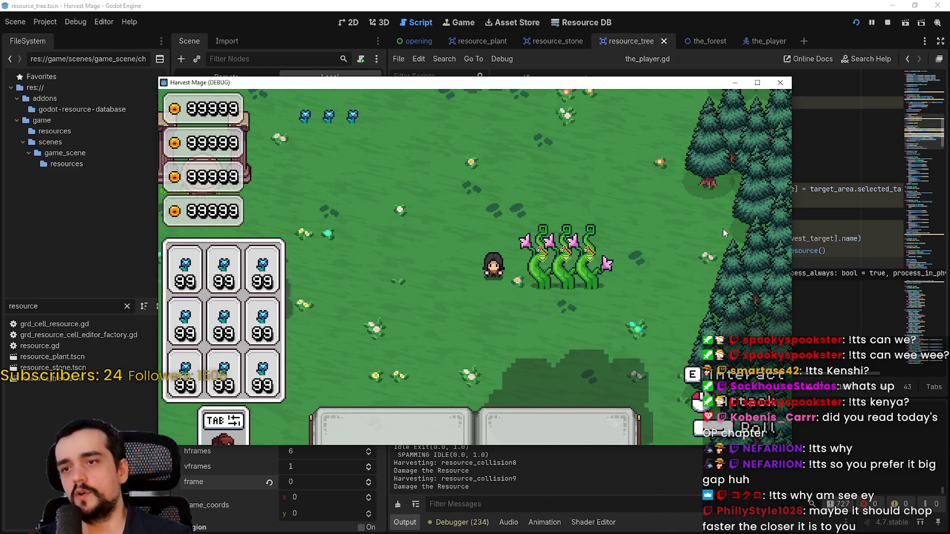
left_click(653, 294)
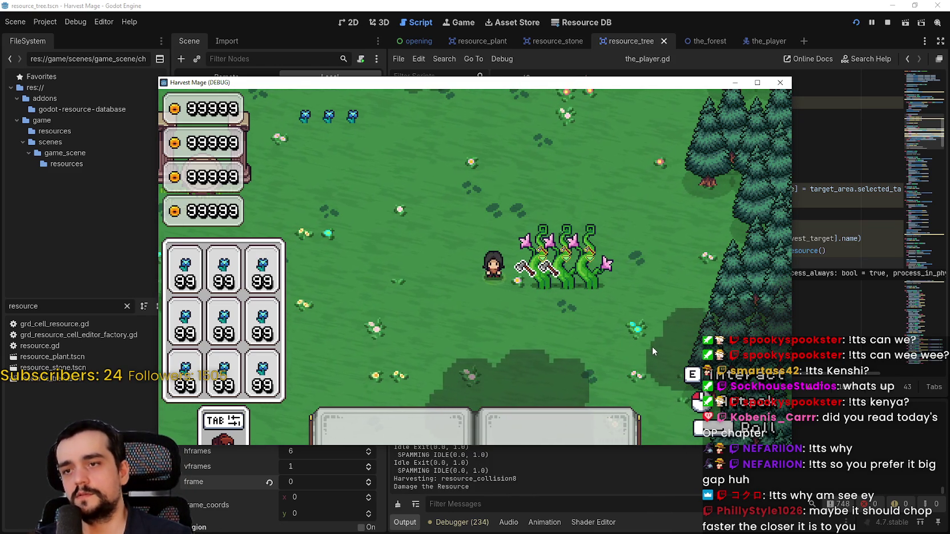
left_click(689, 273)
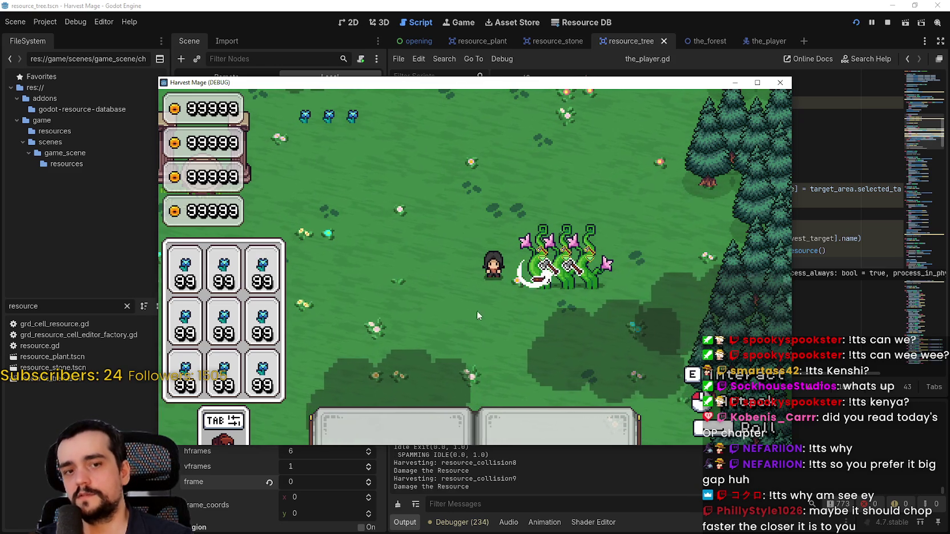
Step: Insert a new line after line 58, the get_harvest_targets line
key("alt+Tab")
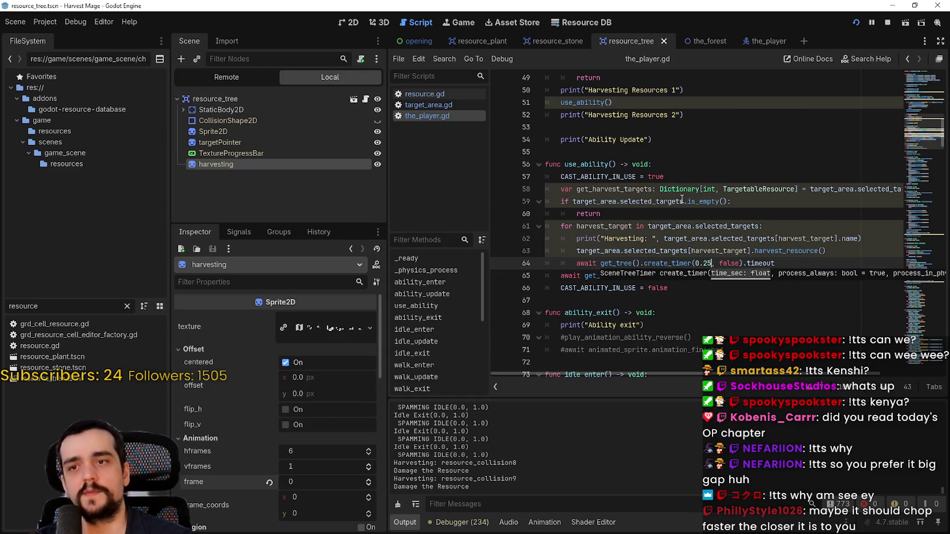
left_click(673, 212)
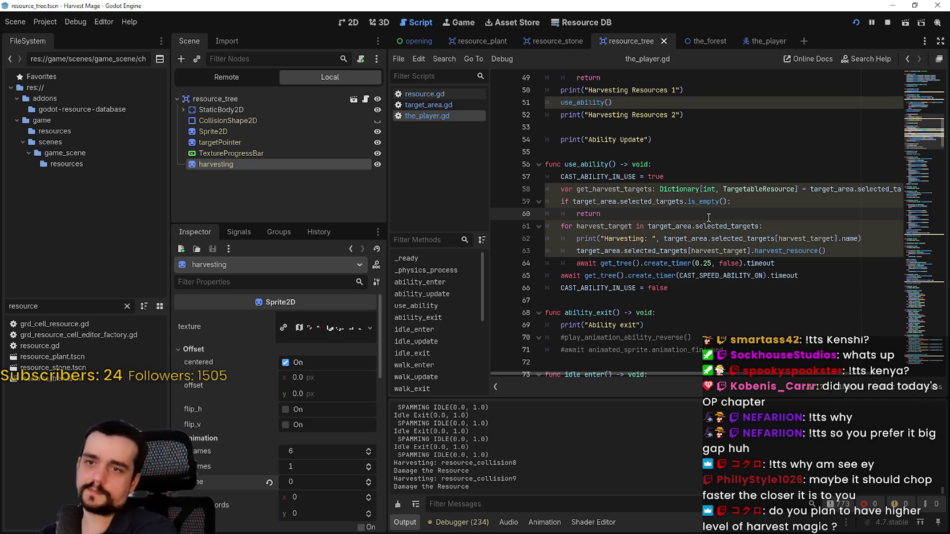
left_click(745, 188)
key("End")
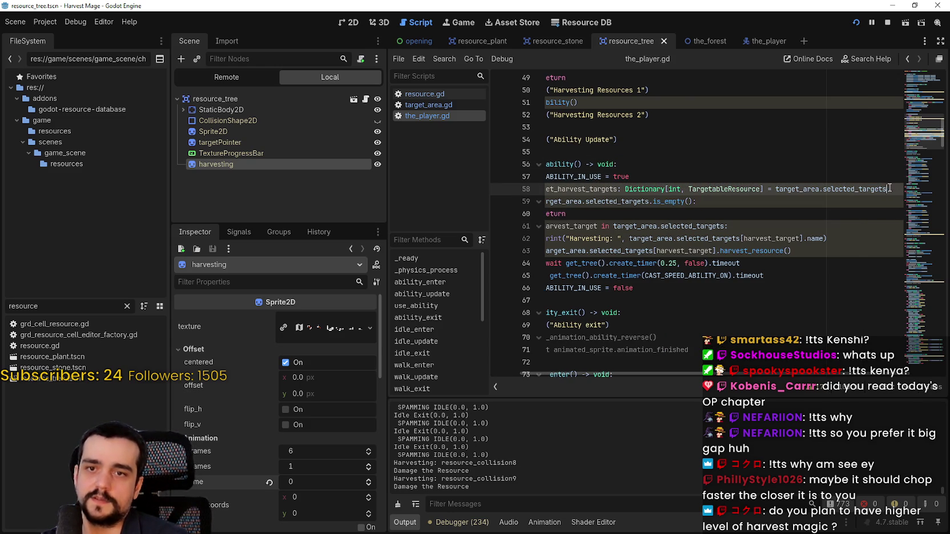
key("Return")
type("ge")
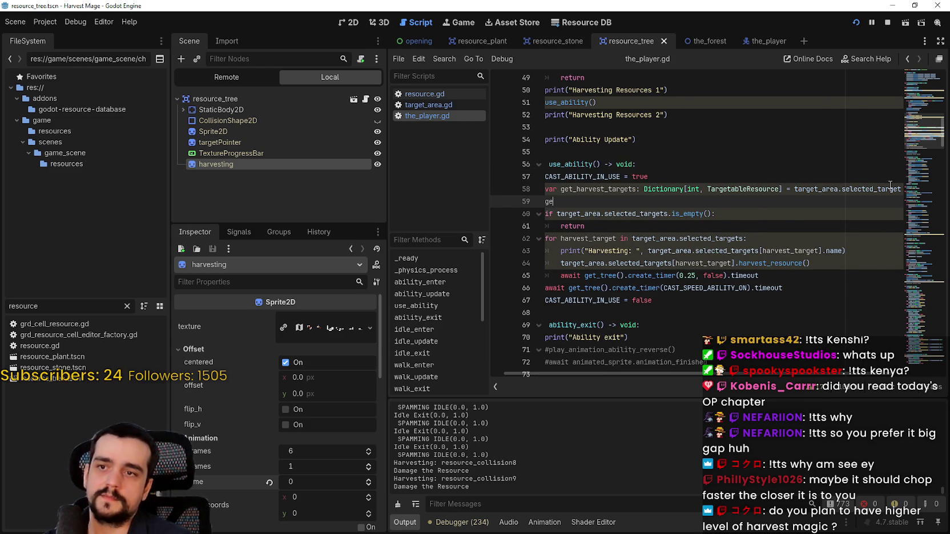
Step: Start a line with get_harvest_targets followed by a dot to bring up its member suggestions
type("t_")
key("Return")
type(".")
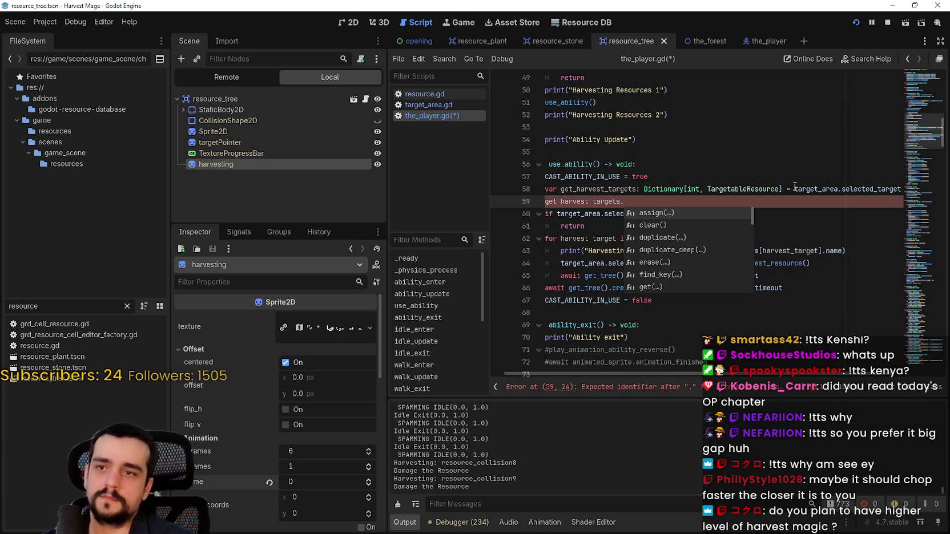
left_click(749, 190)
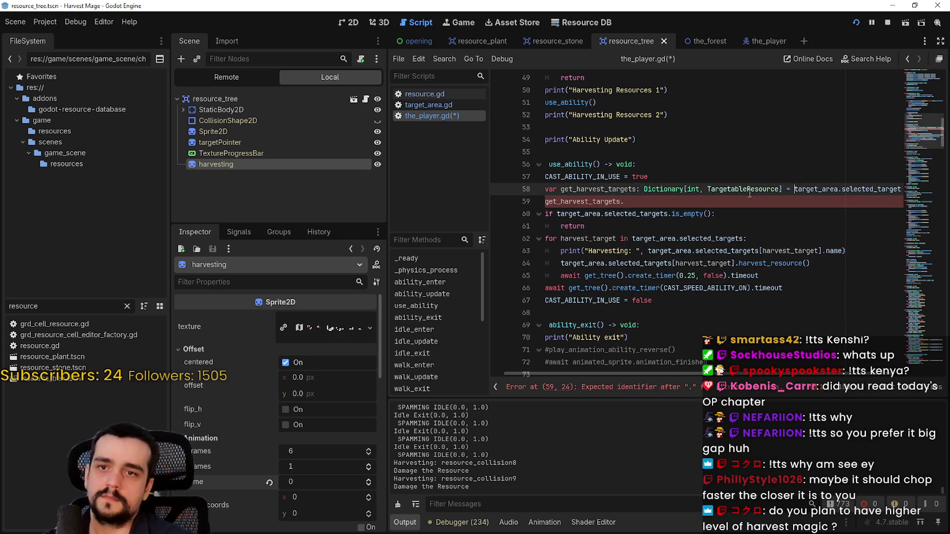
left_click(635, 200)
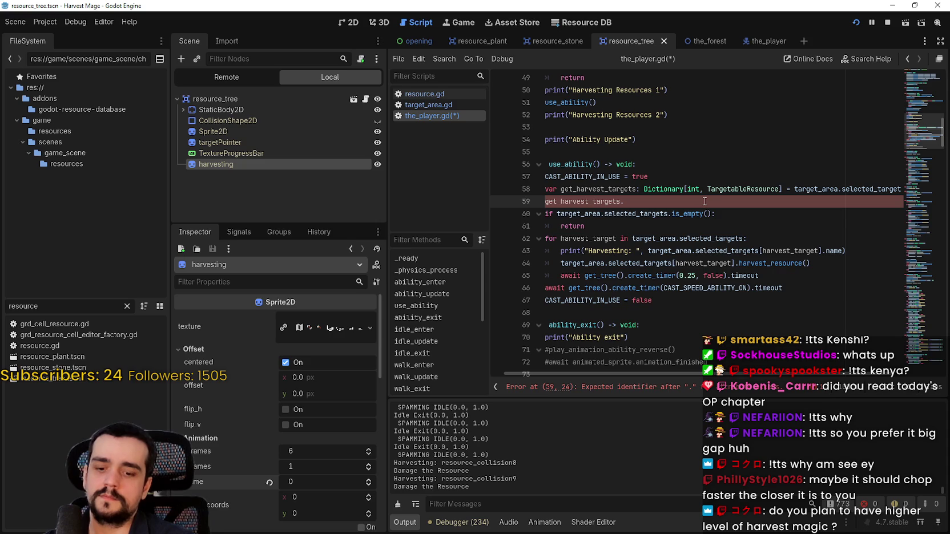
type("r")
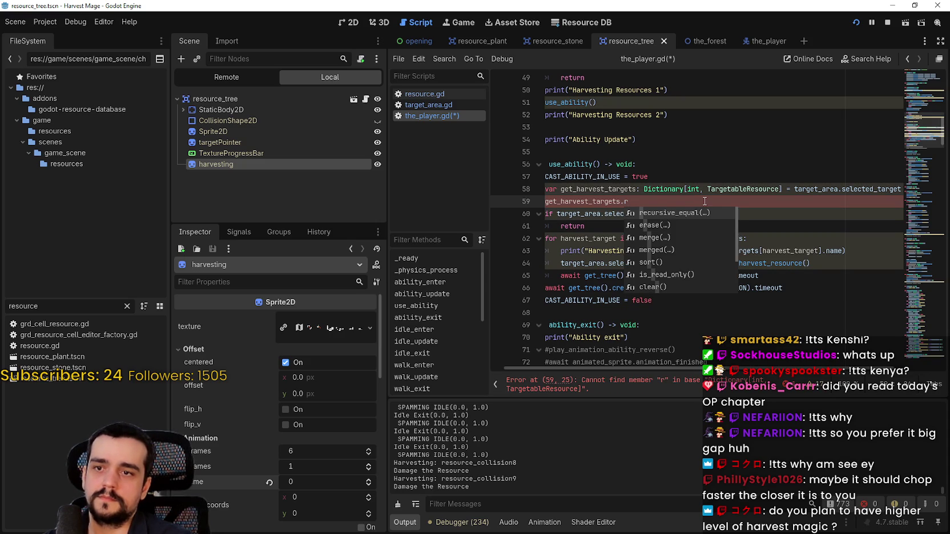
type("an")
key("BackSpace")
key("BackSpace")
key("BackSpace")
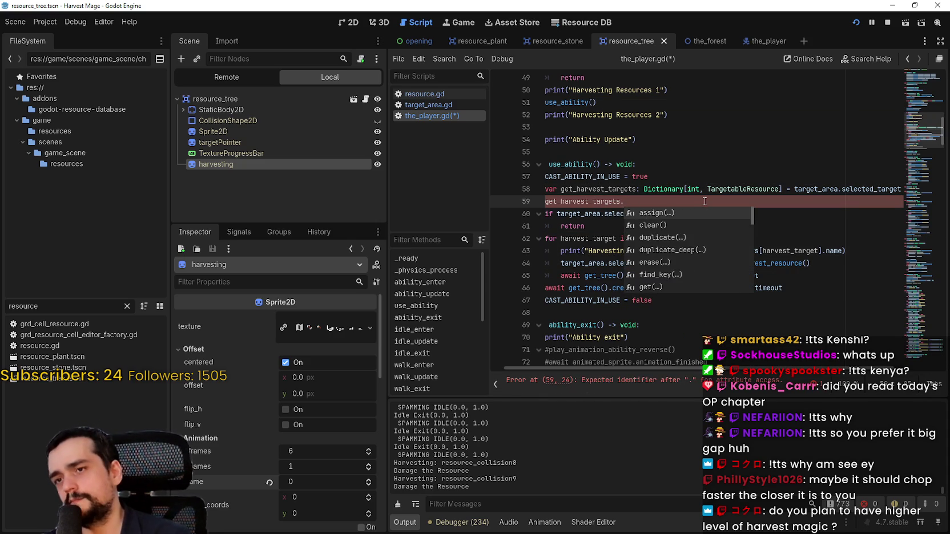
Step: Browse the Dictionary method suggestions to find keys()
key("Down")
key("Down")
key("Down")
key("Down")
key("Down")
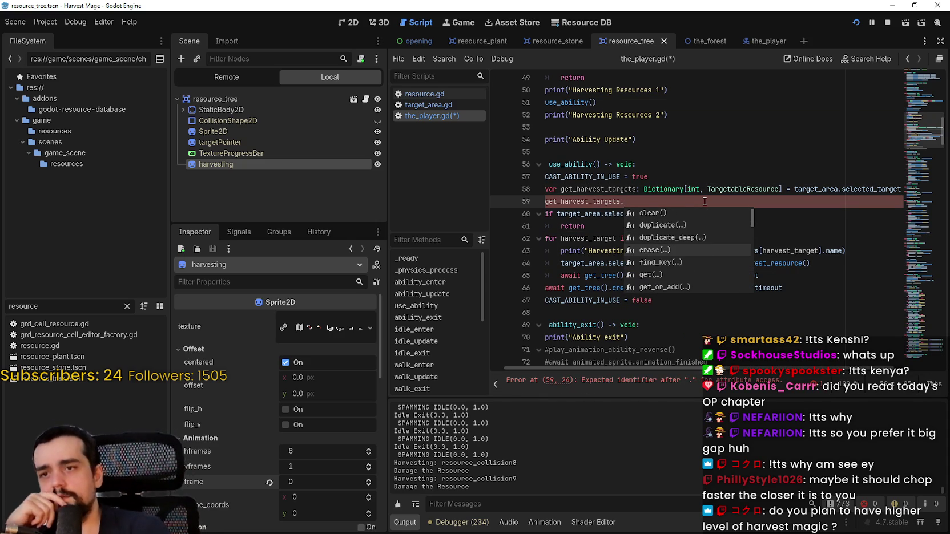
key("Down")
key("Down")
key("Down")
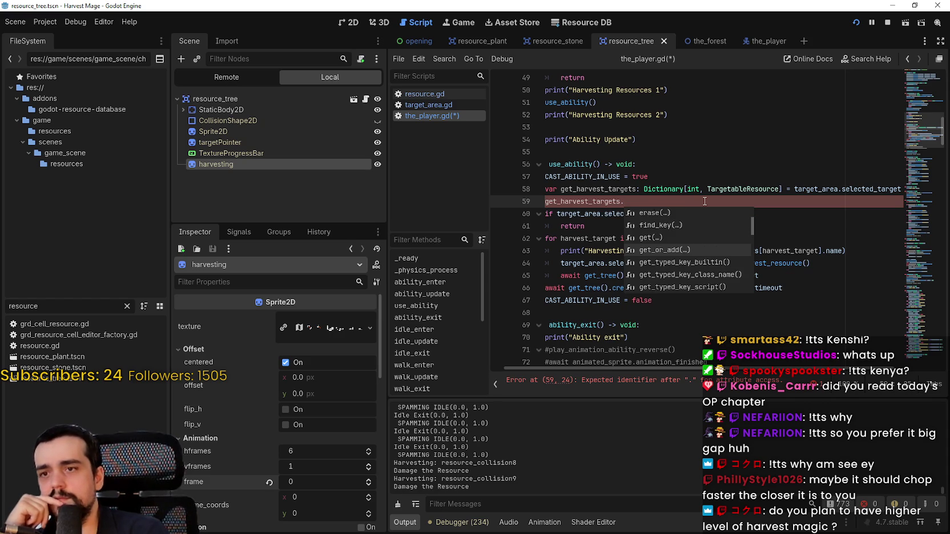
key("Down")
key("Down")
key("Down")
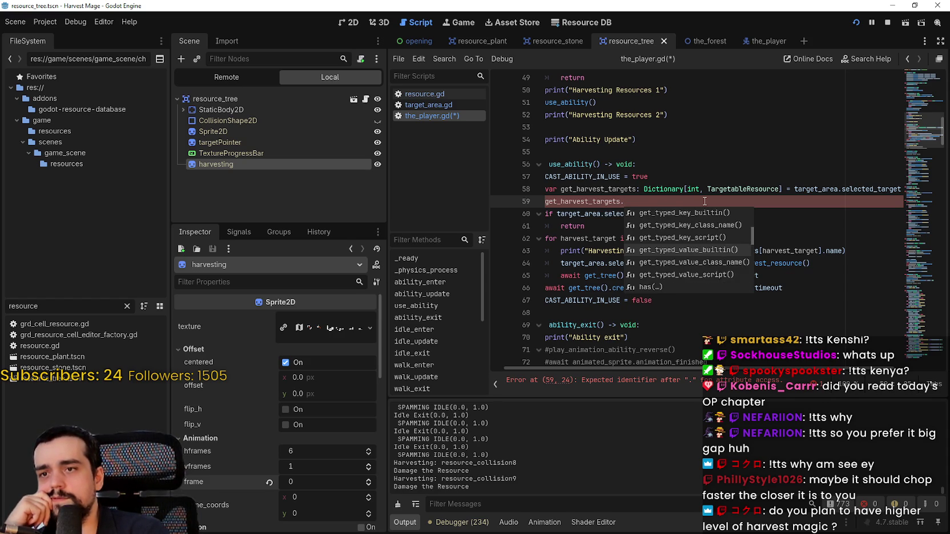
key("Up")
key("Up")
key("Up")
key("Up")
key("Up")
key("Up")
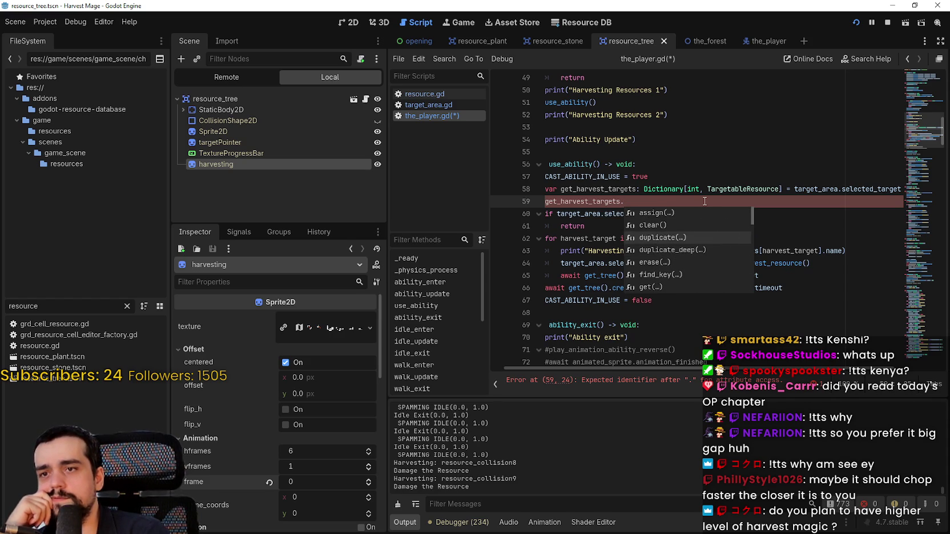
key("Down")
key("Down")
key("Down")
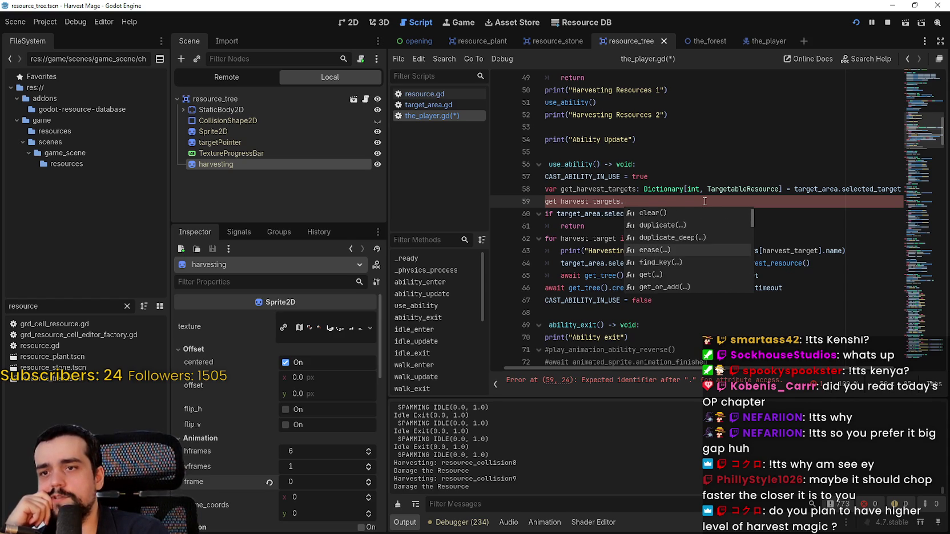
key("Down")
key("Down")
key("Down")
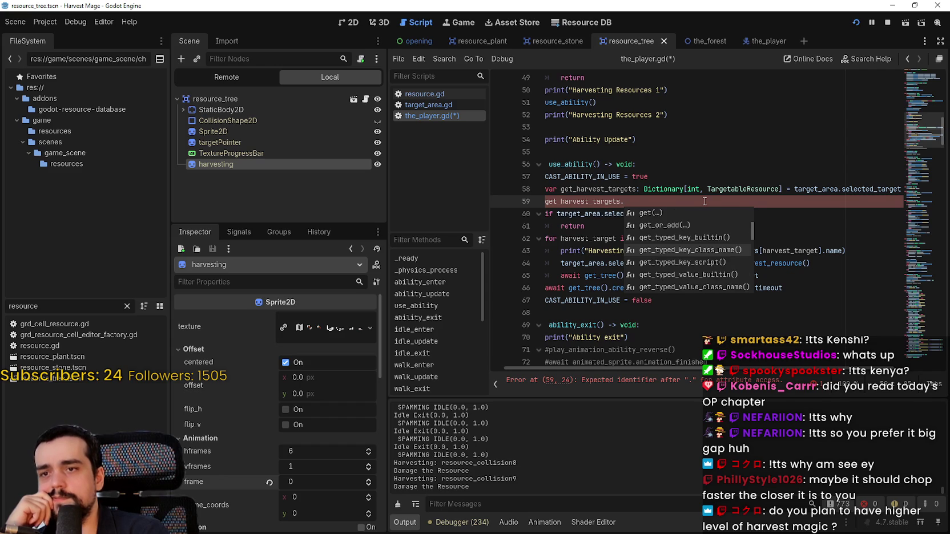
key("Down")
key("Down")
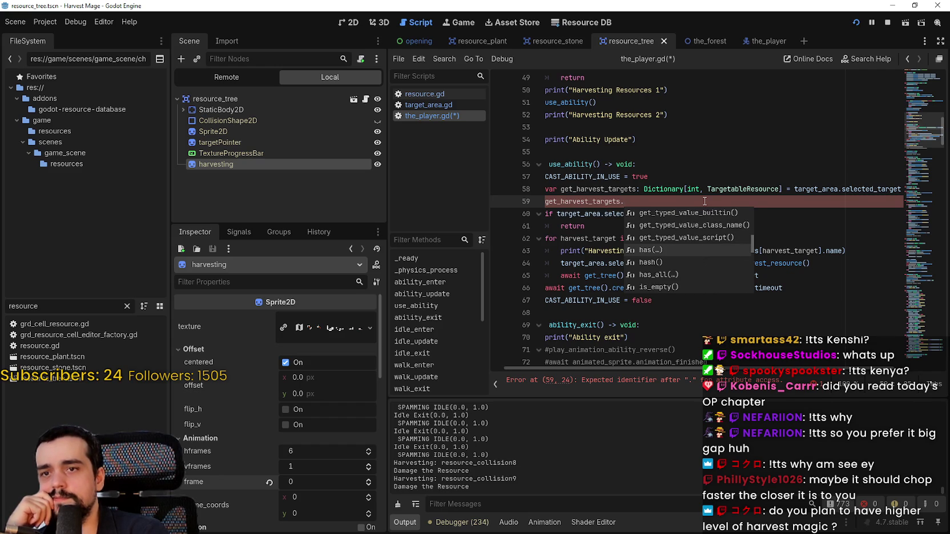
key("Down")
key("Down")
key("Down")
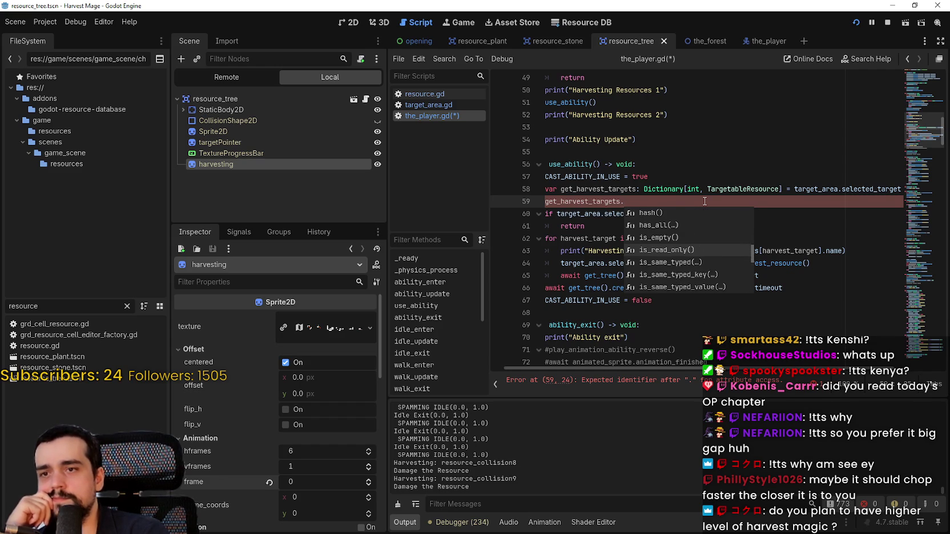
key("Down")
key("Down")
key("Down")
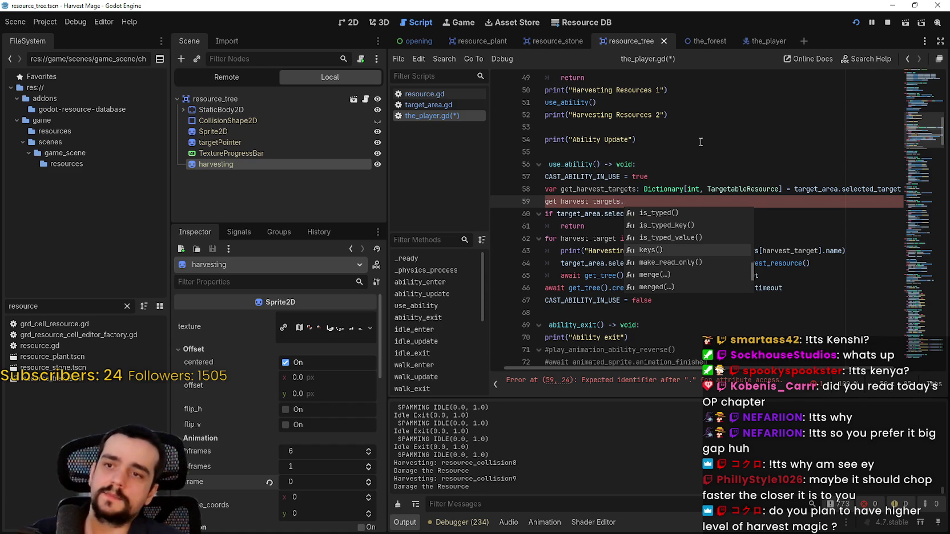
left_click(691, 164)
left_click(692, 177)
Step: Under CAST_ABILITY_IN_USE = true, begin 'var get_harvest_target_keys: Array[int] = target_area.sele'
key("Return")
type("var get_harvest_t")
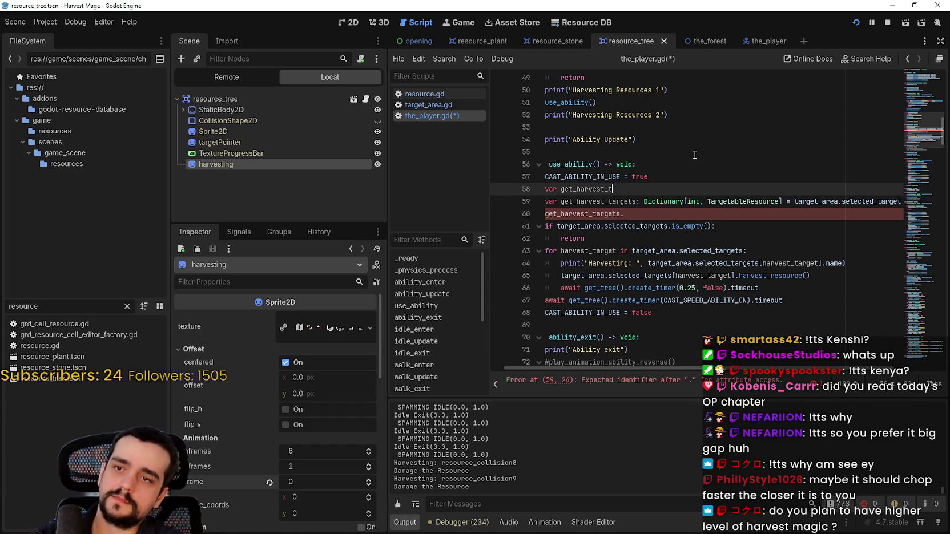
type("arge")
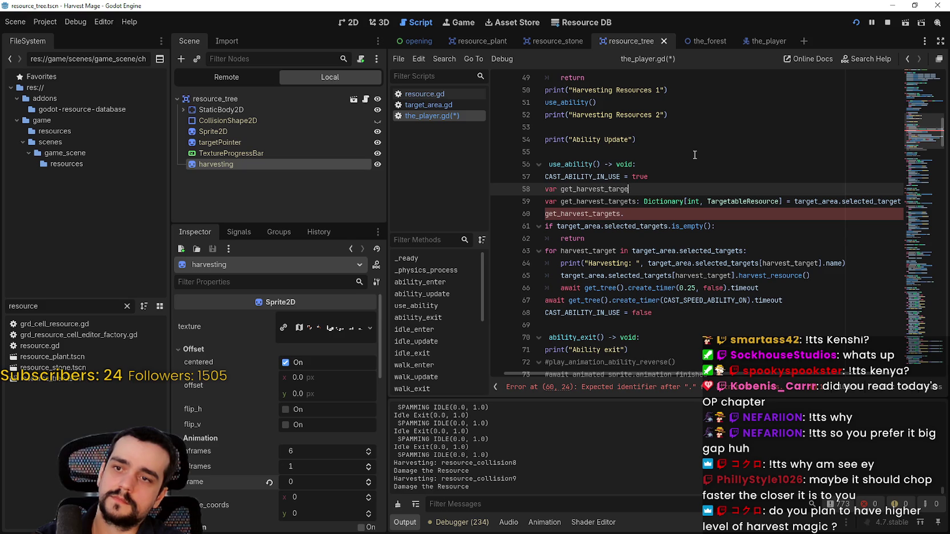
key("BackSpace")
type("keys:")
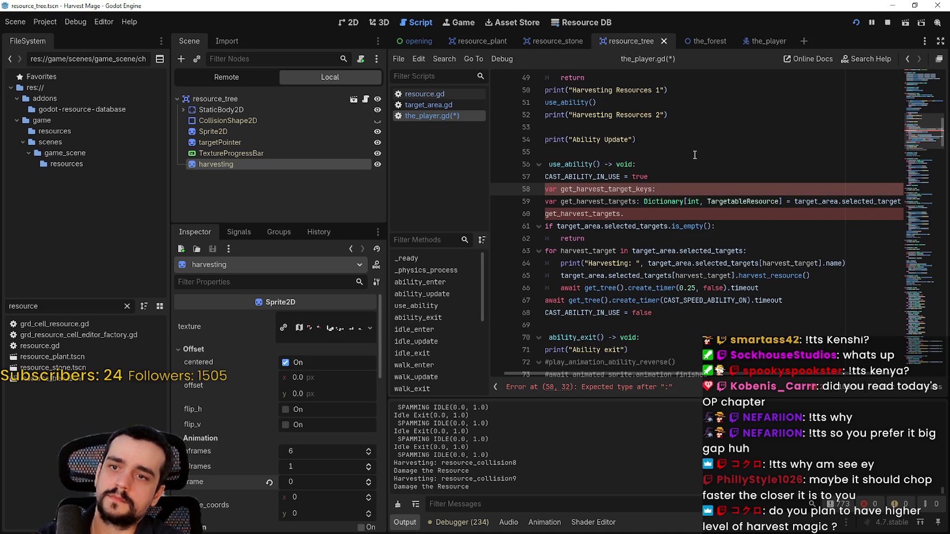
type(" Array")
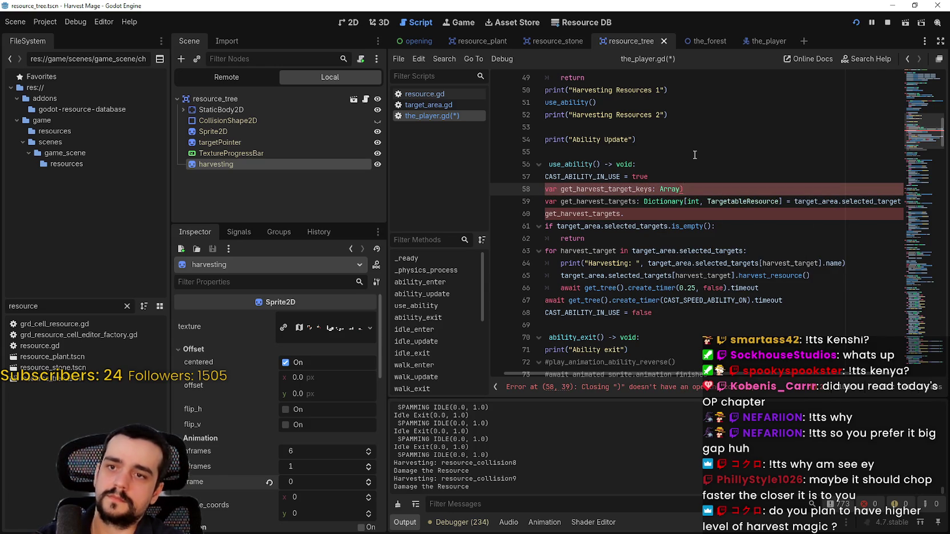
type("[int]")
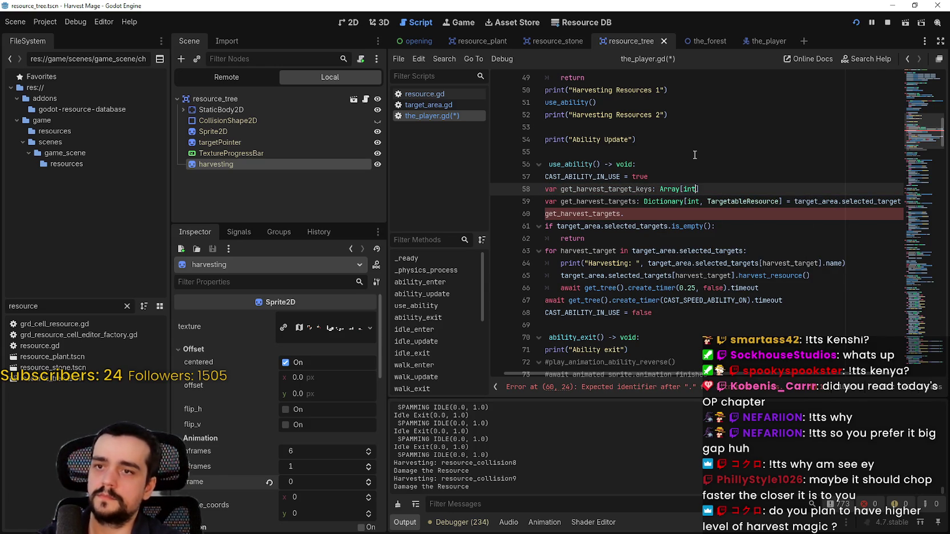
type(" =")
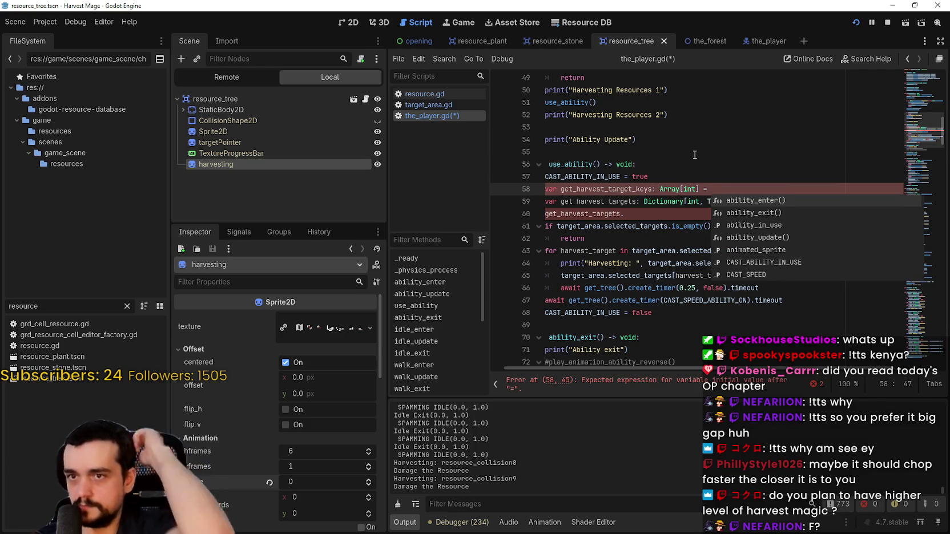
type(" target_area.")
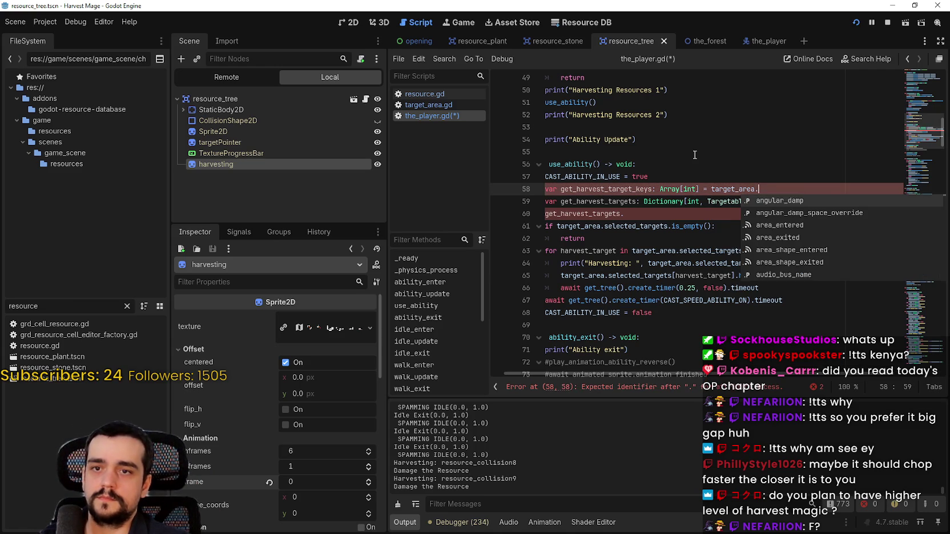
type("sele")
Step: Finish the declaration as target_area.selected_targets.keys()
left_click(694, 155)
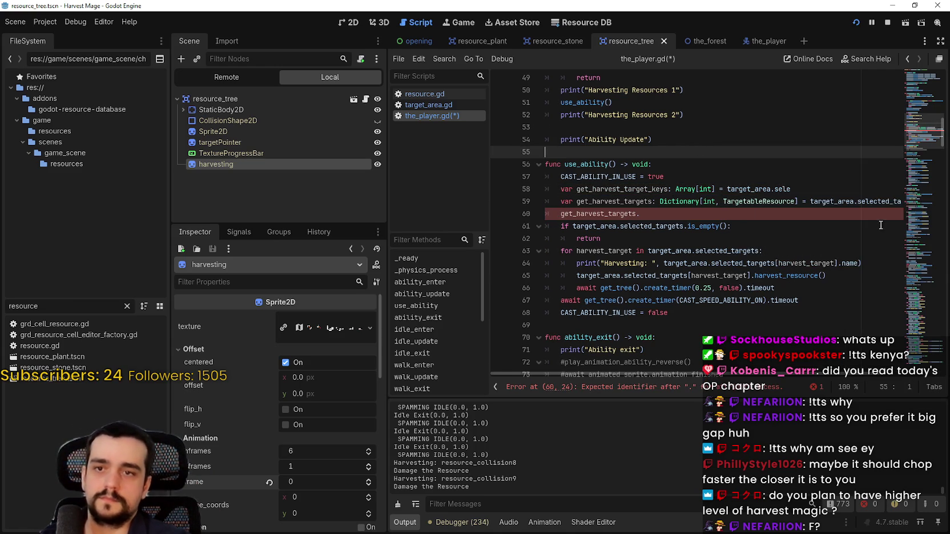
double_click(879, 201)
key("ctrl+c")
left_click(788, 190)
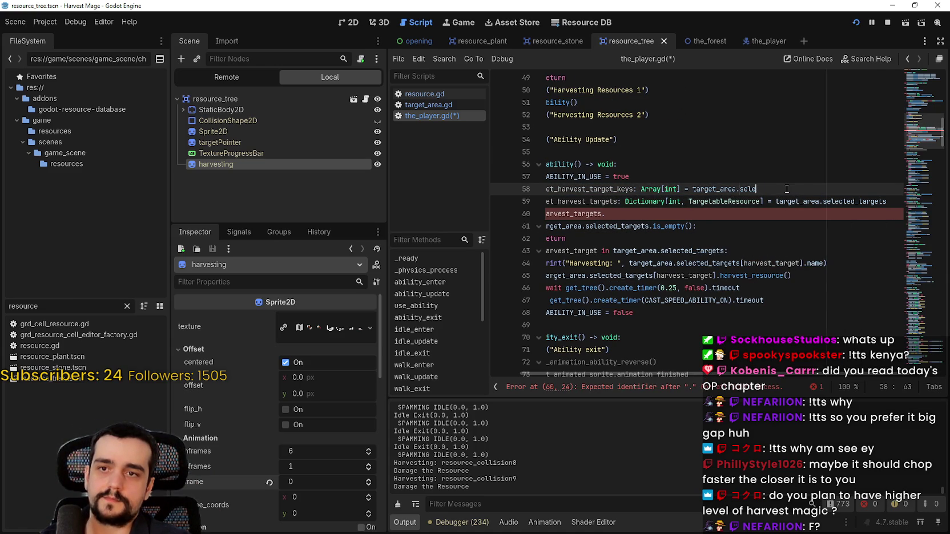
key("ctrl+shift+Left")
key("ctrl+v")
type("ke")
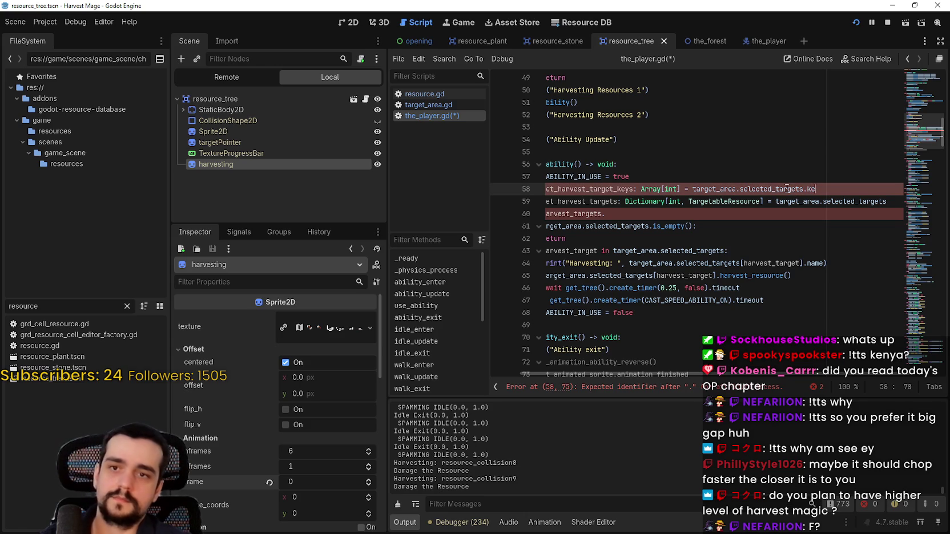
type("ys()")
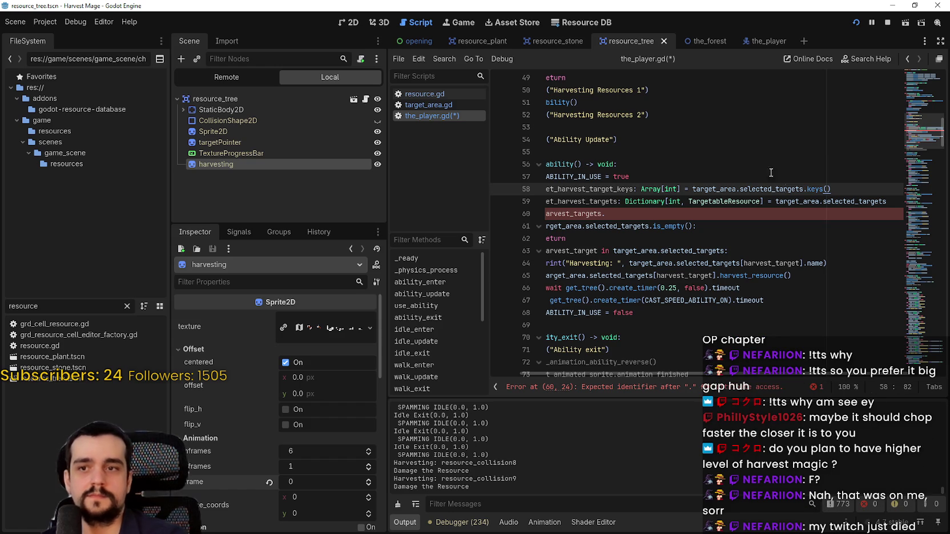
left_click(657, 202)
left_click(708, 224)
left_click(853, 191)
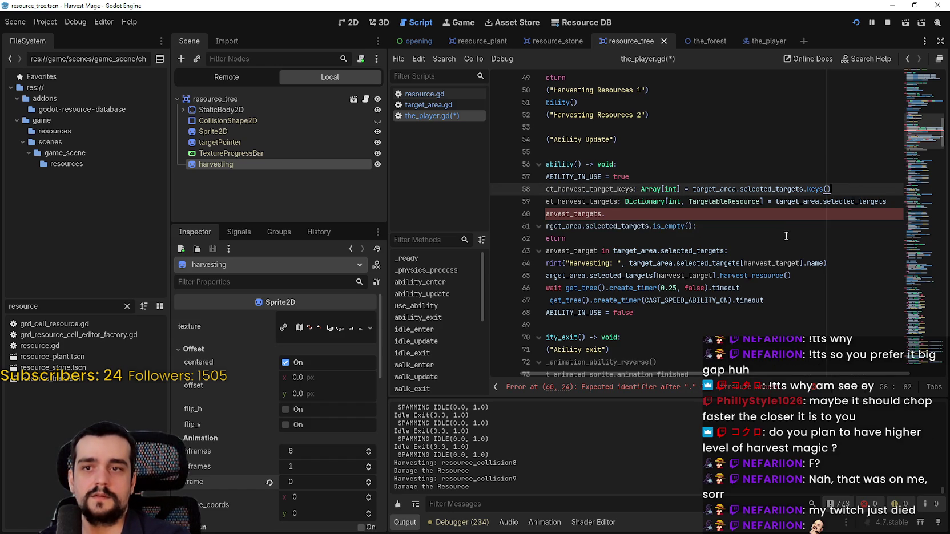
left_click(784, 228)
left_click(849, 188)
Step: Start a new line with get_harvest_target_keys below the keys declaration
key("Return")
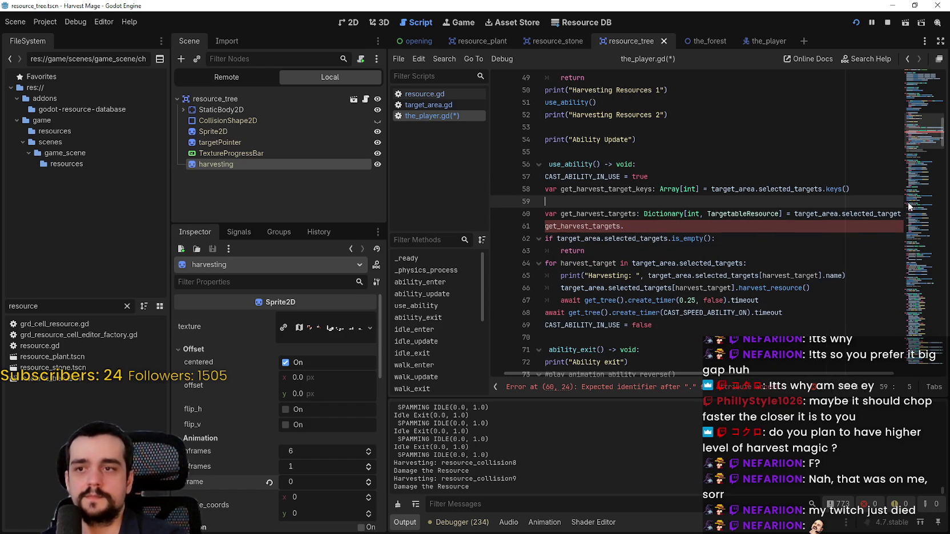
type("get_")
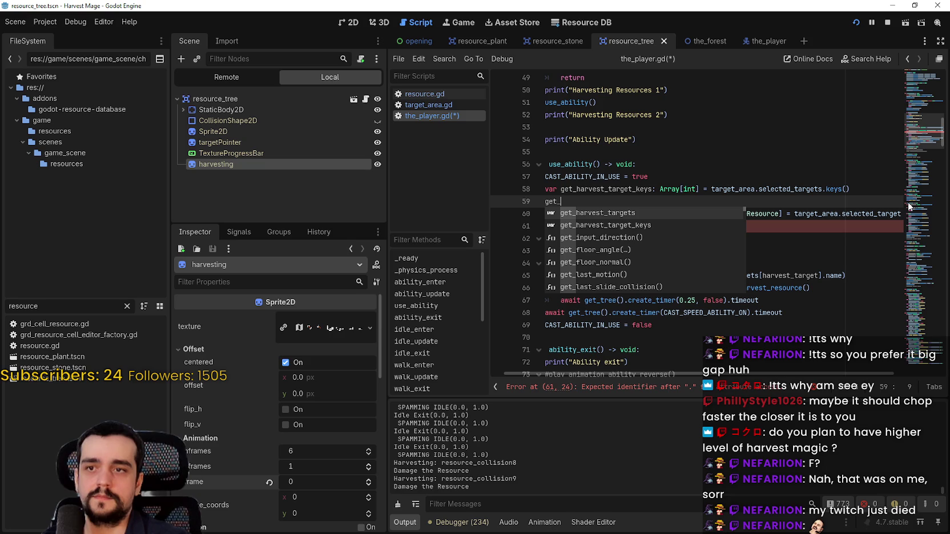
key("Down")
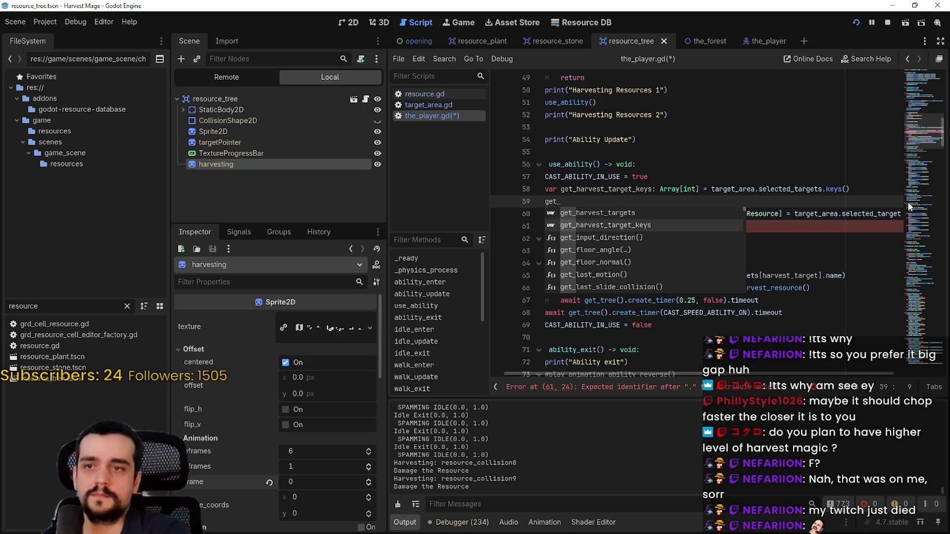
key("Return")
type("ran")
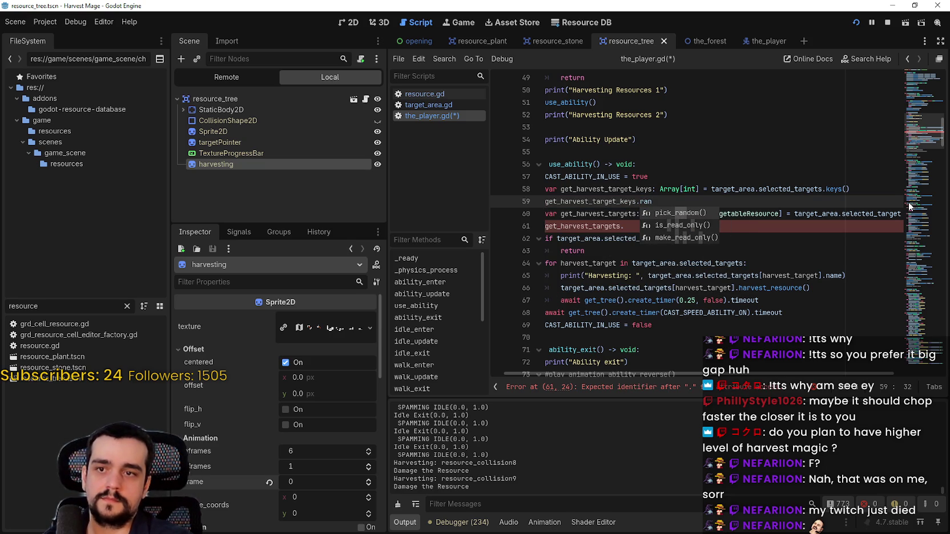
key("BackSpace")
key("BackSpace")
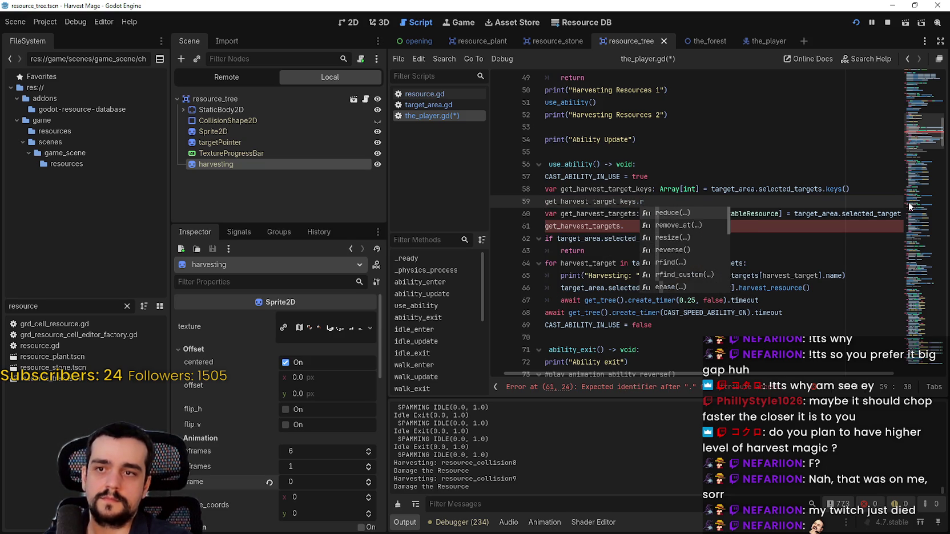
key("BackSpace")
Step: Complete the call as get_harvest_target_keys.shuffle() and start a blank line after it
key("Down")
key("Down")
key("Down")
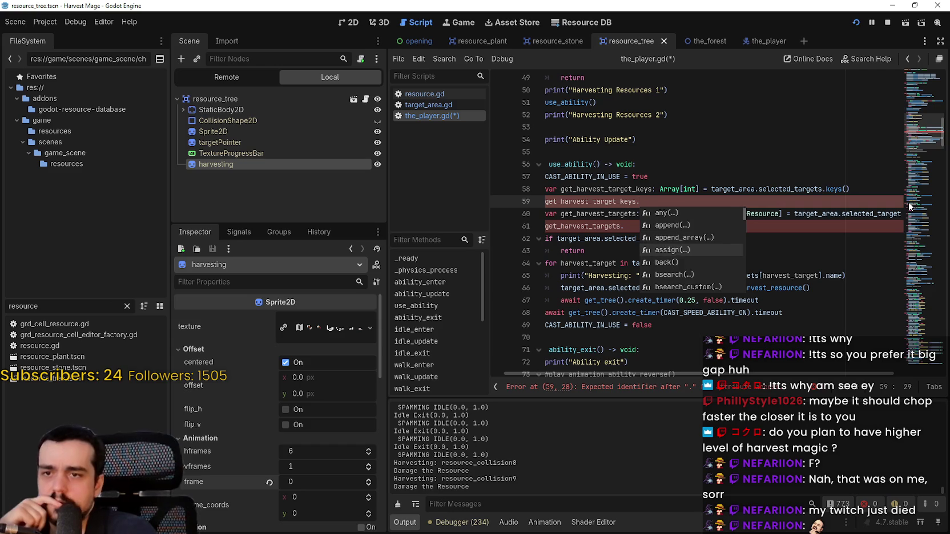
key("Down")
key("Down")
key("Down")
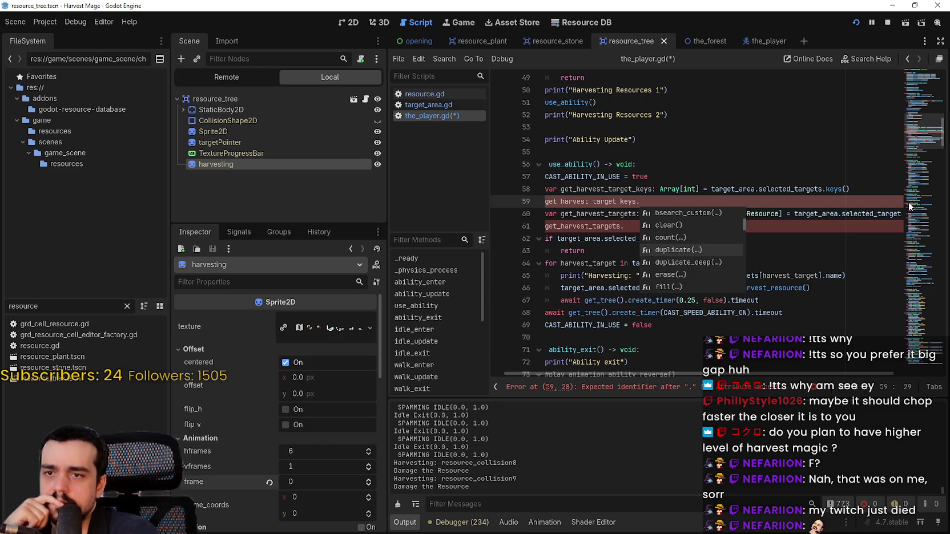
key("Down")
key("Down")
key("Down")
key("Down")
key("Down")
key("Down")
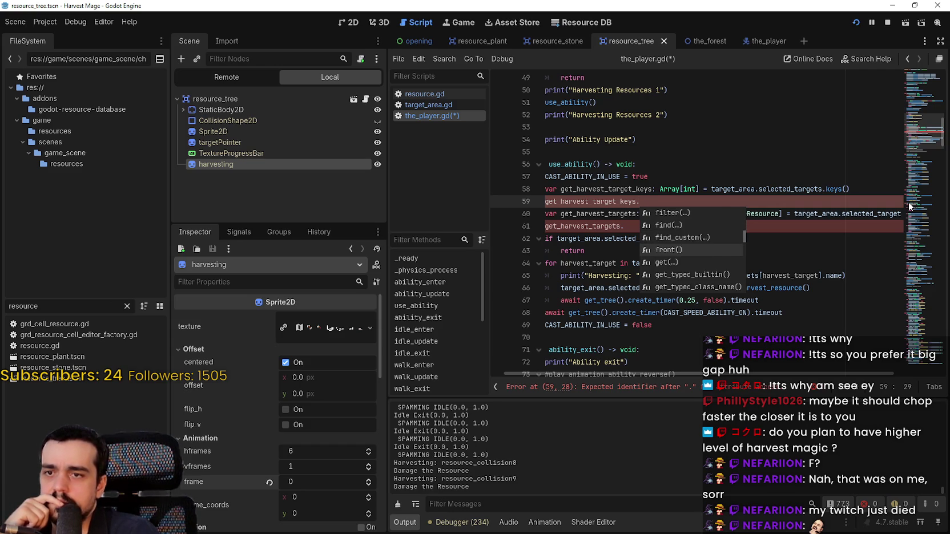
key("Down")
key("Down")
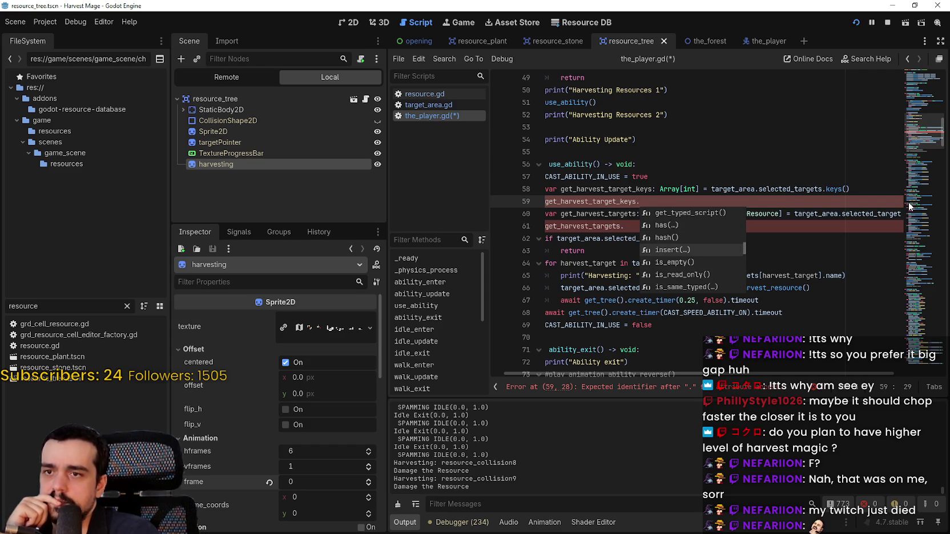
key("Down")
key("Down")
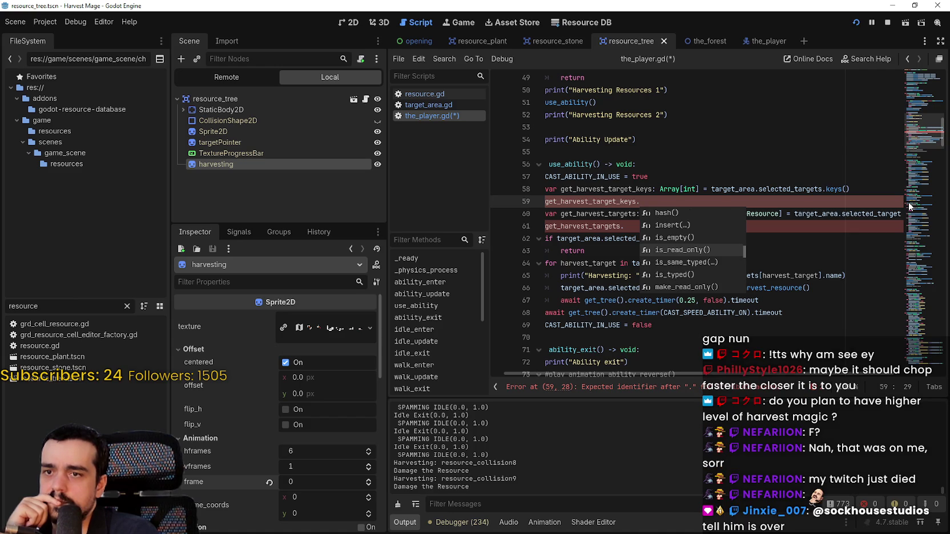
key("Down")
key("Down")
key("Down")
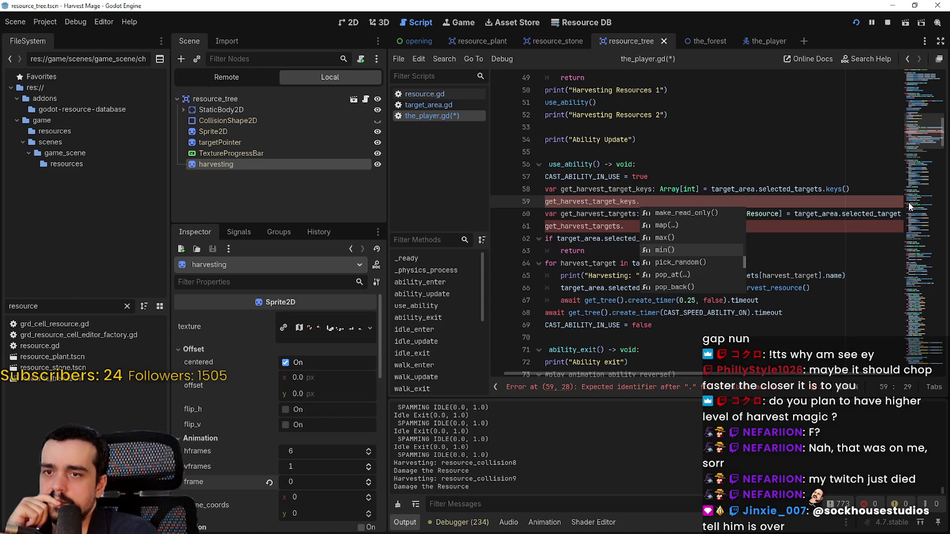
key("Down")
key("Down")
key("Down")
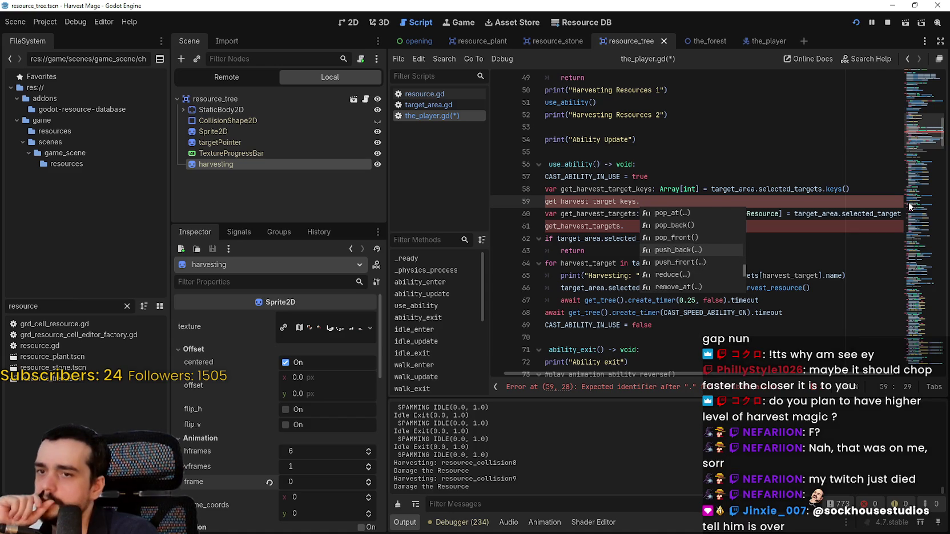
key("Down")
key("Down")
key("Down")
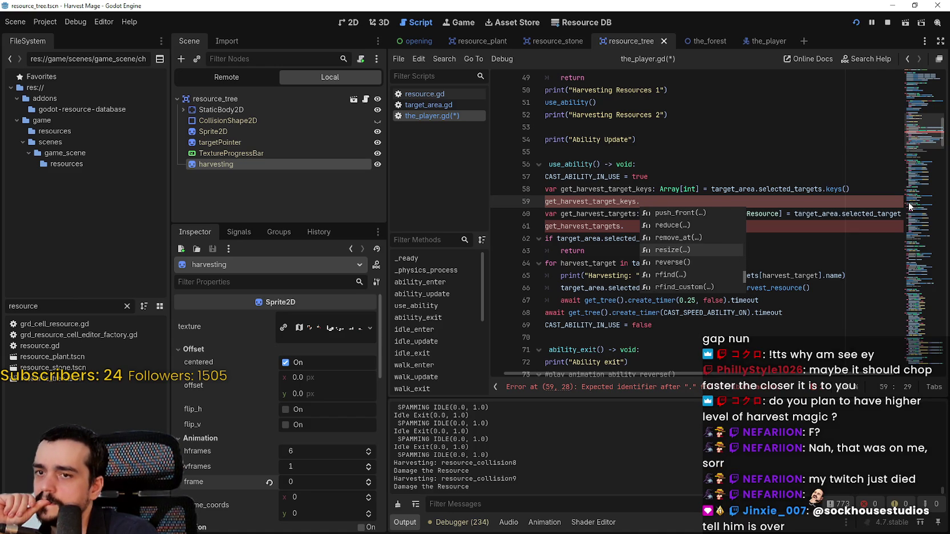
key("Down")
key("Down")
key("Down")
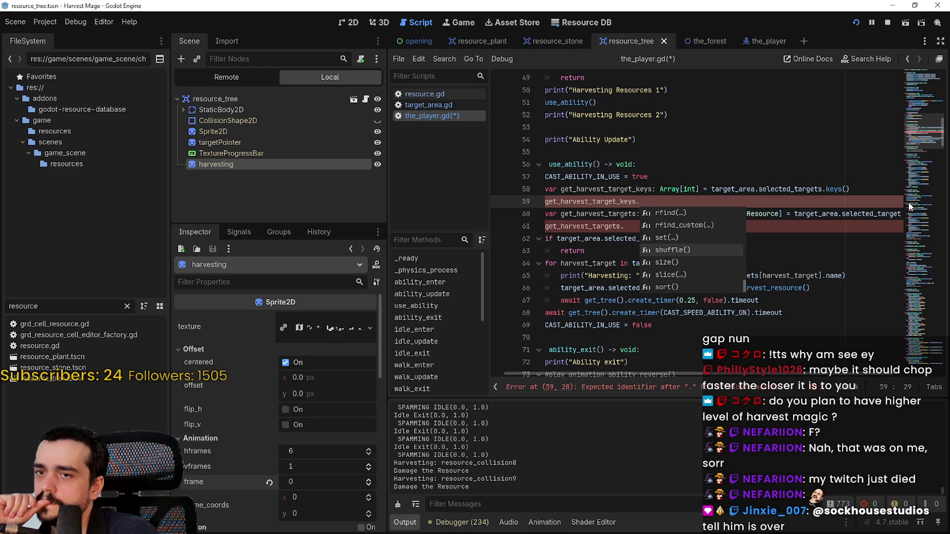
key("Down")
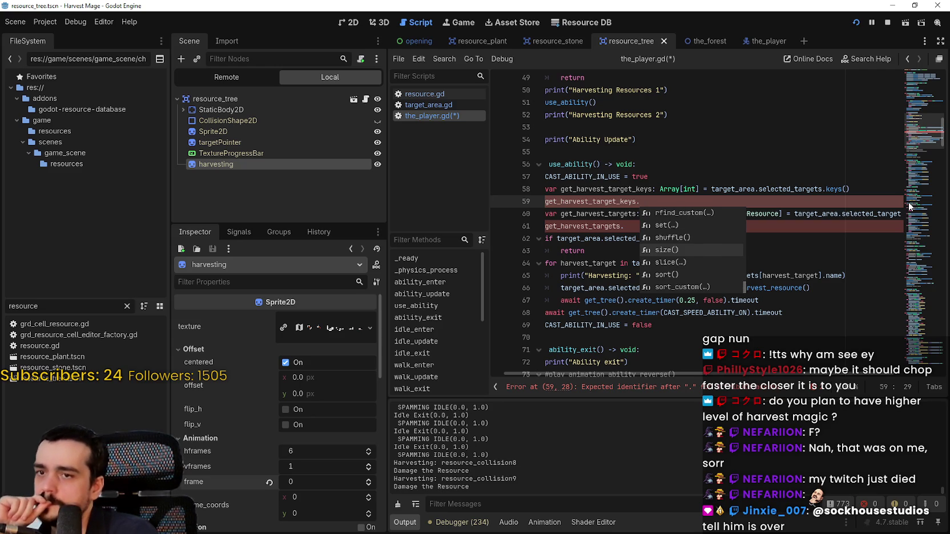
key("Up")
key("Return")
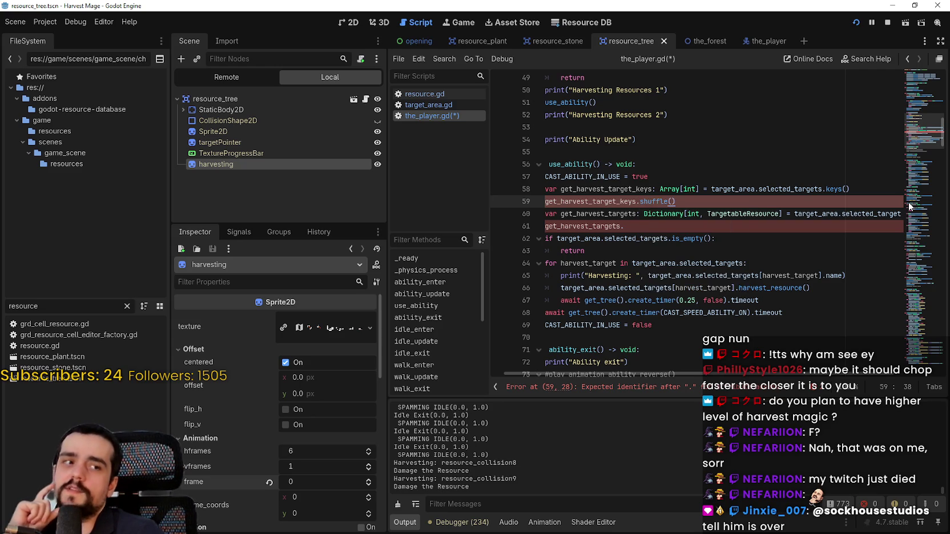
key("Return")
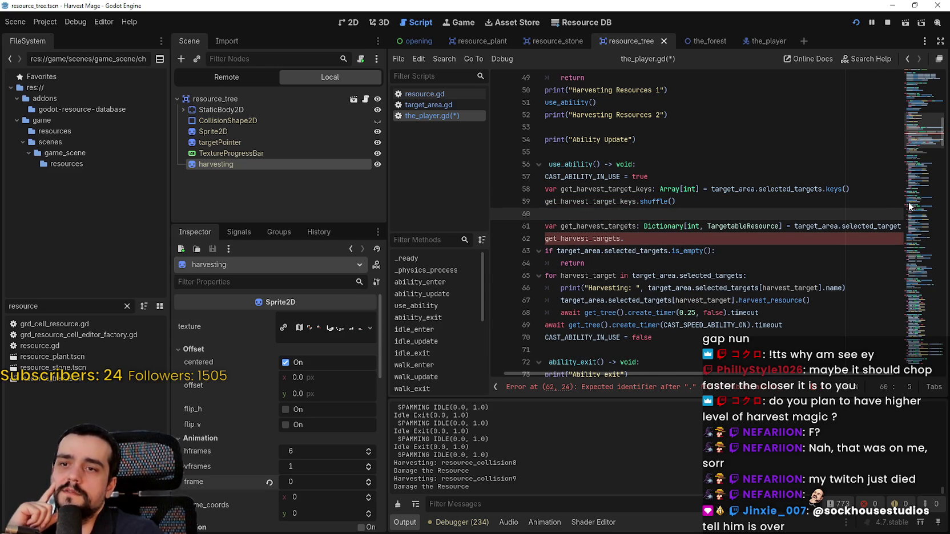
Step: Comment out the get_harvest_targets dictionary line and delete the incomplete stray line
left_click(608, 200)
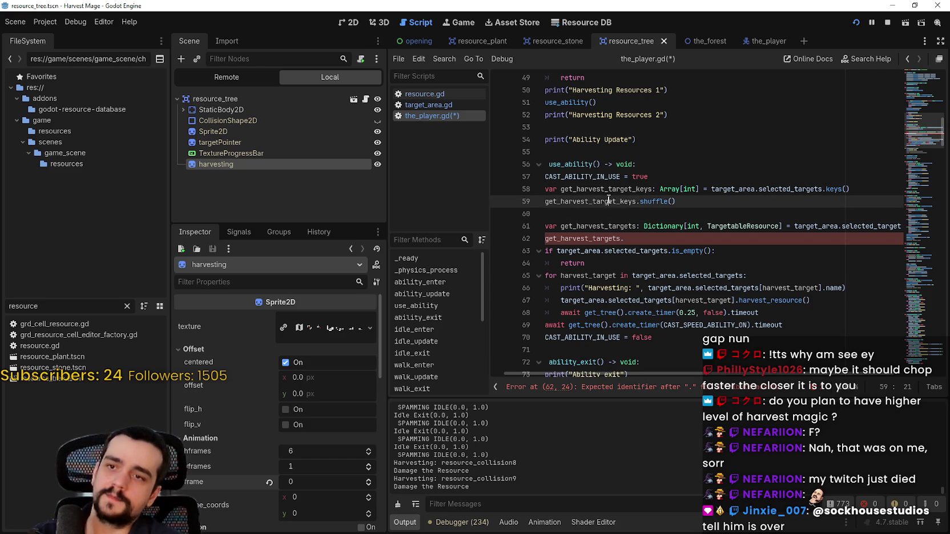
left_click(602, 225)
key("shift+Up")
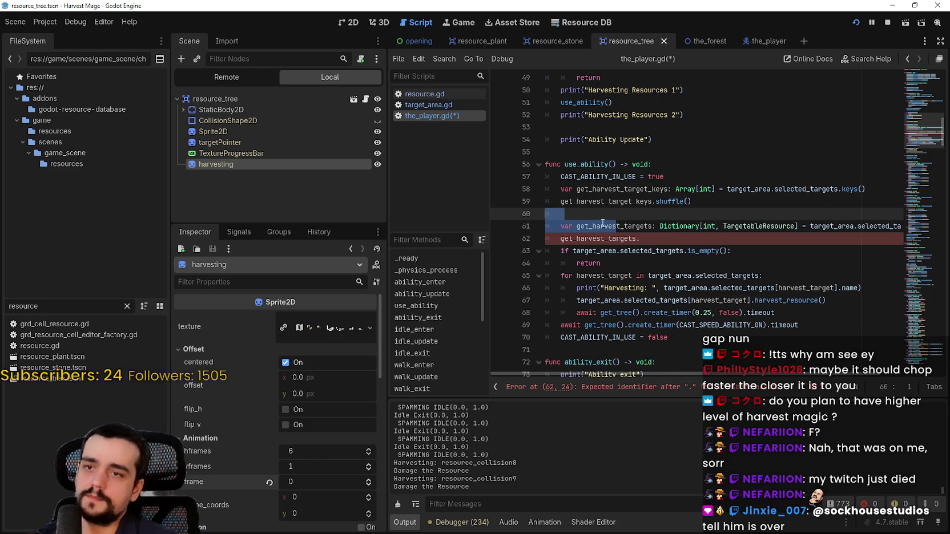
left_click(603, 225)
left_click(654, 215)
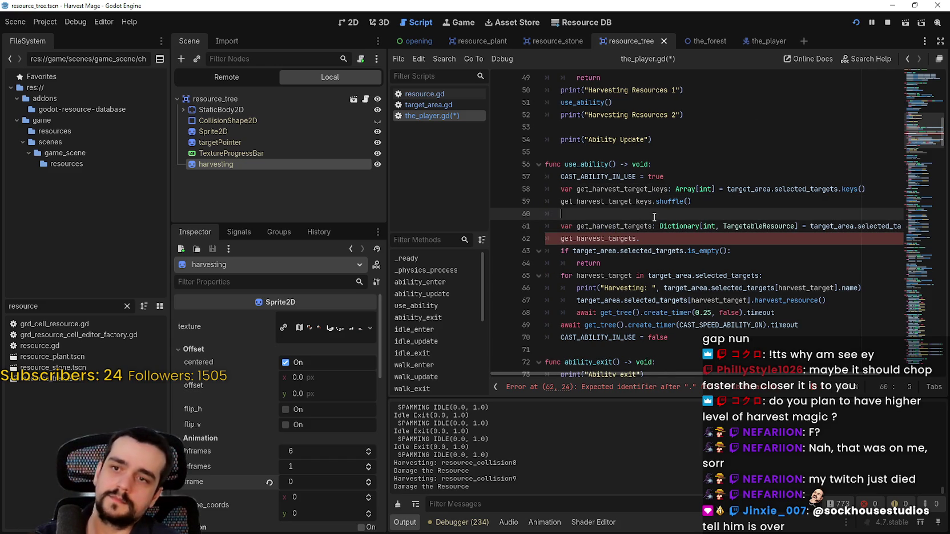
left_click(562, 227)
type("#")
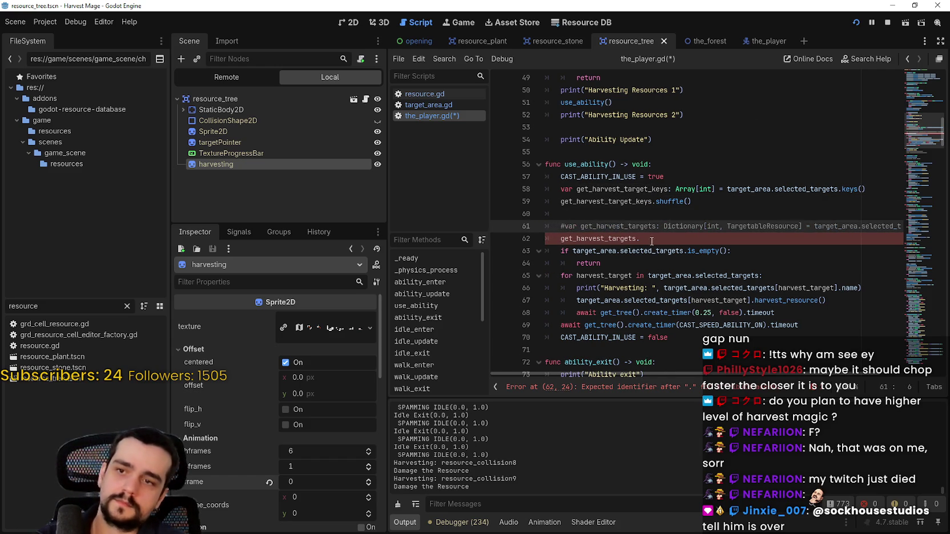
left_click_drag(651, 241, 545, 239)
key("BackSpace")
key("BackSpace")
left_click(572, 213)
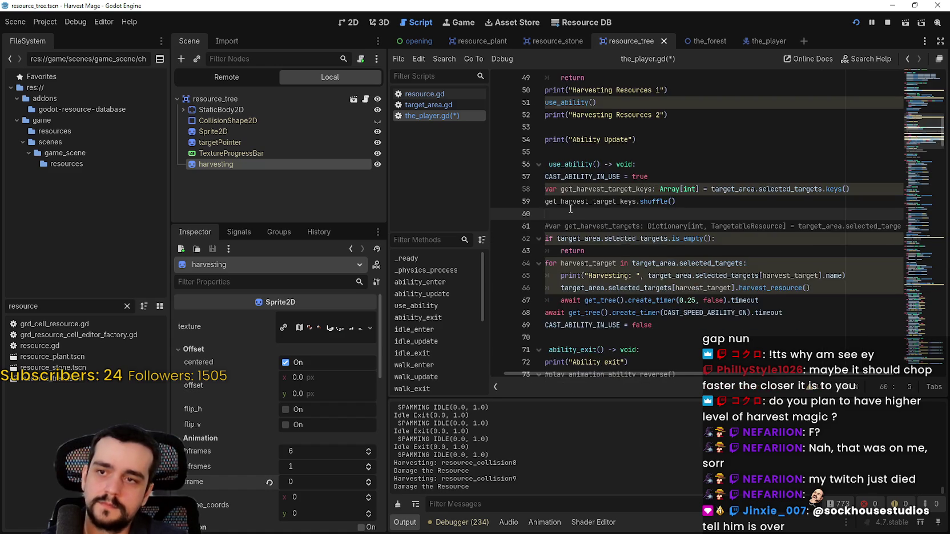
key("BackSpace")
key("BackSpace")
left_click(619, 240)
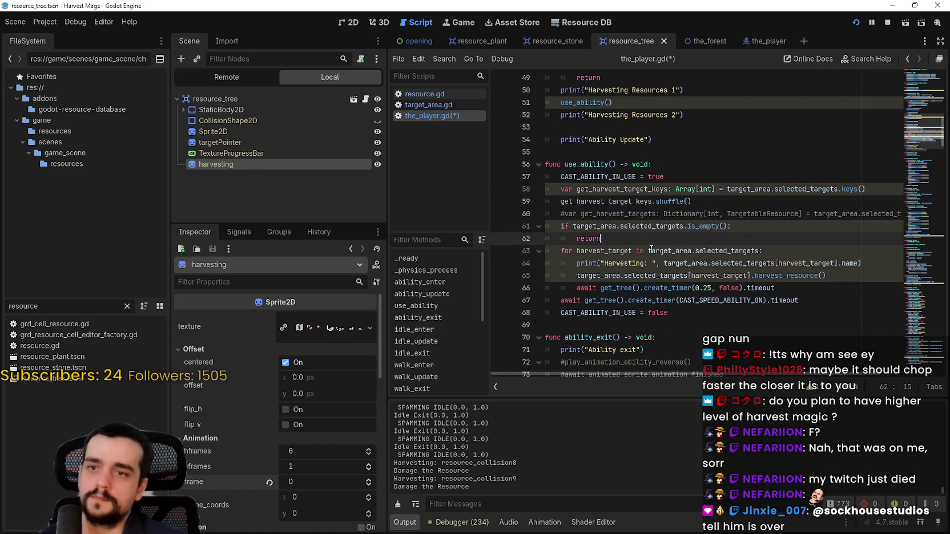
Step: Replace target_area.selected_targets in the for loop with get_harvest_target_keys
double_click(626, 200)
key("ctrl+c")
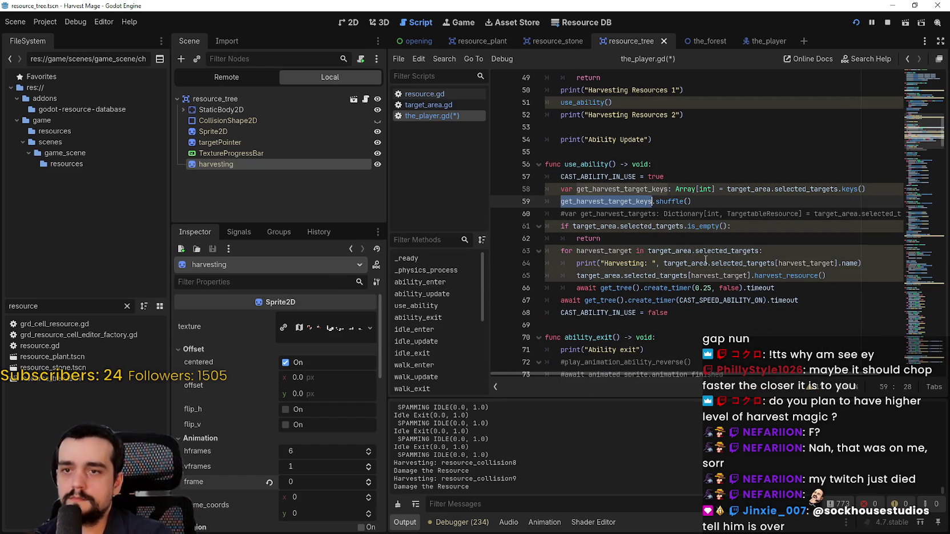
double_click(603, 250)
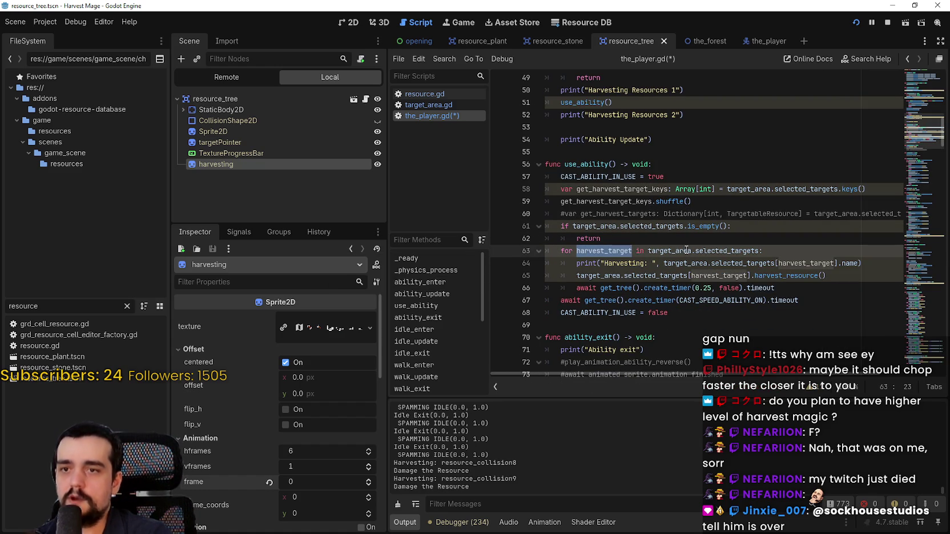
double_click(686, 251)
left_click(761, 250, "shift")
key("ctrl+v")
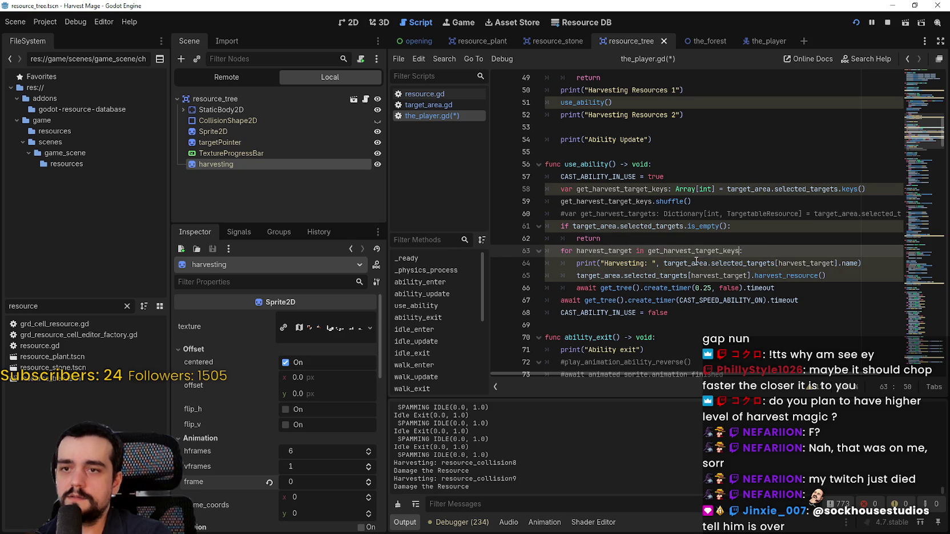
double_click(742, 263)
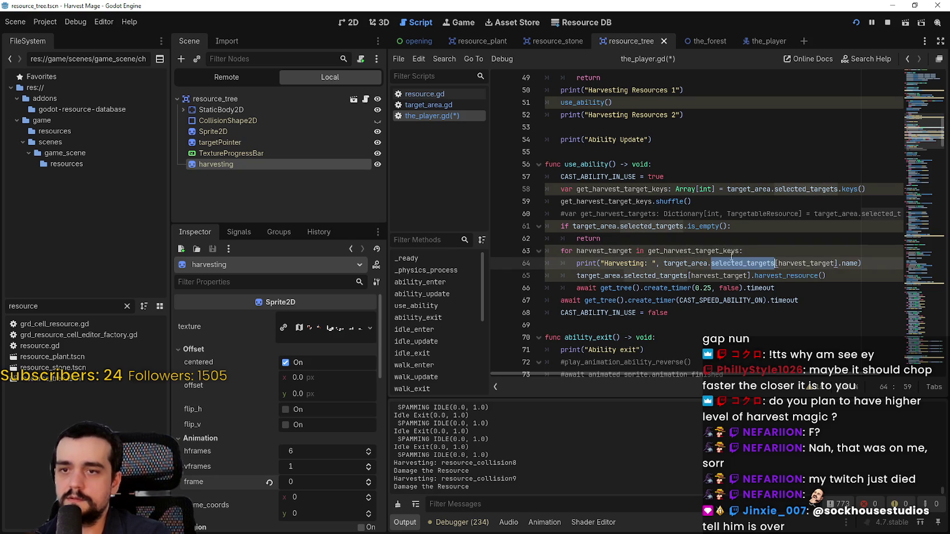
double_click(689, 251)
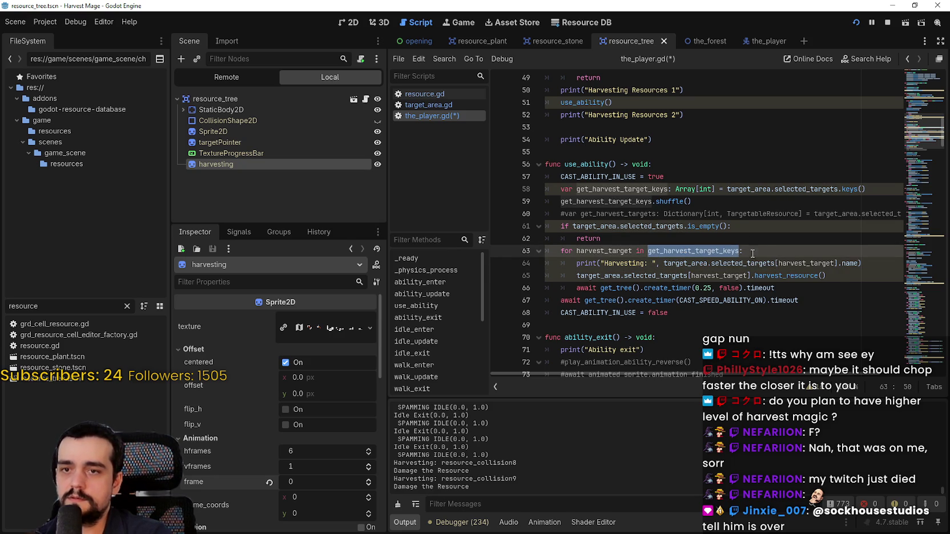
double_click(814, 265)
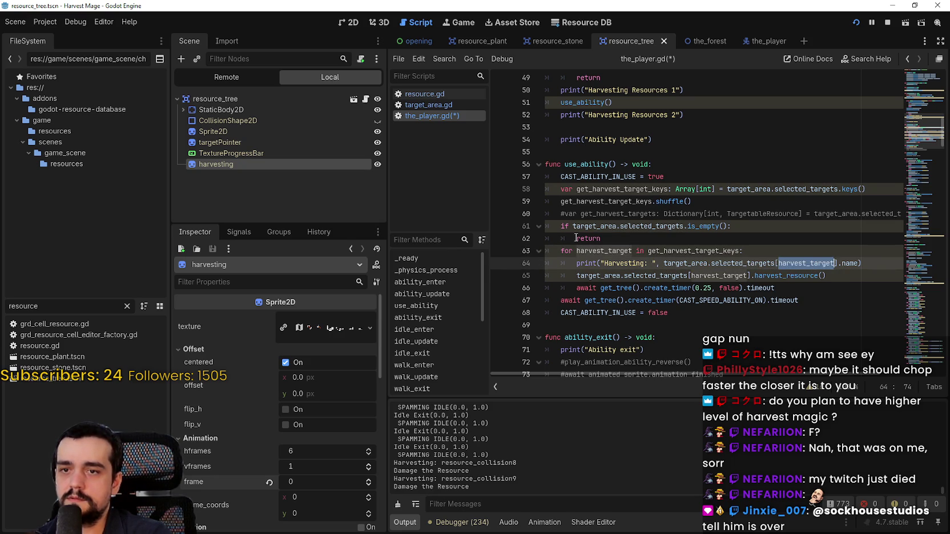
double_click(688, 251)
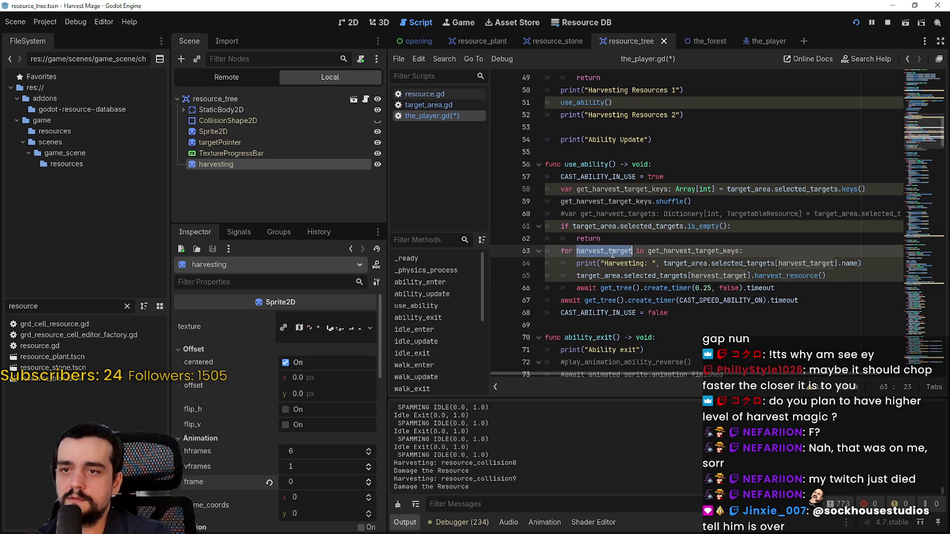
Step: Save the_player.gd and run the game with F5
left_click(856, 275, "shift")
key("ctrl+s")
left_click(773, 225)
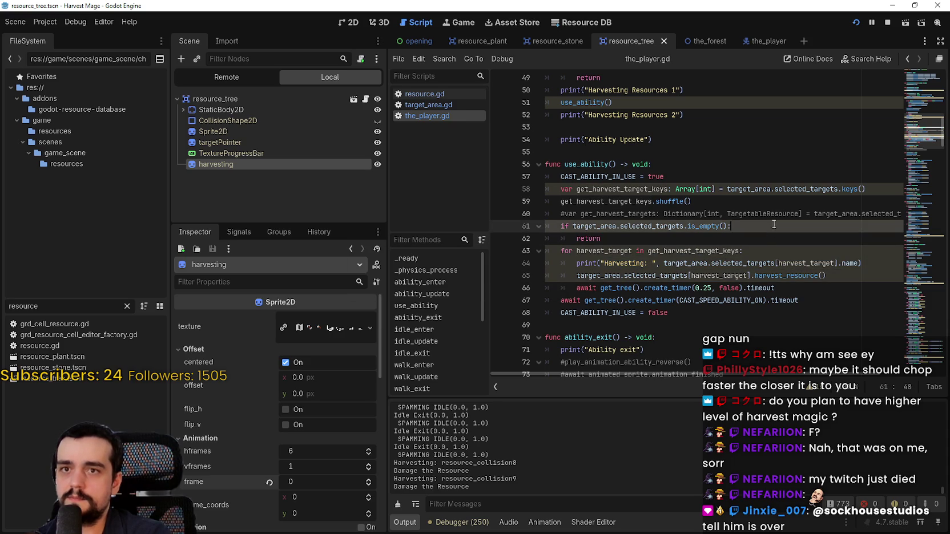
left_click(758, 200)
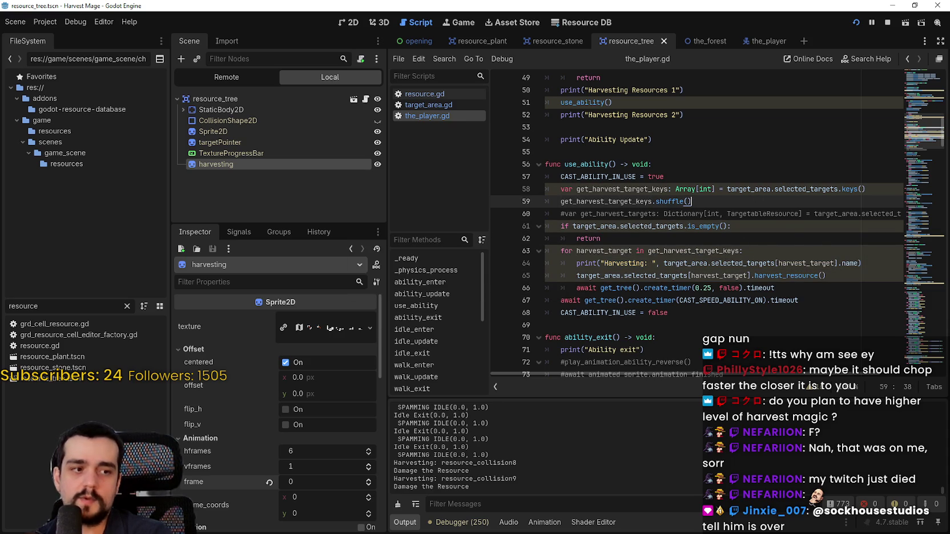
key("F5")
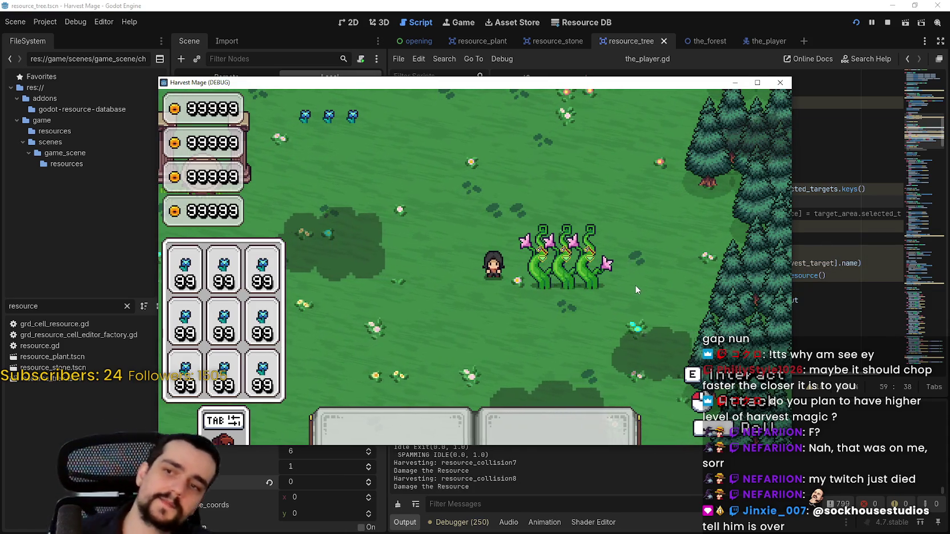
Step: Maximize the game window and walk the player among the plants until harvesting triggers the invalid key error
left_click(758, 82)
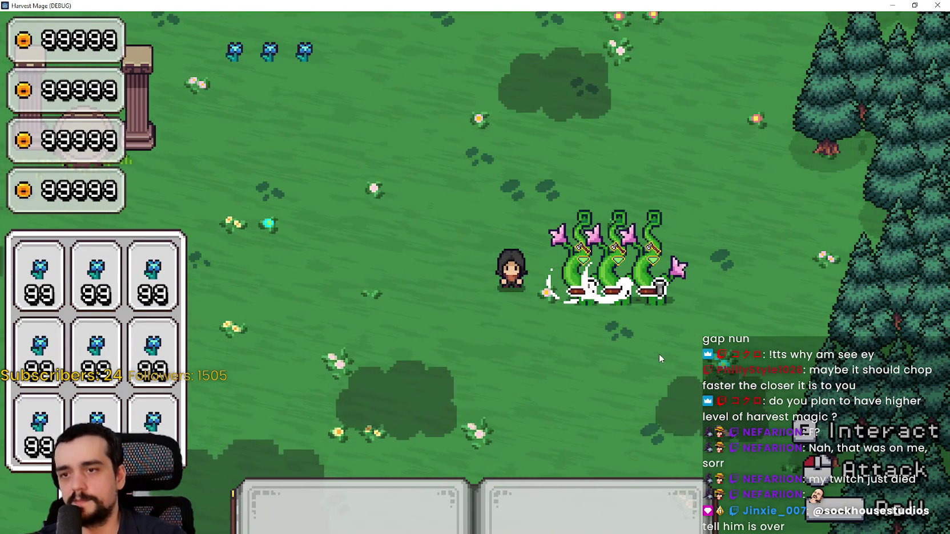
key("a")
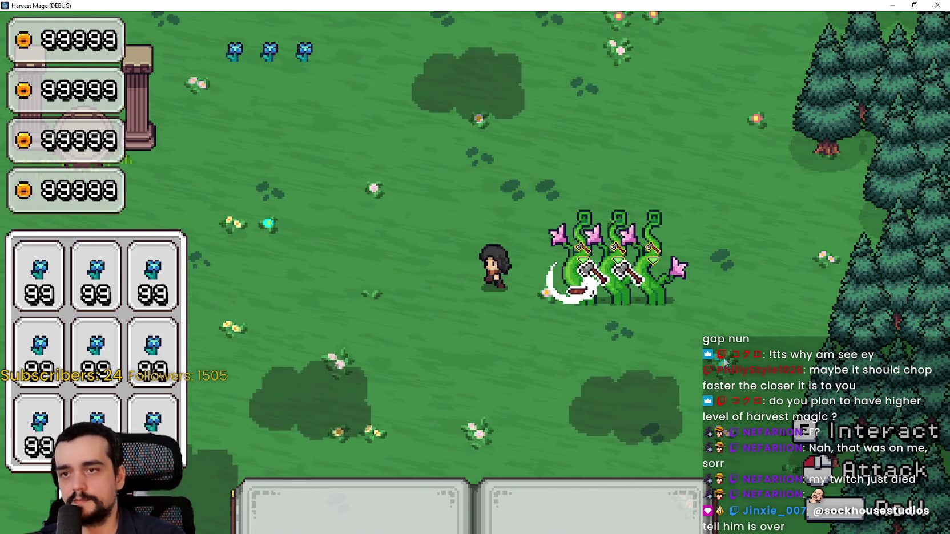
key("w")
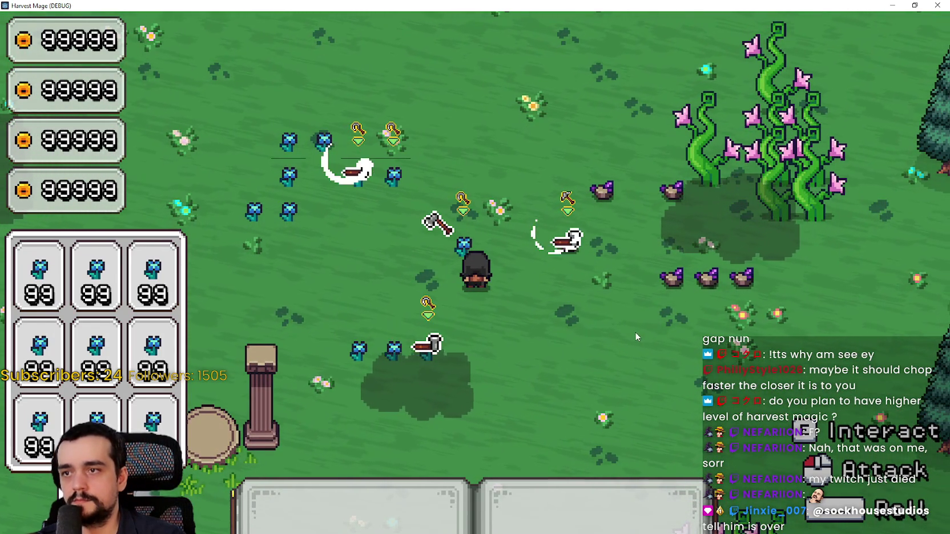
key("a")
key("w")
key("d")
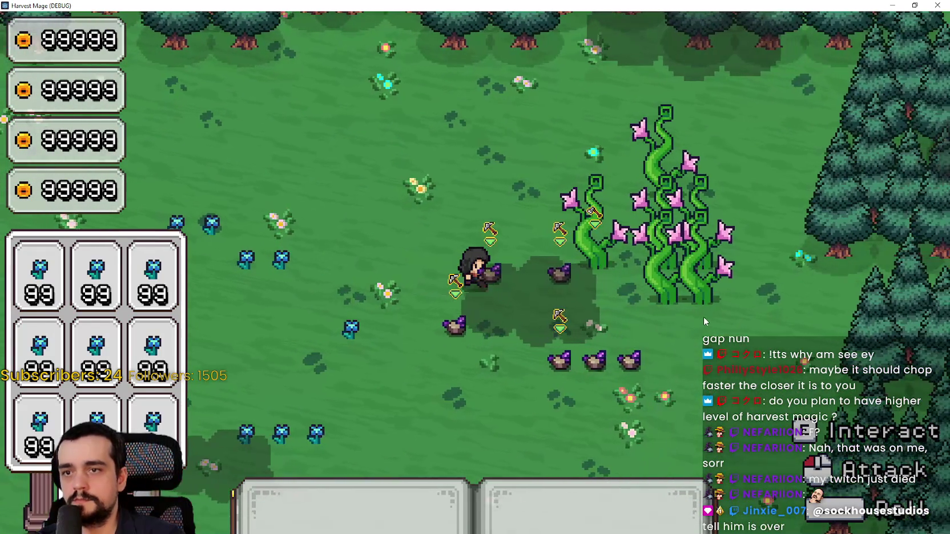
key("d")
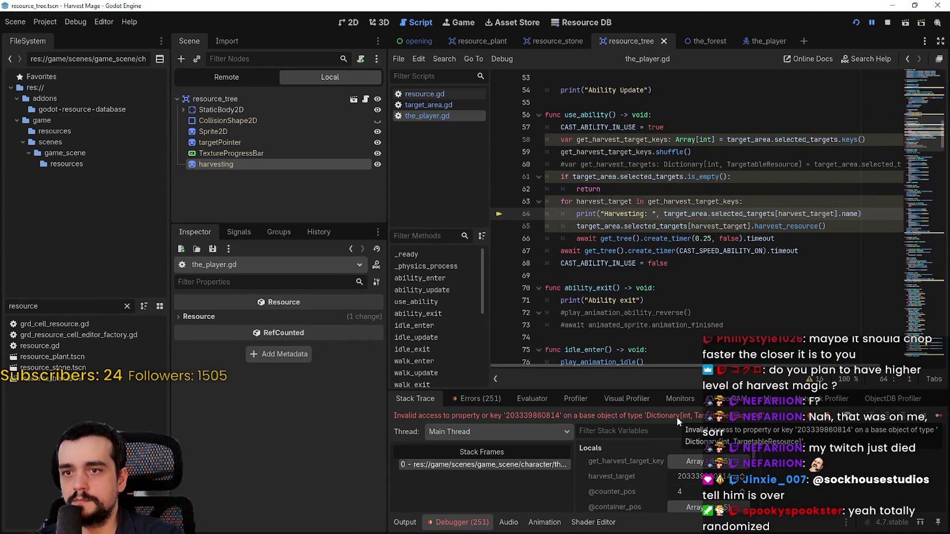
Step: Inspect selected_targets and harvest_target on lines 64–65 and in the debugger, then continue the game
double_click(829, 139)
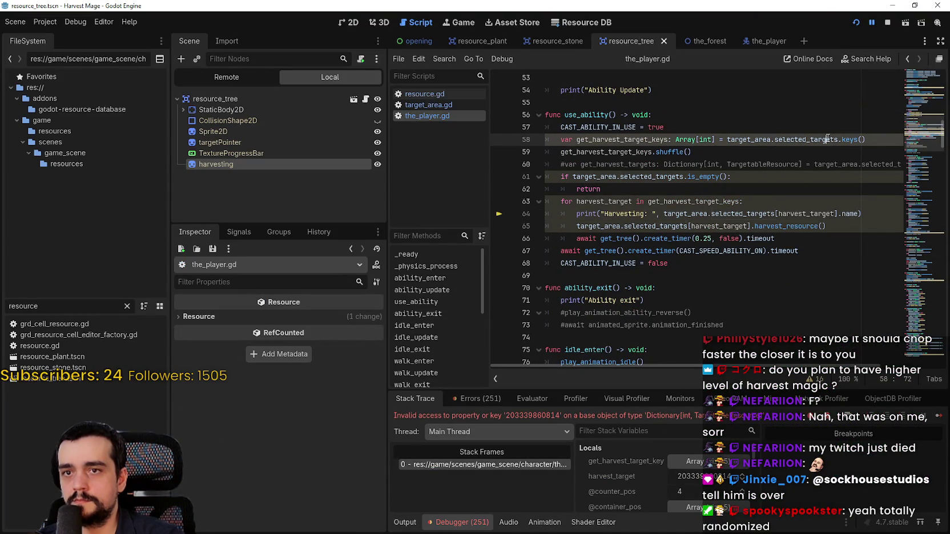
left_click(682, 460)
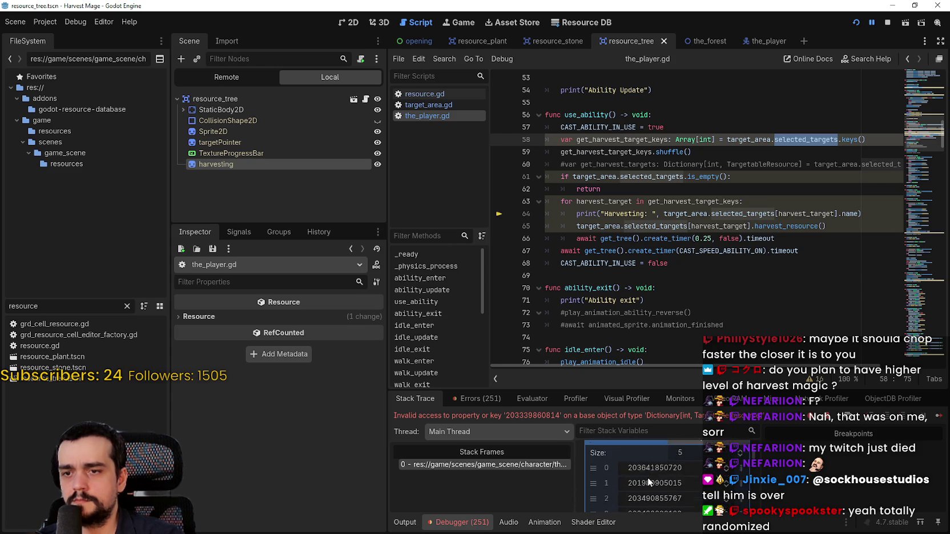
scroll(649, 478, "up", 1)
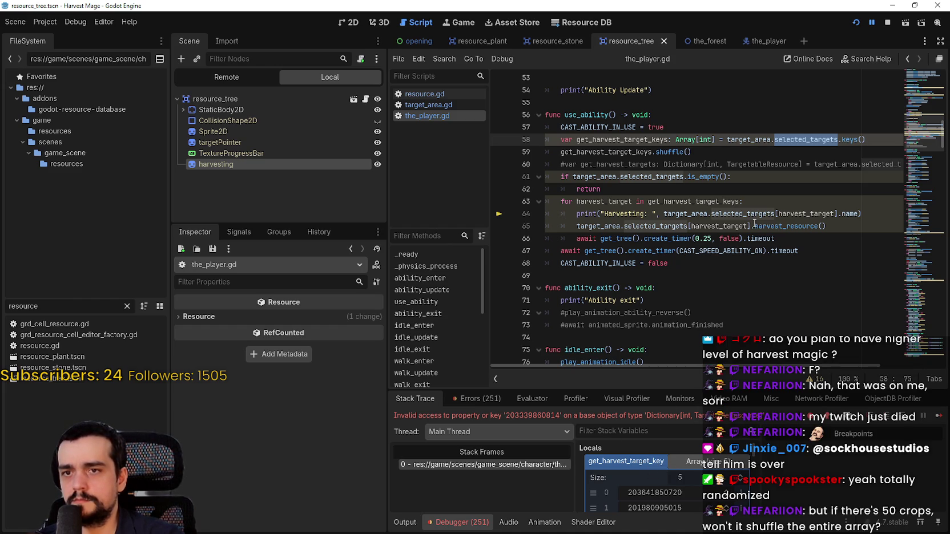
left_click(654, 222)
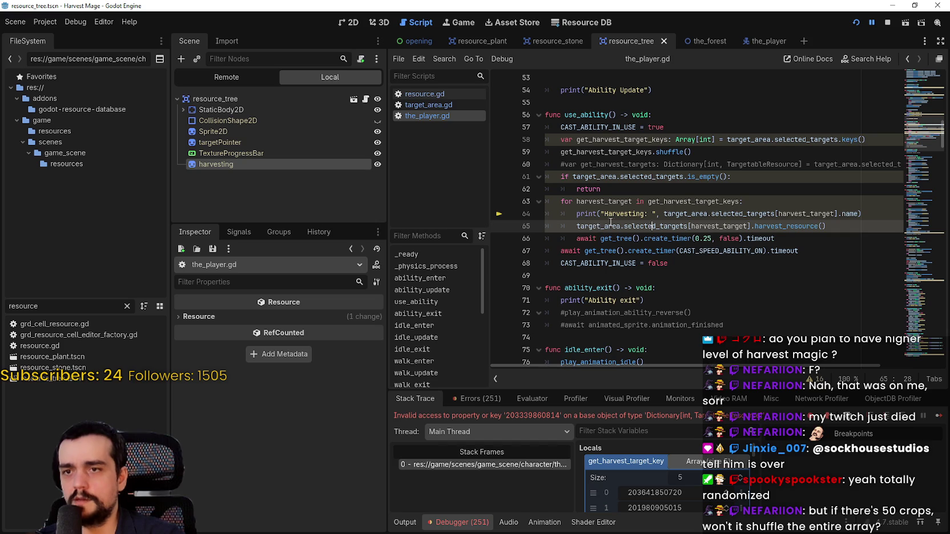
double_click(846, 213)
double_click(805, 214)
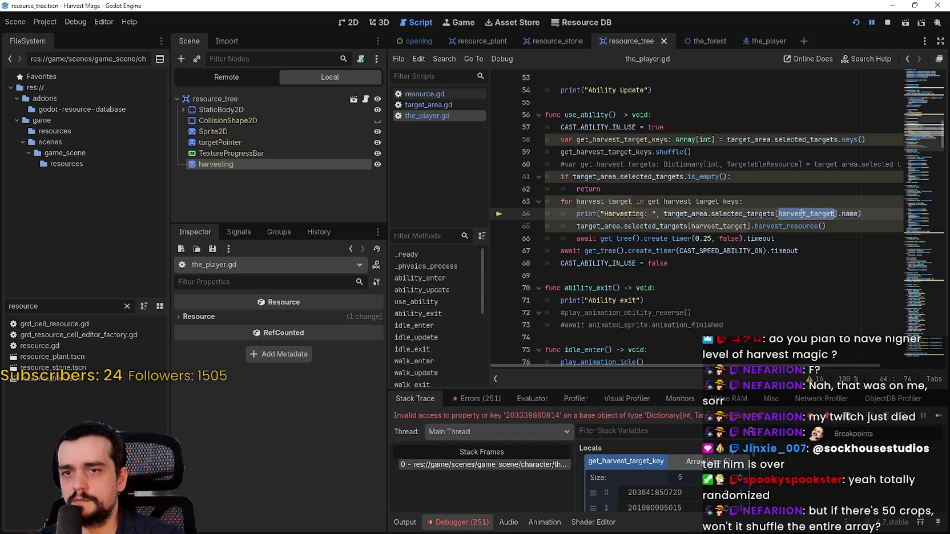
double_click(704, 227)
left_click(608, 213)
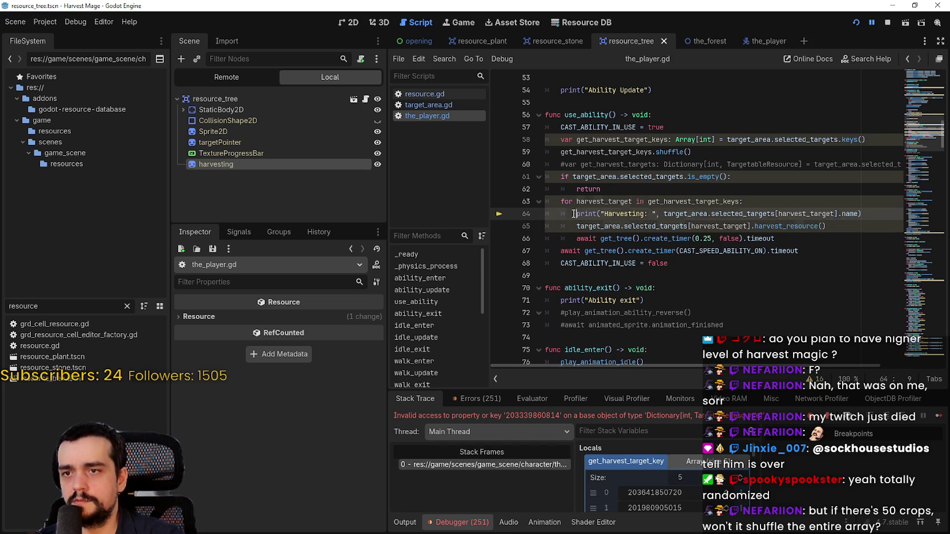
left_click(936, 416)
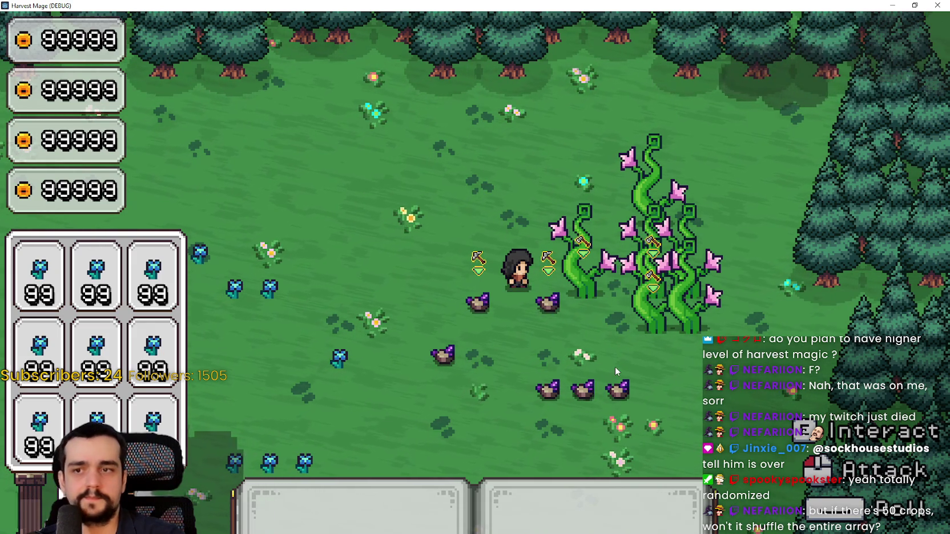
Step: Leave the game and stop the running project
key("s")
key("a")
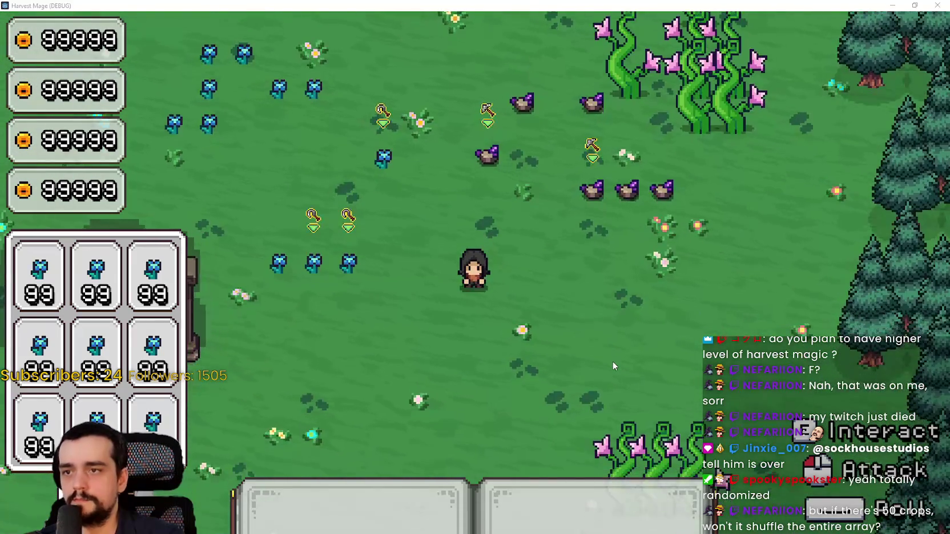
key("alt+Tab")
left_click(738, 193)
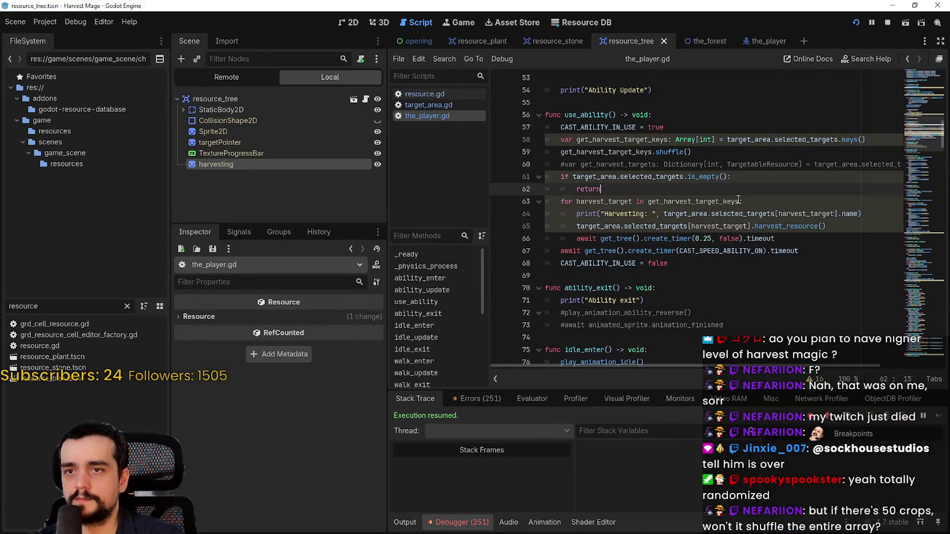
left_click(886, 23)
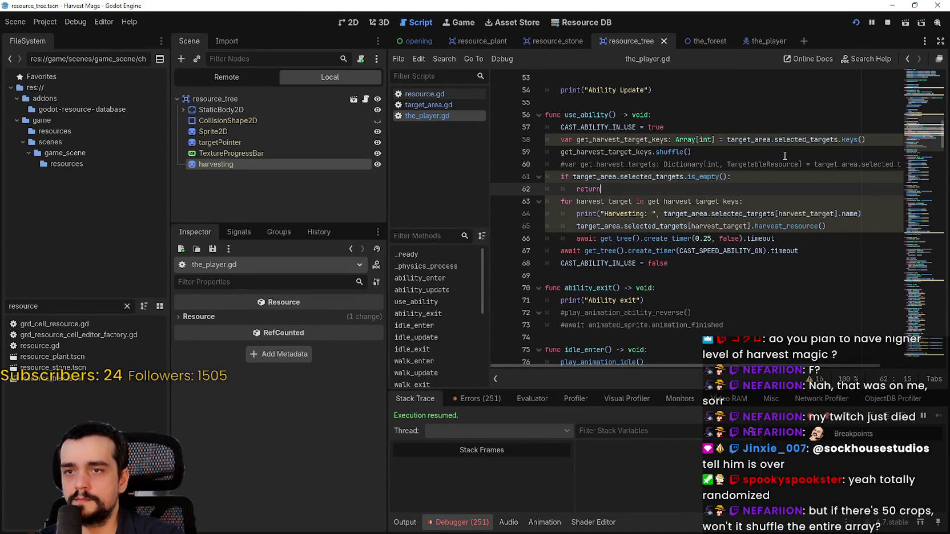
Step: Make the empty check on line 61 test get_harvest_target_keys, then save
left_click(866, 139)
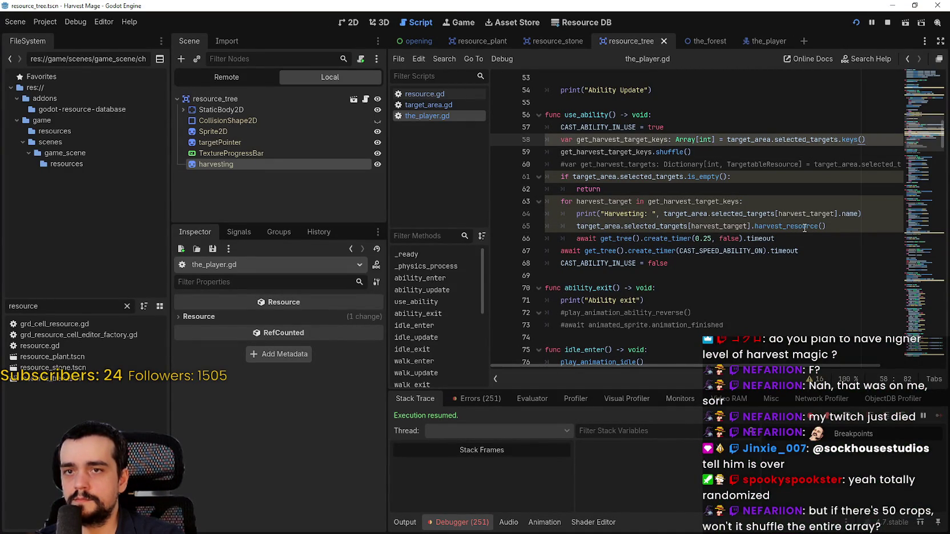
left_click(723, 177)
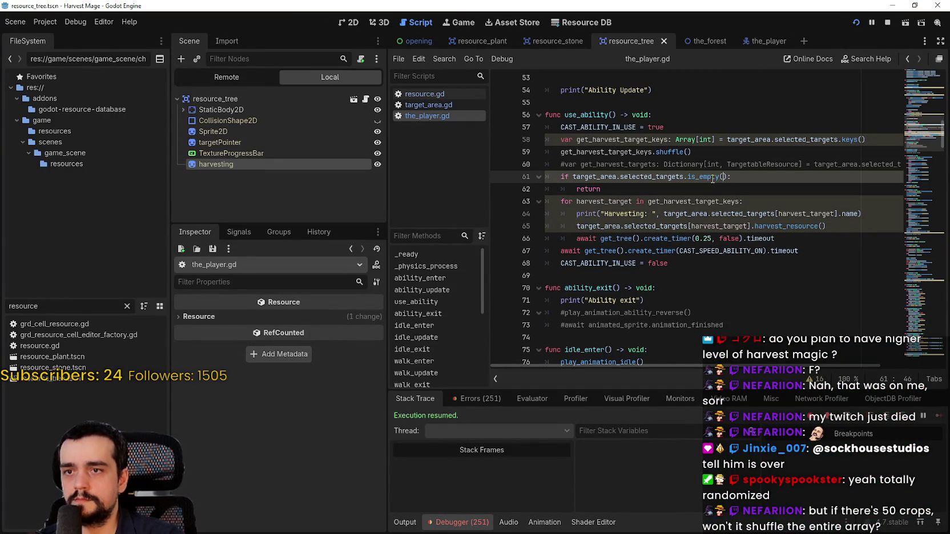
left_click(719, 189)
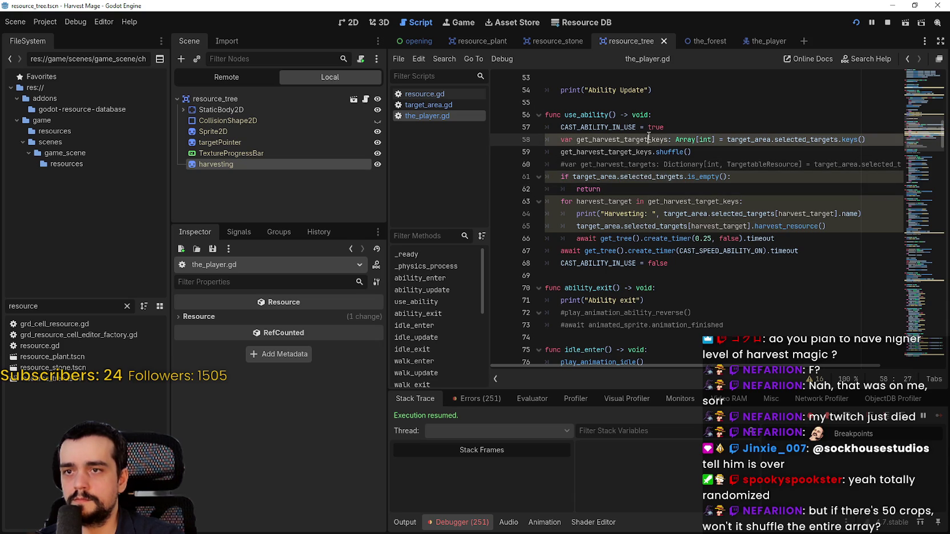
double_click(622, 139)
key("ctrl+c")
double_click(643, 177)
key("ctrl+v")
key("ctrl+z")
key("ctrl+z")
key("ctrl+z")
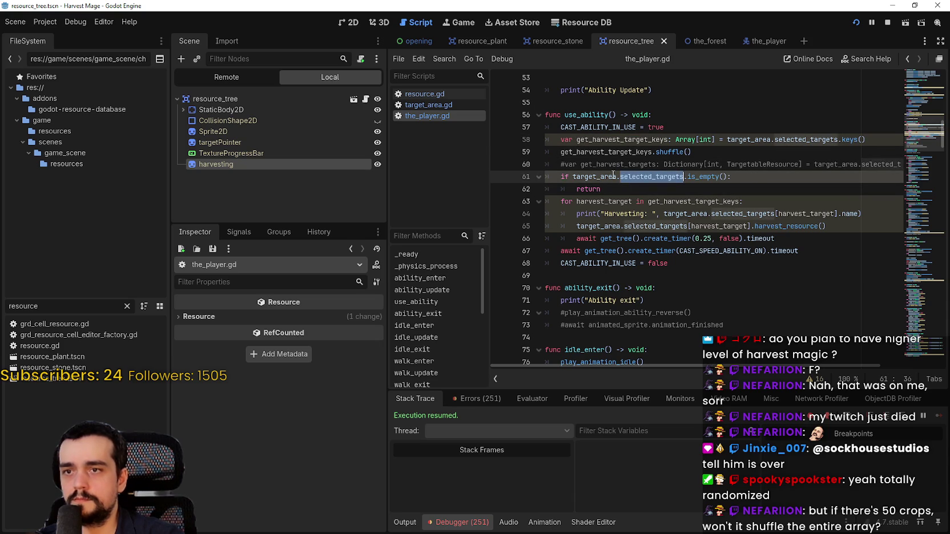
key("ctrl+shift+z")
key("ctrl+shift+z")
key("ctrl+shift+z")
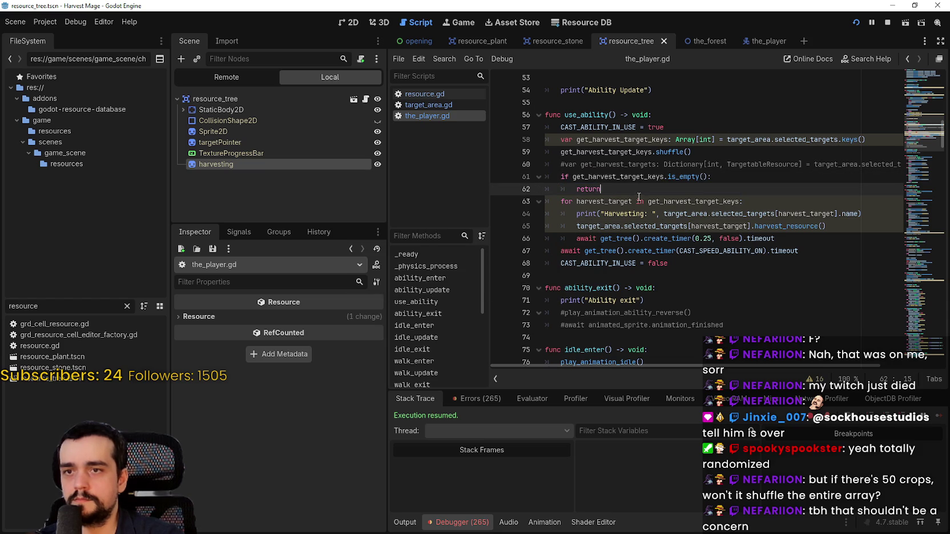
double_click(814, 141)
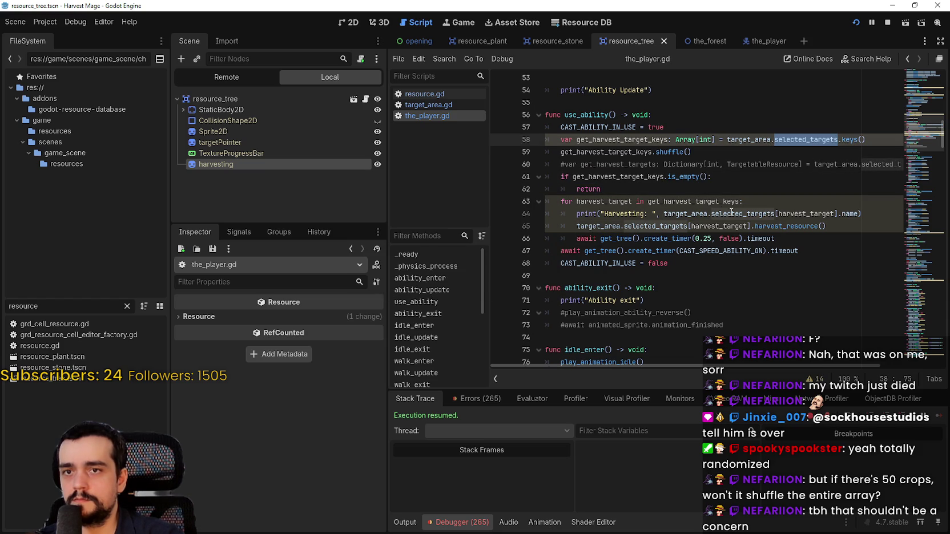
left_click(701, 188)
key("ctrl+s")
Step: Review the shuffle line, for loop and timer await in the harvest code
double_click(729, 202)
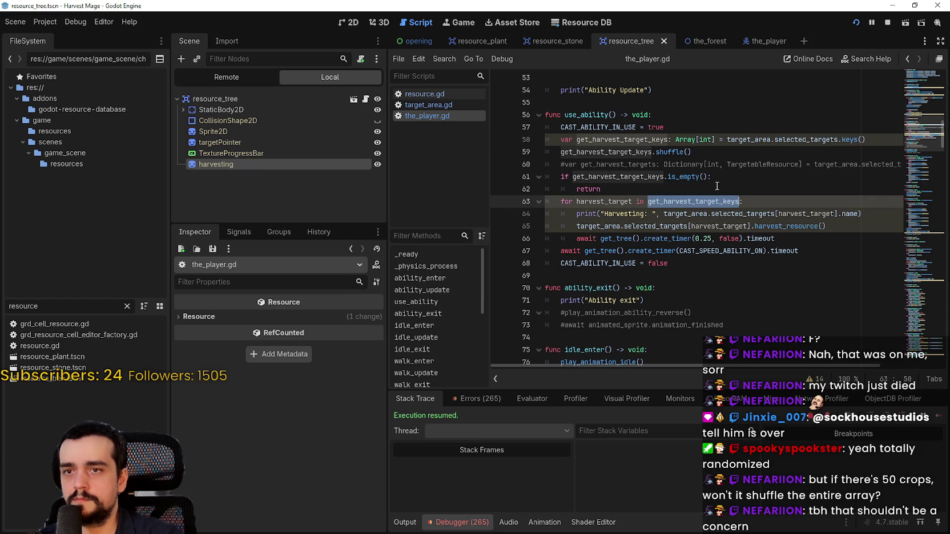
left_click_drag(691, 152, 559, 152)
double_click(729, 203)
mouse_move(799, 240)
left_mouse_down()
mouse_move(657, 227)
mouse_move(573, 237)
left_mouse_up()
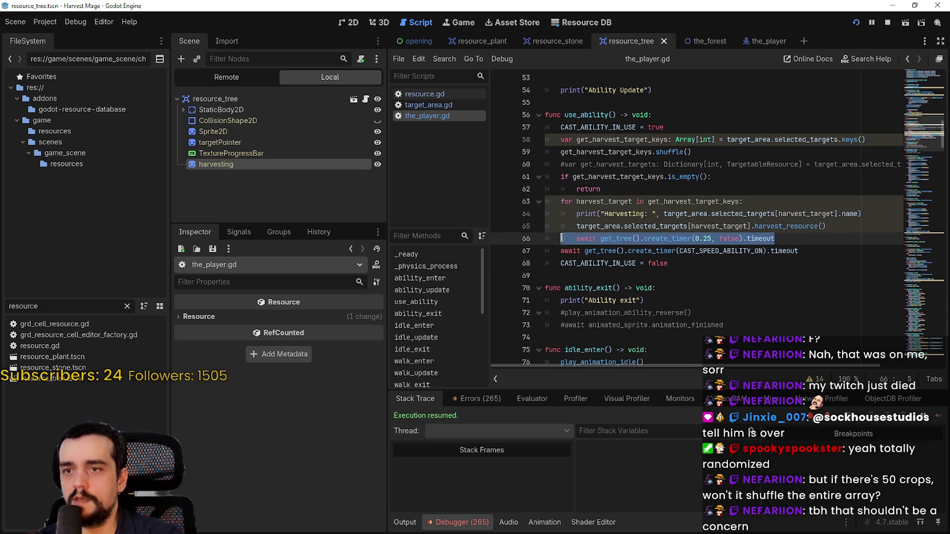
left_click_drag(802, 206, 777, 215)
key("Left")
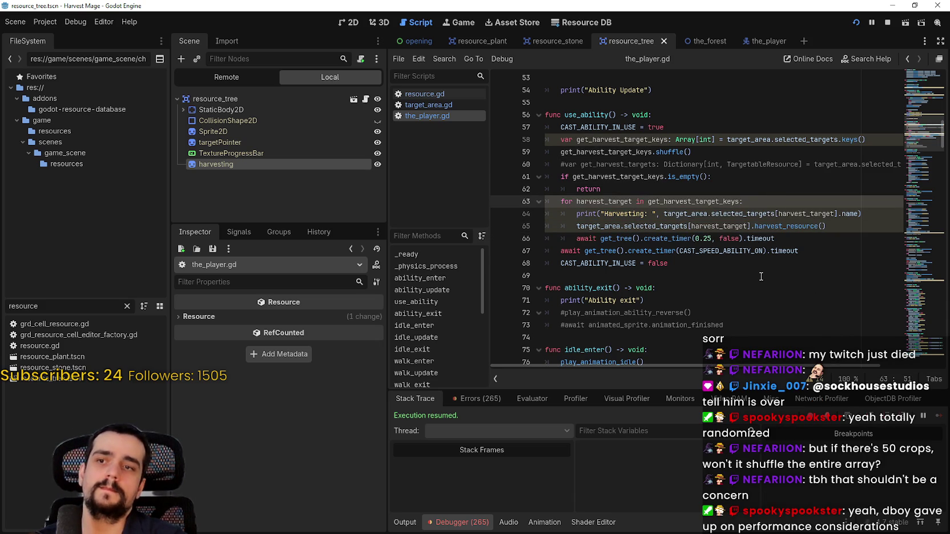
mouse_move(775, 235)
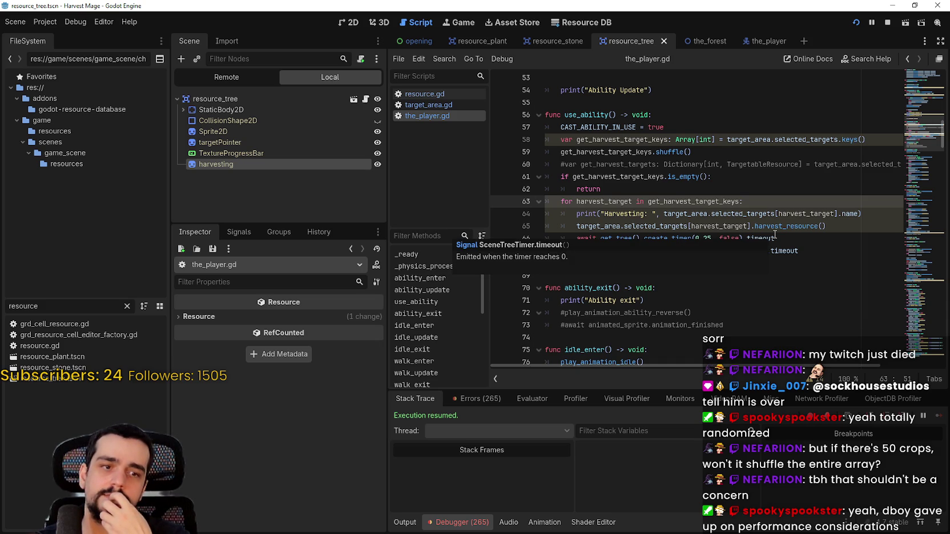
Step: Start an if on new line 64 using the copied target_area.selected_targets lookup and is_instance_valid
key("Return")
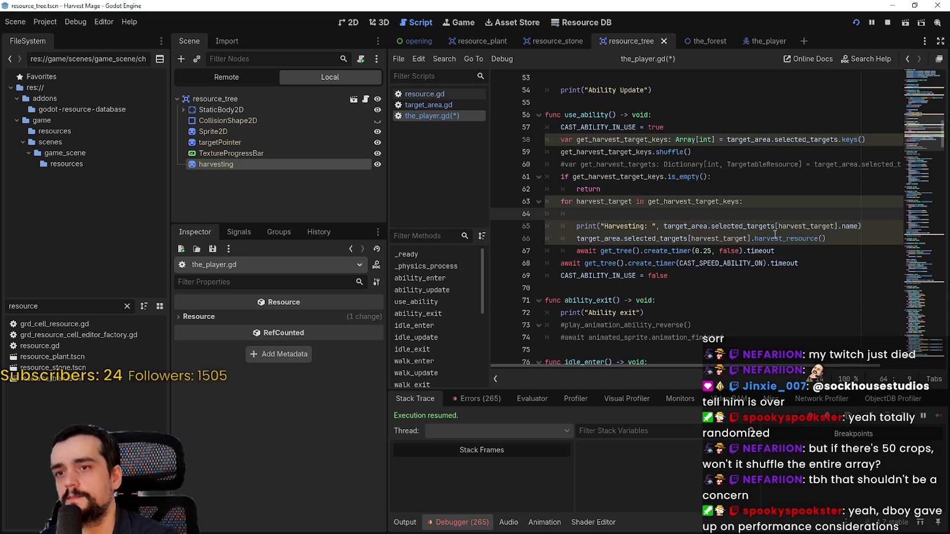
type("if")
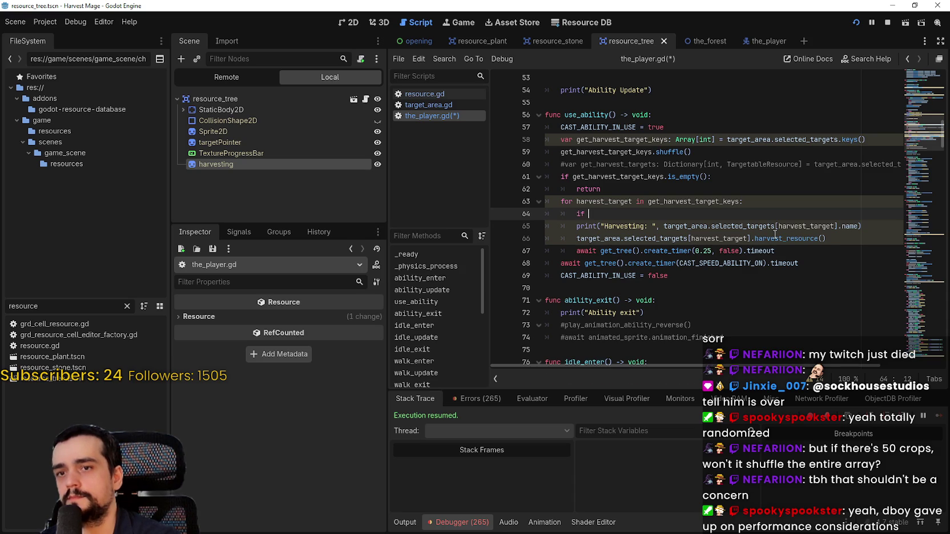
double_click(741, 226)
left_click_drag(742, 226, 797, 225)
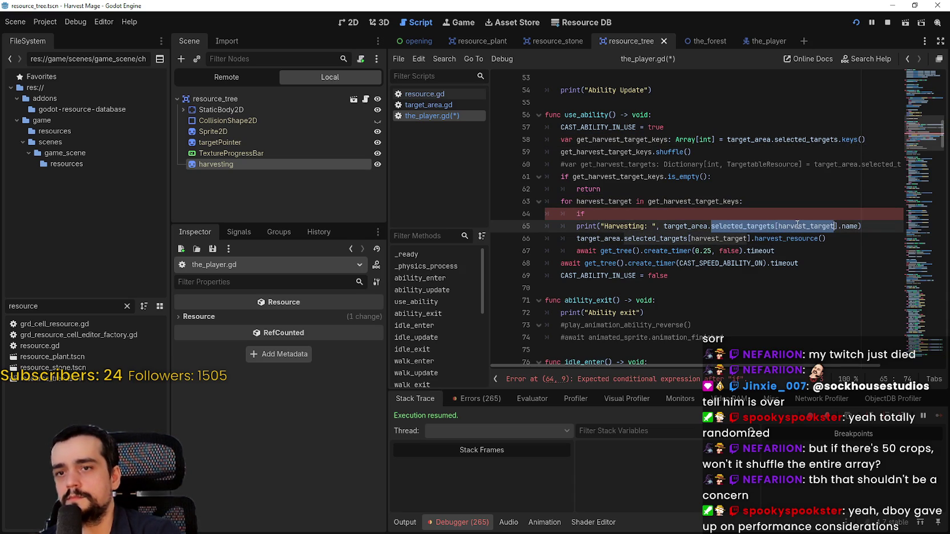
left_click_drag(663, 226, 837, 227)
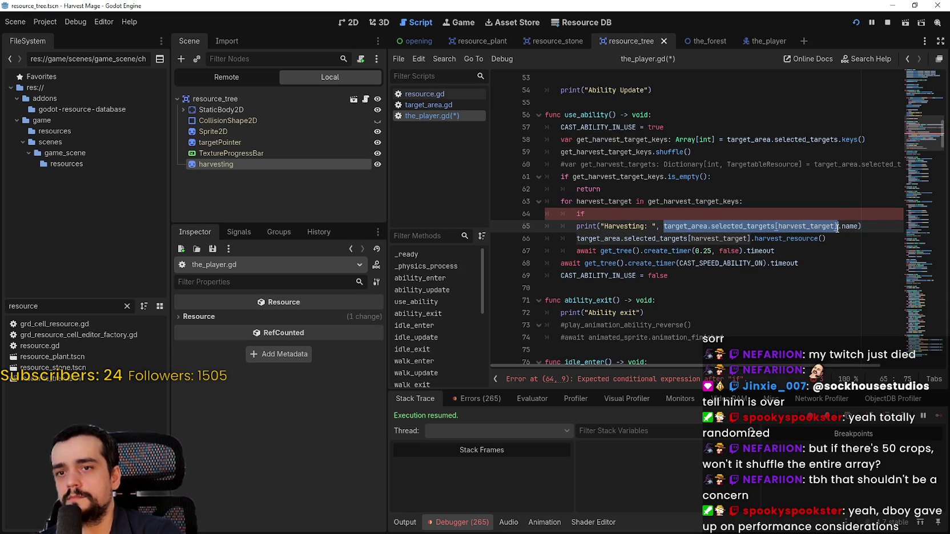
key("ctrl+c")
left_click(669, 216)
key("ctrl+v")
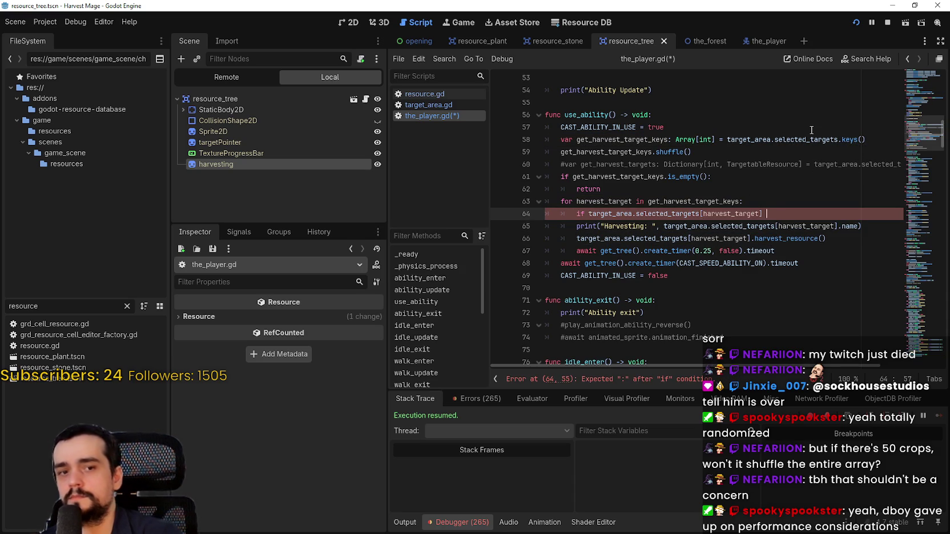
type("is valid")
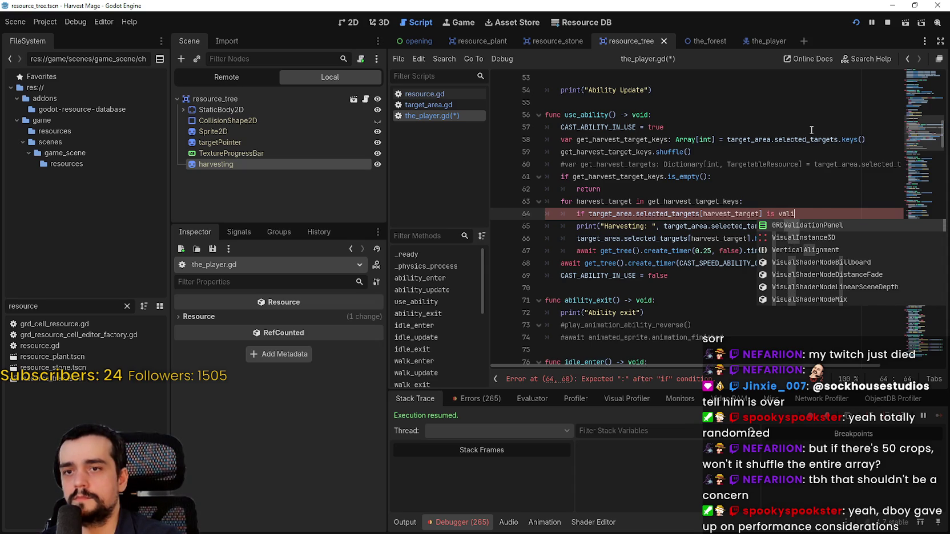
key("BackSpace")
key("BackSpace")
key("BackSpace")
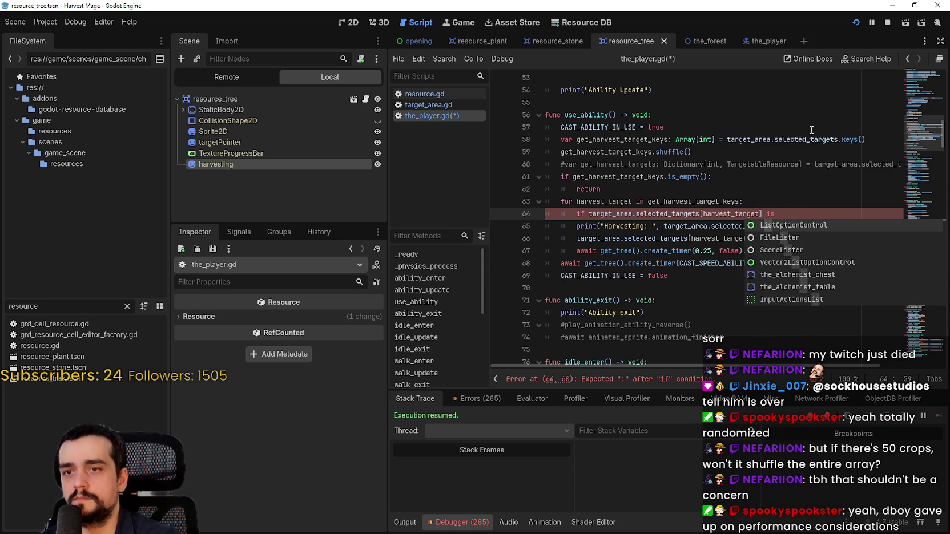
type("_")
key("BackSpace")
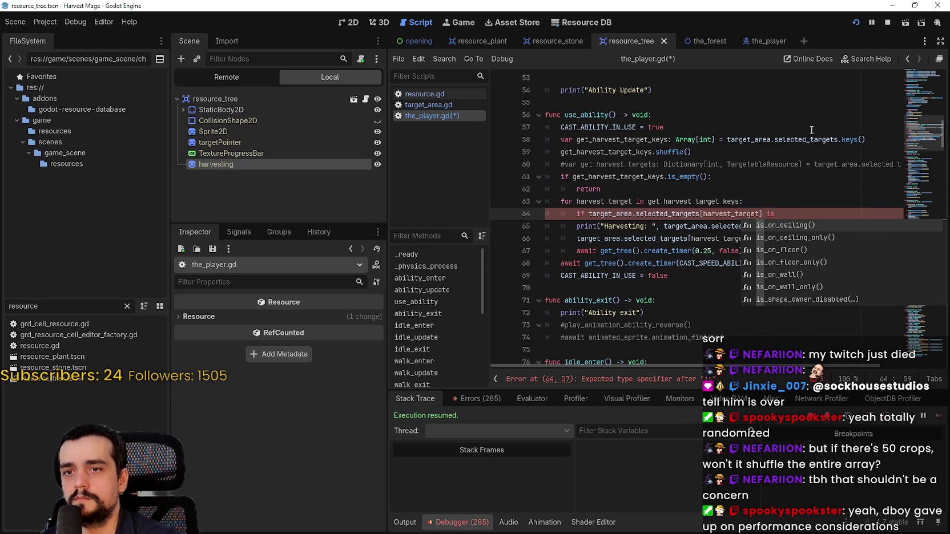
type("_vali")
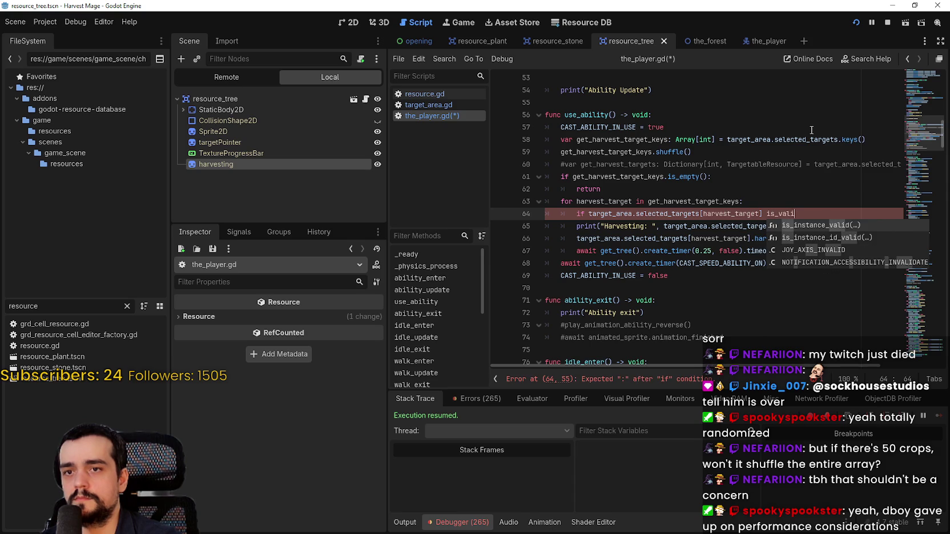
key("Return")
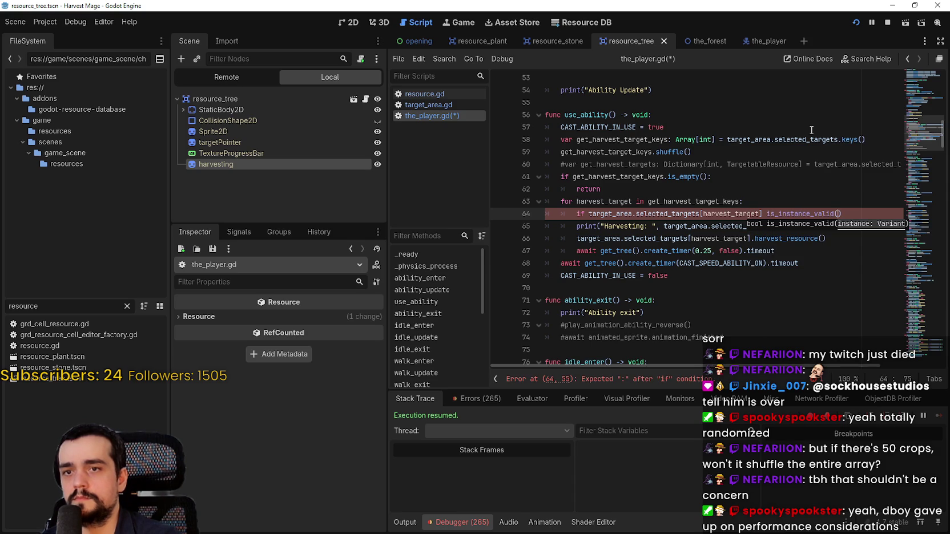
Step: Finish line 64 as 'if !is_instance_valid(target_area.selected_targets[harvest_target]):' with 'continue' below it
double_click(615, 218)
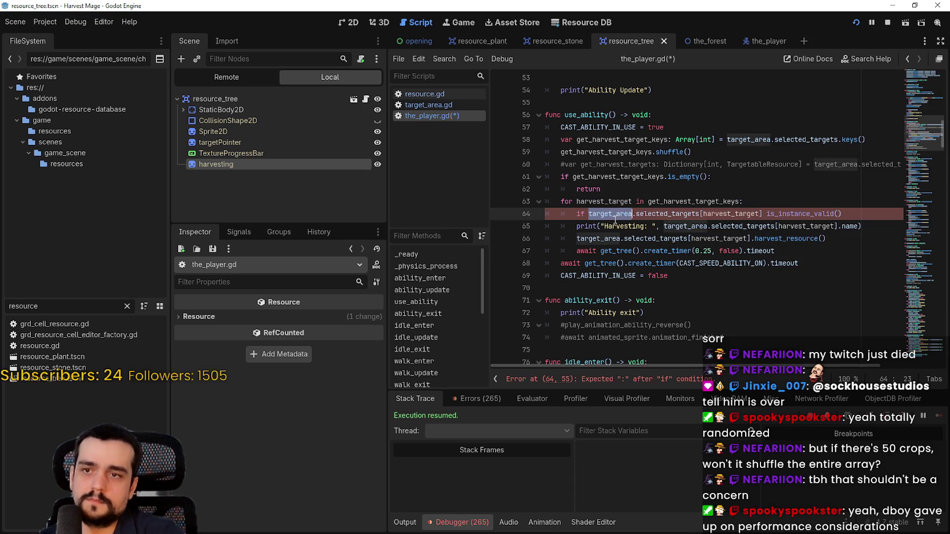
left_click_drag(614, 218, 762, 214)
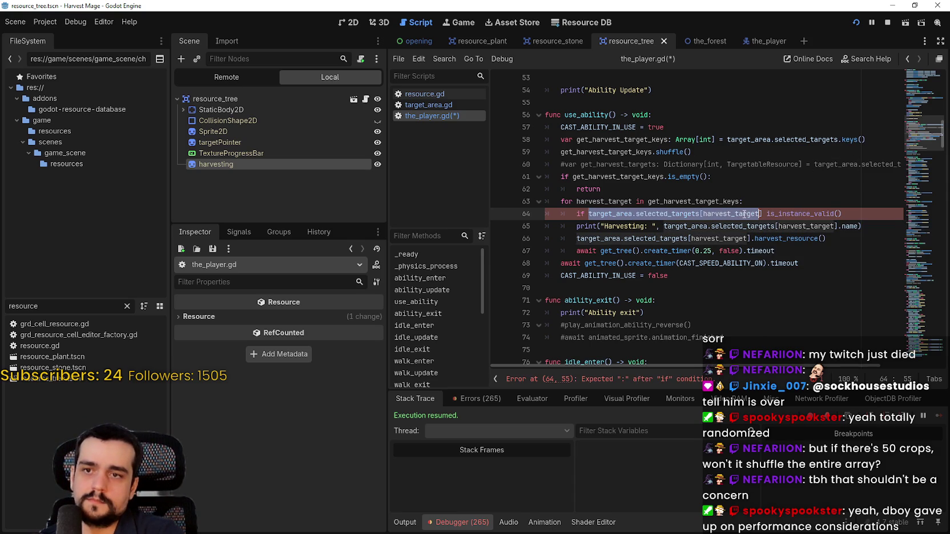
key("ctrl+c")
left_click(839, 213)
key("ctrl+v")
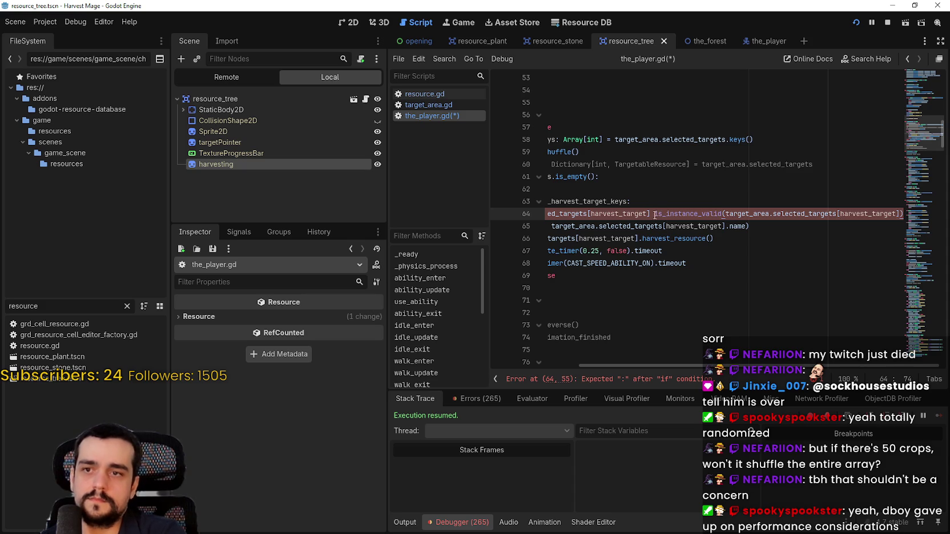
left_click(655, 216)
key("ctrl+BackSpace")
key("ctrl+BackSpace")
key("ctrl+BackSpace")
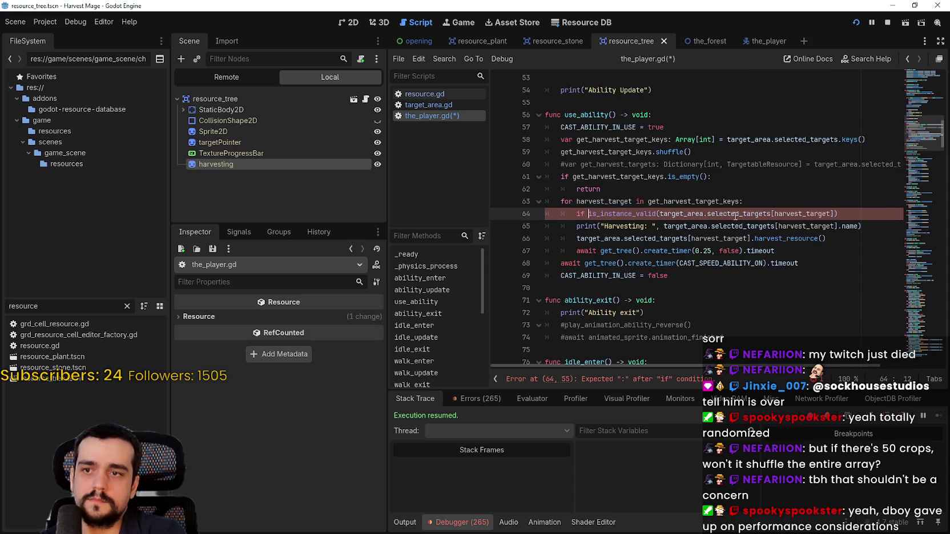
left_click(839, 215)
type(":")
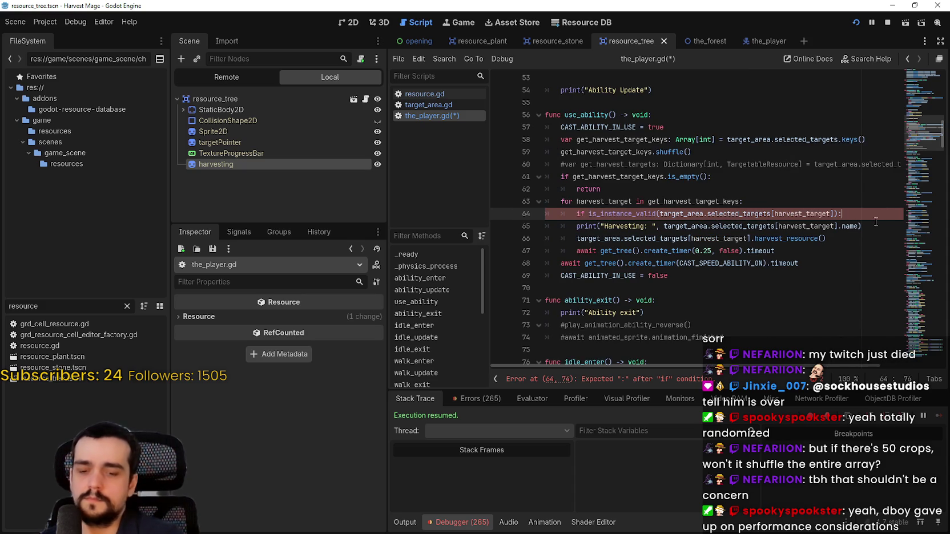
key("Return")
type("continue")
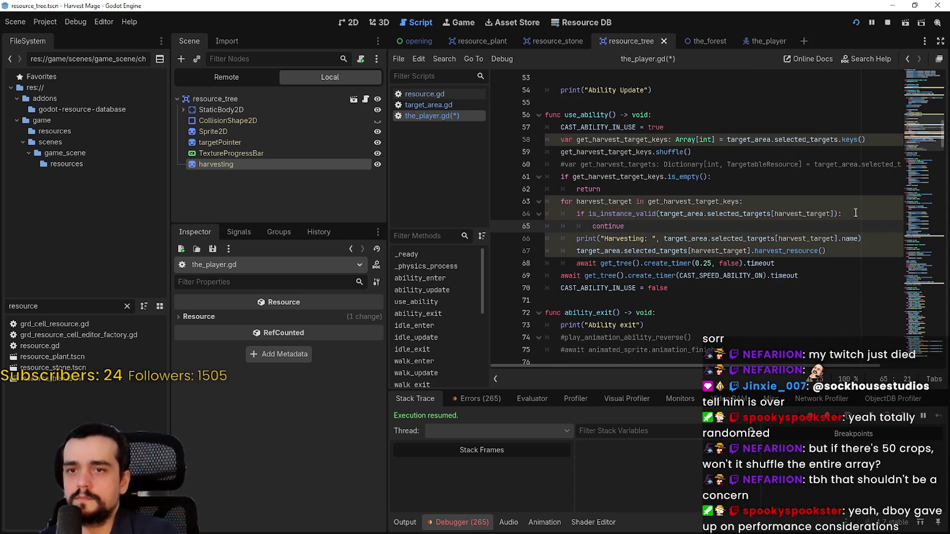
left_click(590, 213)
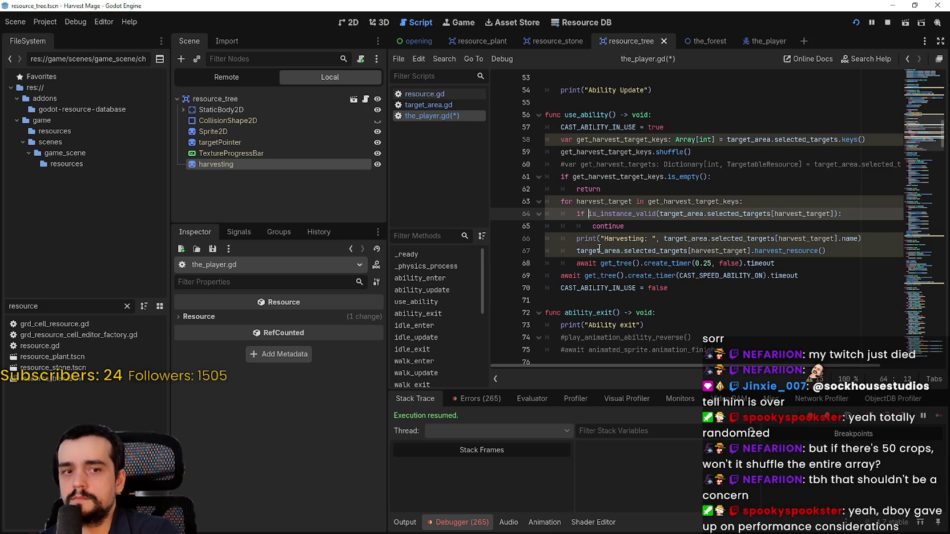
type("!")
Step: Save the_player.gd
key("ctrl+s")
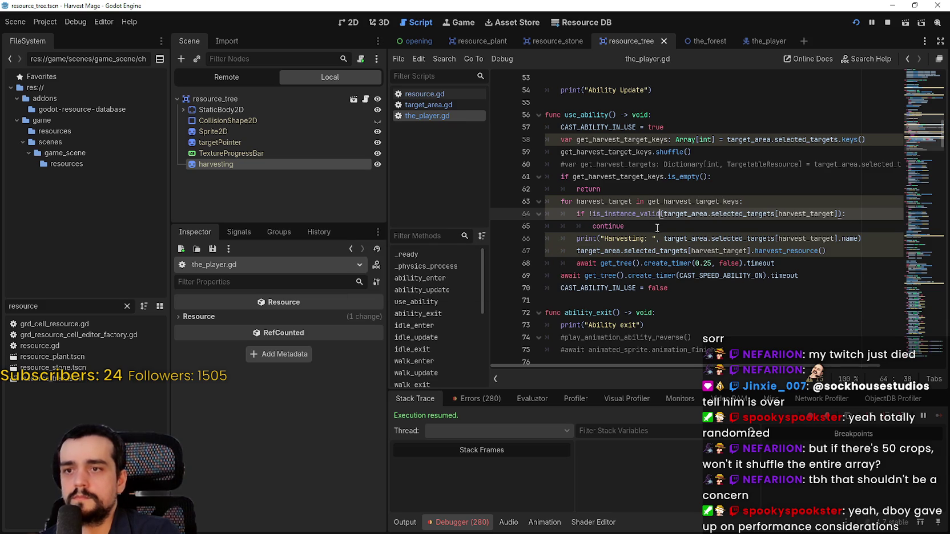
left_click(656, 226)
key("Down")
key("Down")
key("Down")
key("ctrl+s")
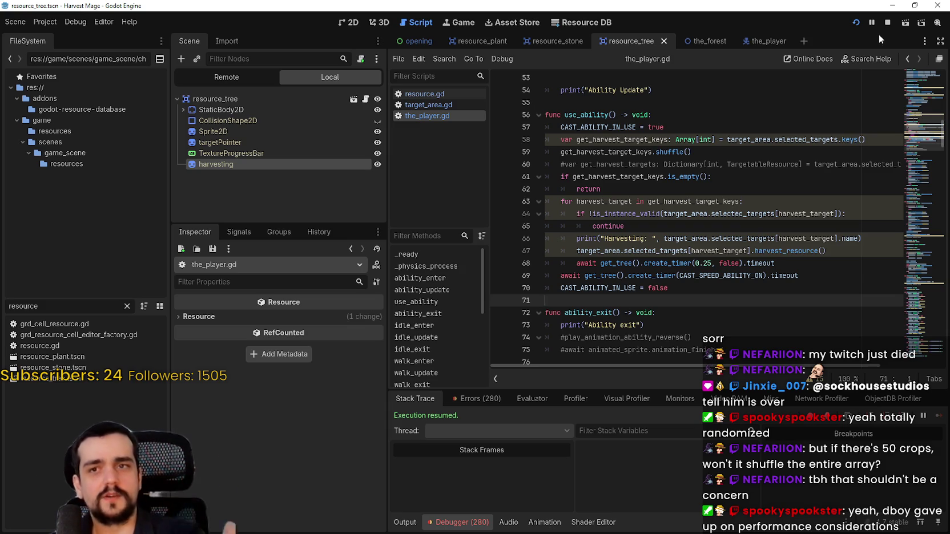
Step: Restart Harvest Mage with F5, enter the level, and maximize the game window
left_click(888, 23)
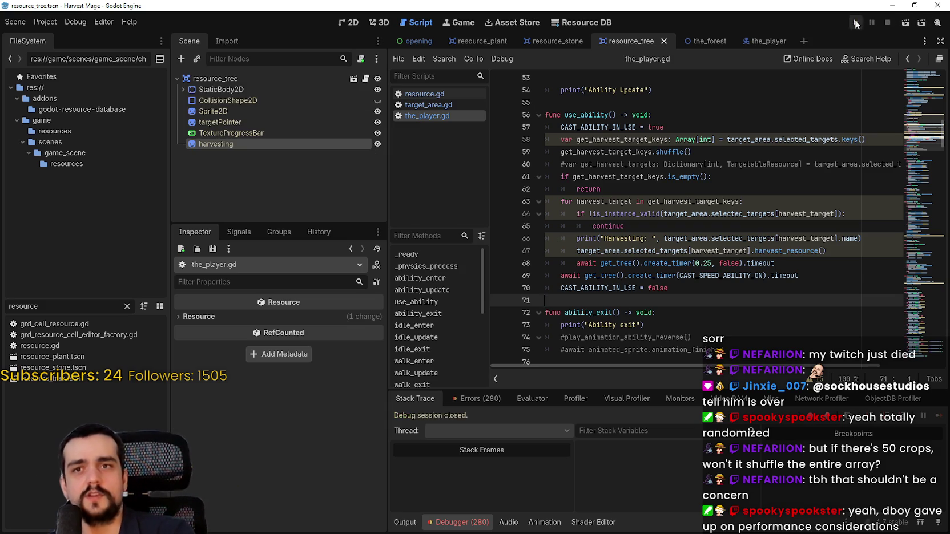
key("F5")
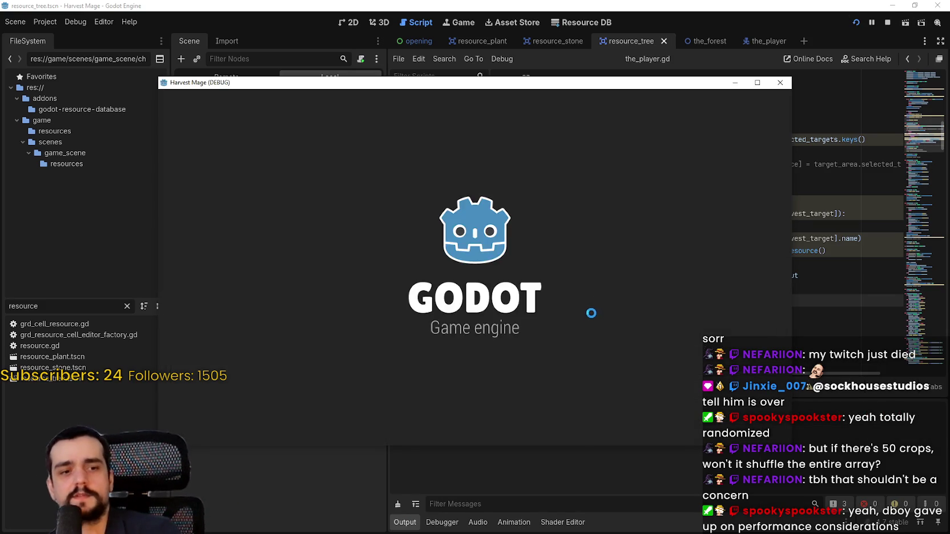
key("Return")
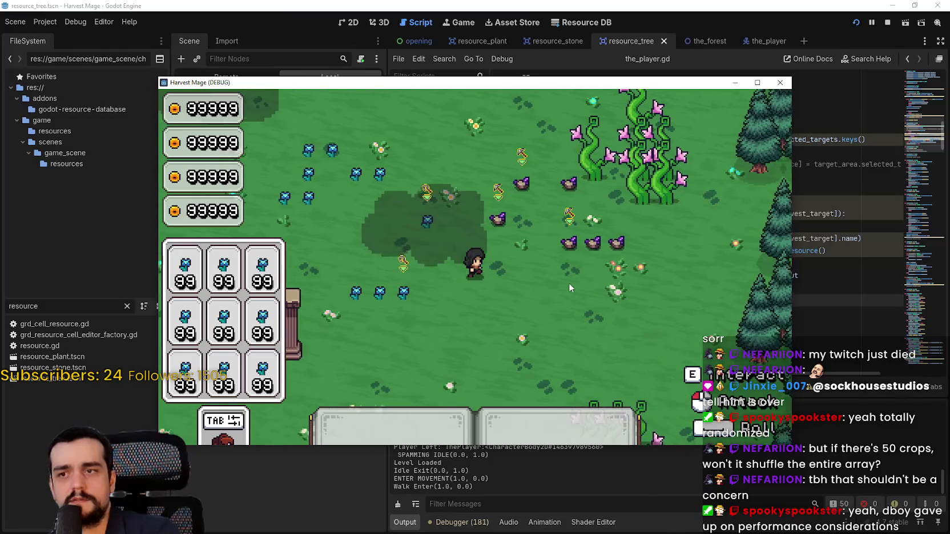
key("d")
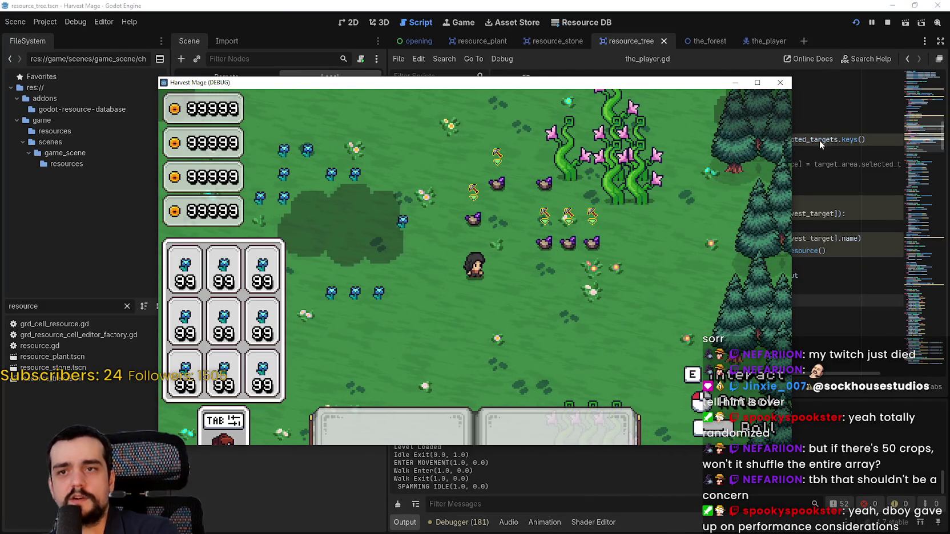
mouse_move(667, 91)
left_mouse_down()
mouse_move(763, 229)
mouse_move(656, 108)
left_mouse_up()
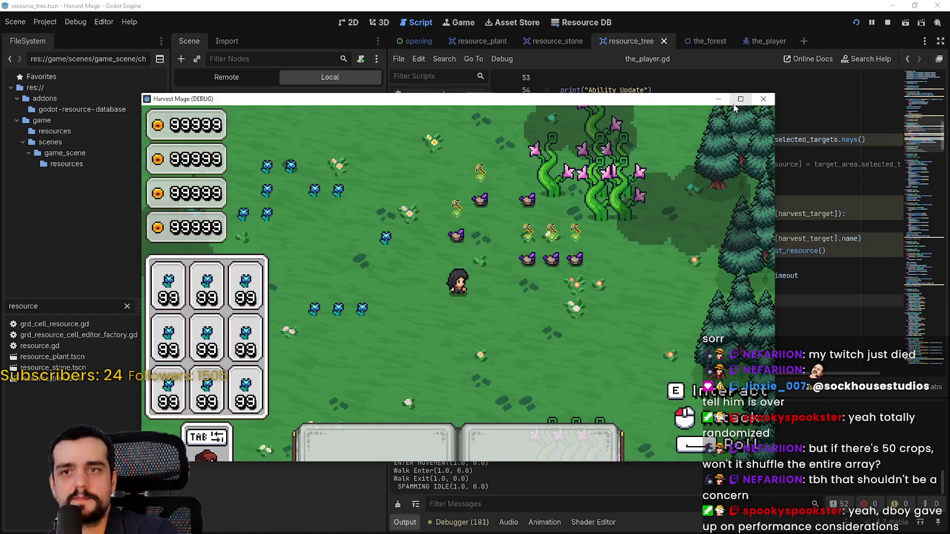
key("super+Up")
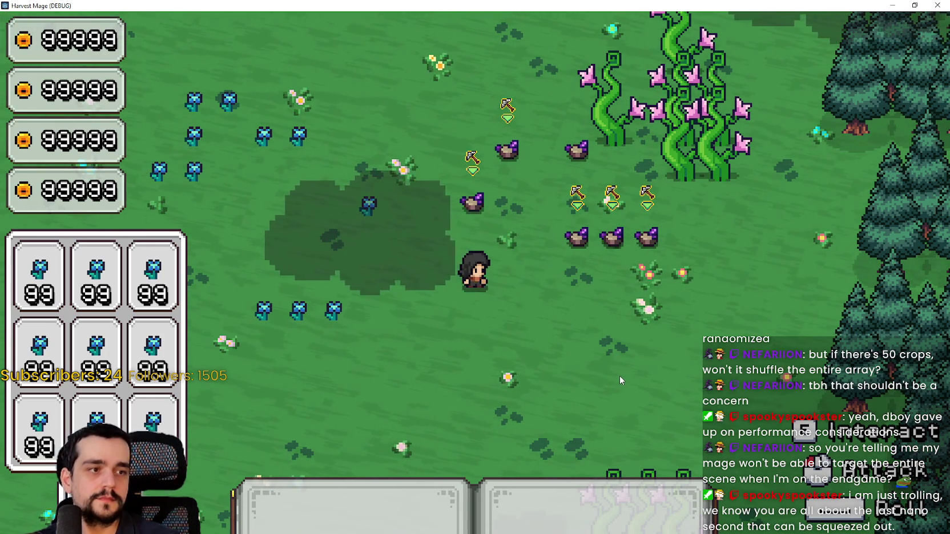
Step: Walk the mage around the purple crops and pink vines to test harvesting, then restore the window
key("d")
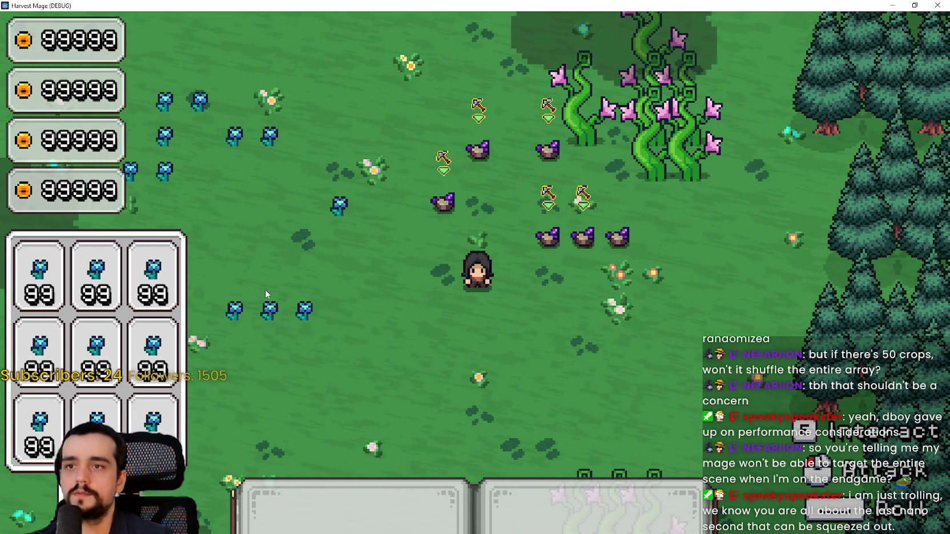
key("w")
key("a")
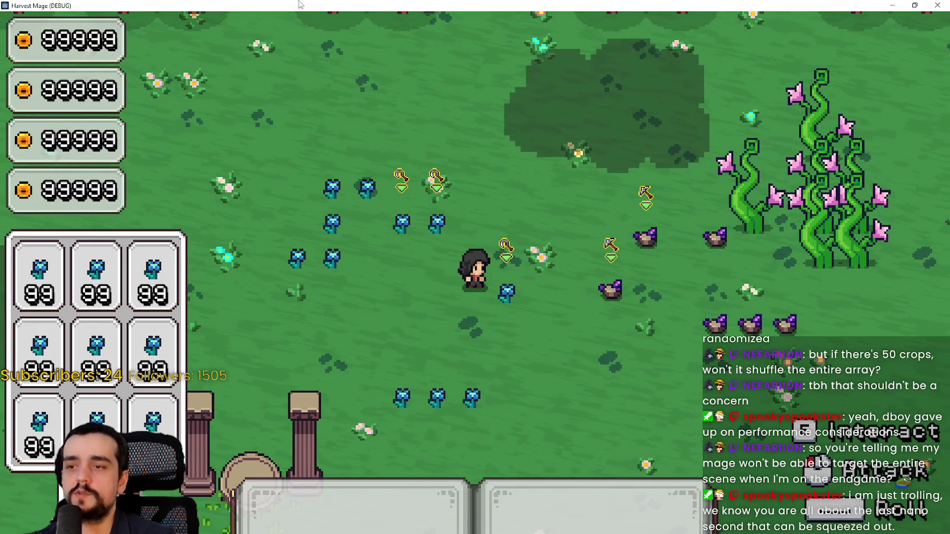
key("d")
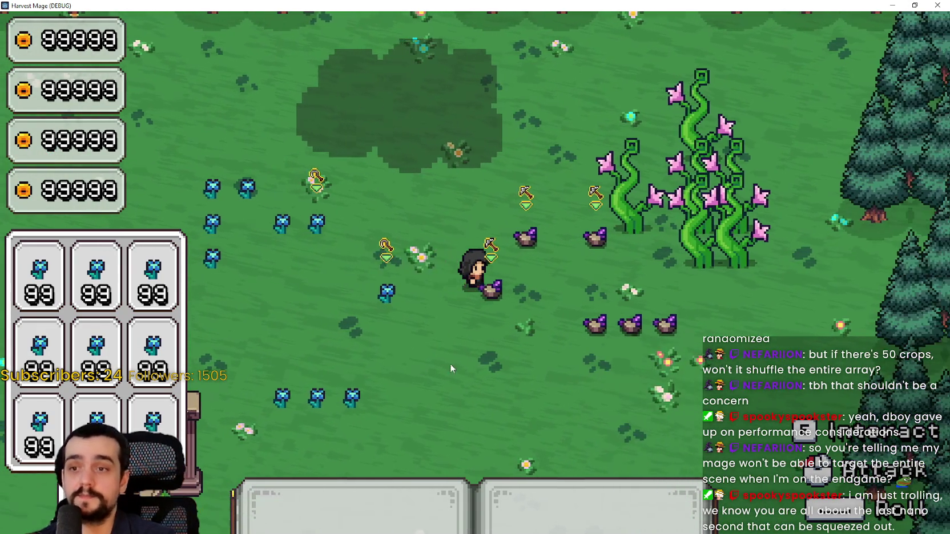
key("d")
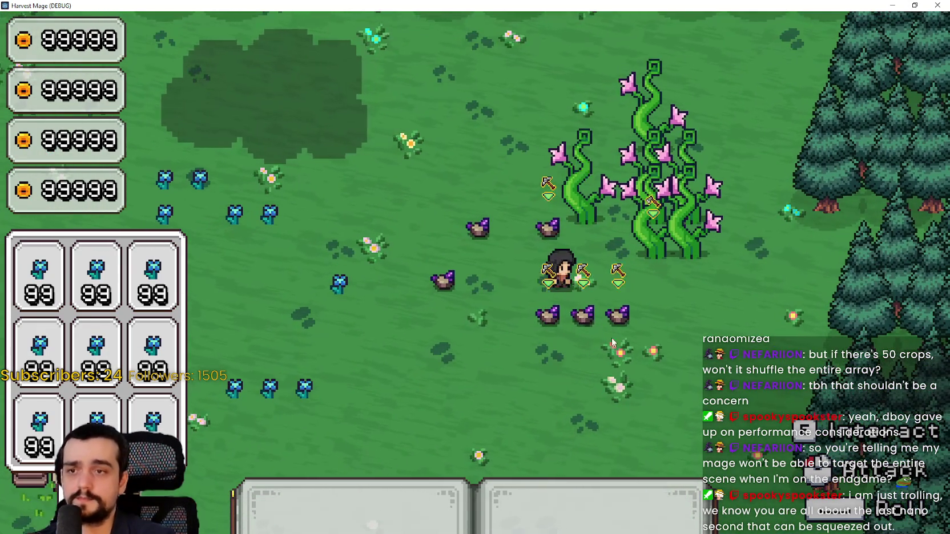
key("a")
key("w")
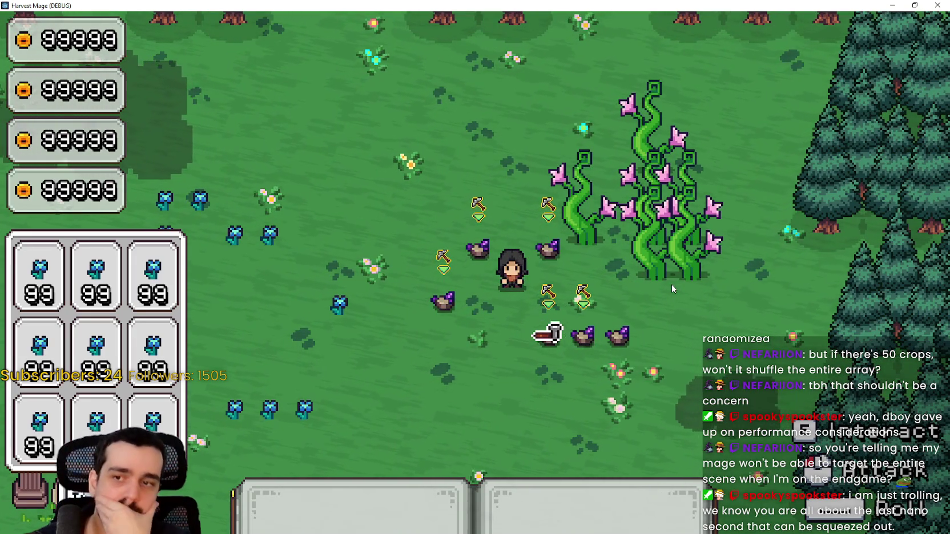
key("d")
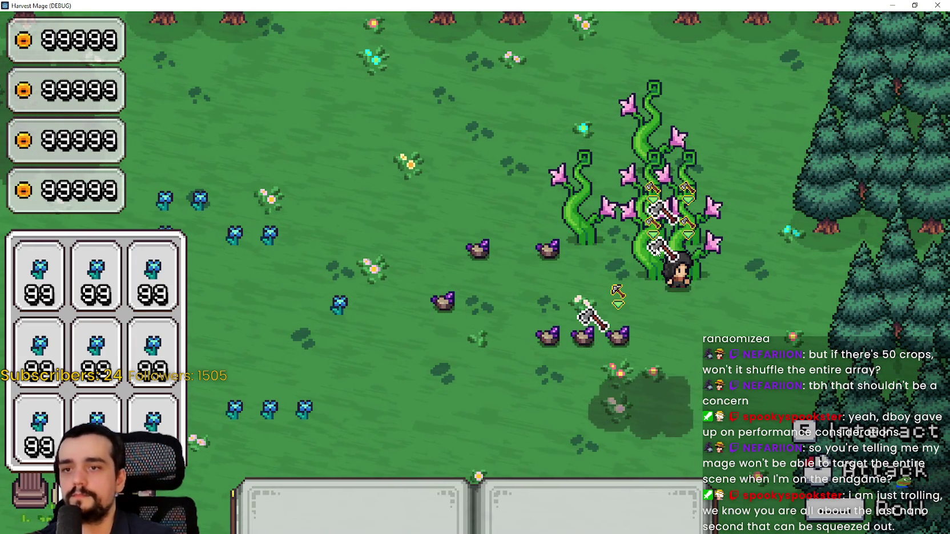
key("a")
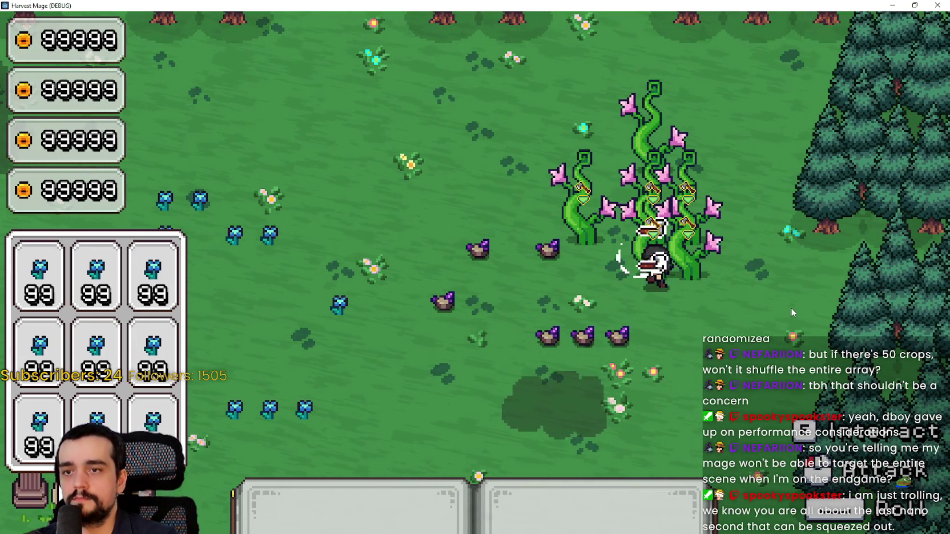
left_click(914, 5)
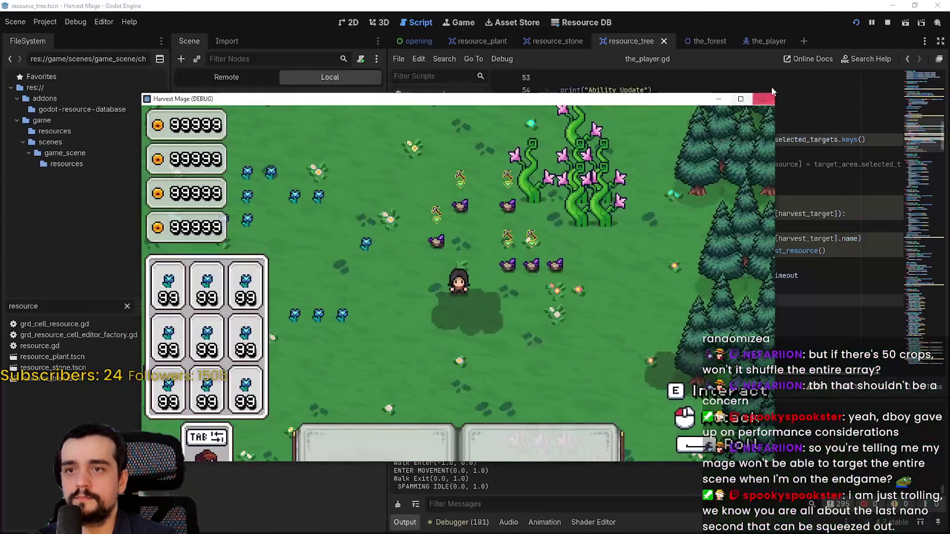
Step: End the game and open the region editor for resource_plant's harvesting sprite
left_click(886, 22)
left_click(767, 189)
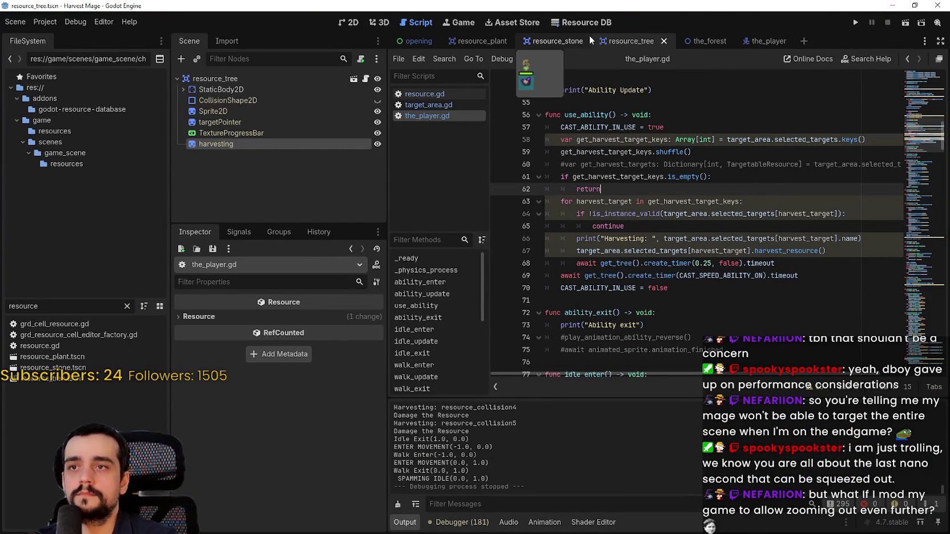
left_click(565, 43)
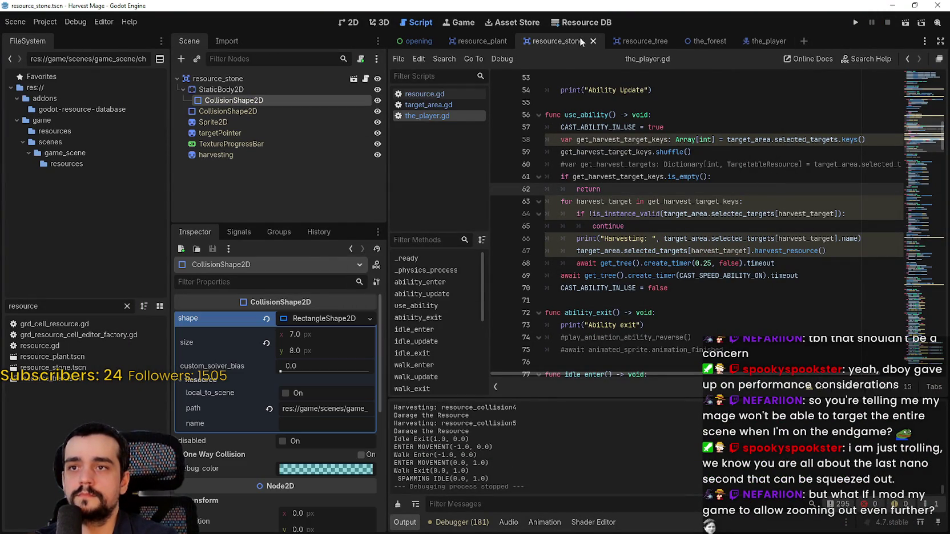
left_click(475, 44)
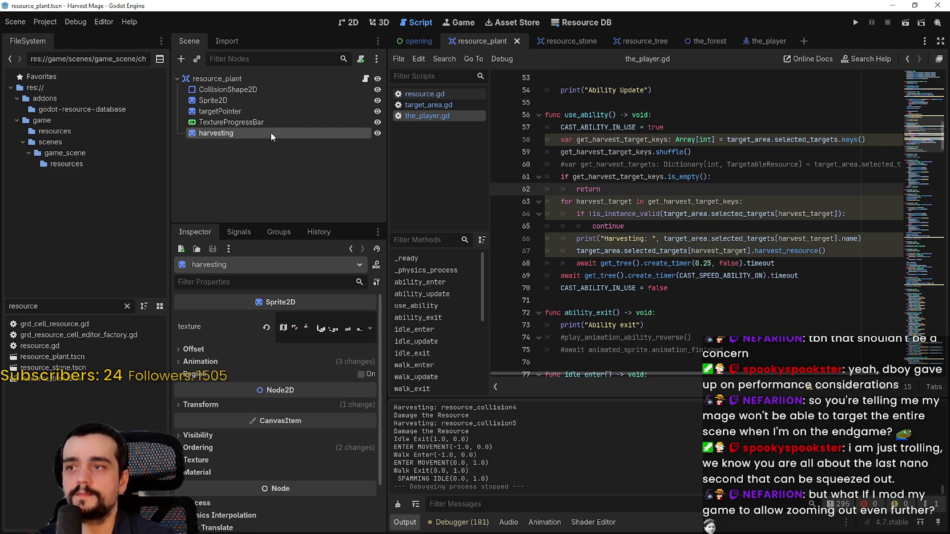
left_click(353, 24)
left_click(316, 330)
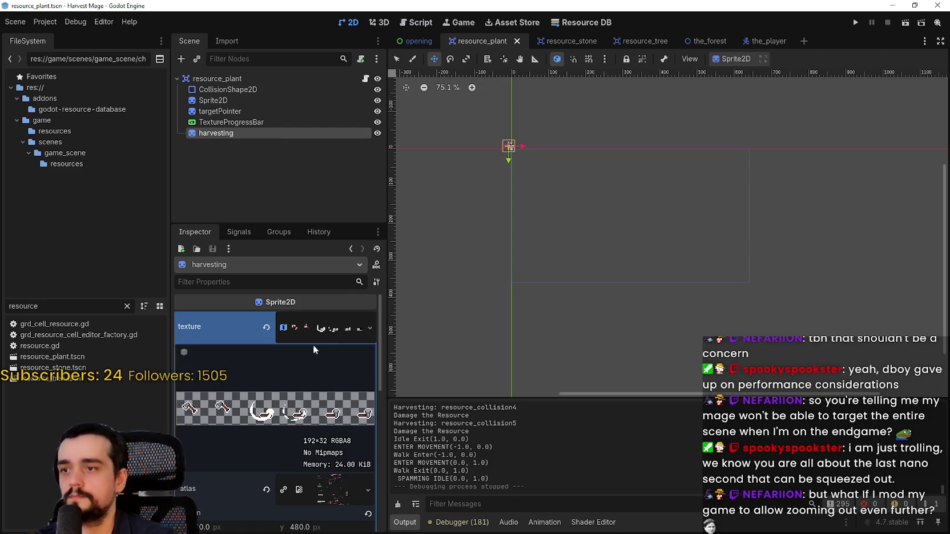
scroll(228, 451, "down", 5)
left_click(272, 445)
Step: Shift the plant's harvesting region down to the 192×32 sickle row at 320, 512 and save
scroll(506, 227, "down", 4)
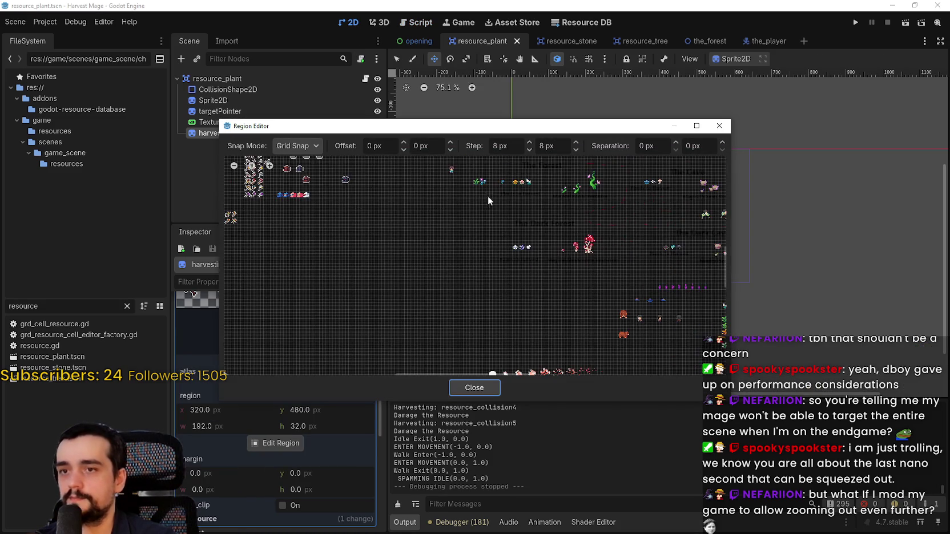
scroll(426, 211, "up", 5)
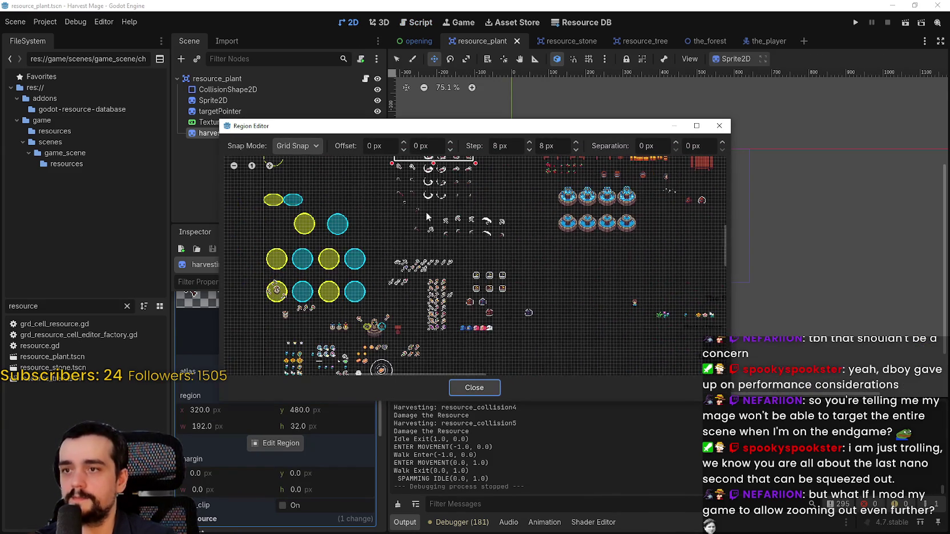
scroll(488, 244, "up", 3)
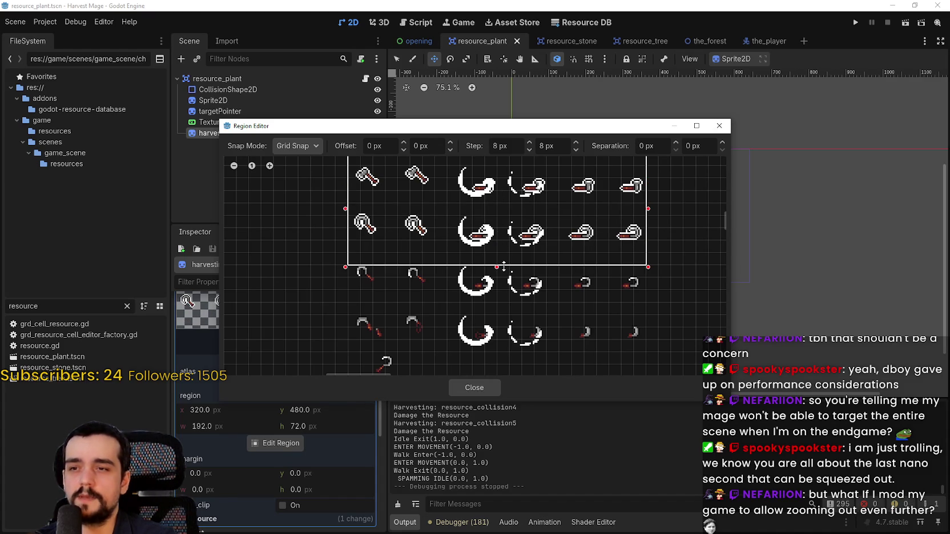
left_click_drag(508, 257, 507, 204)
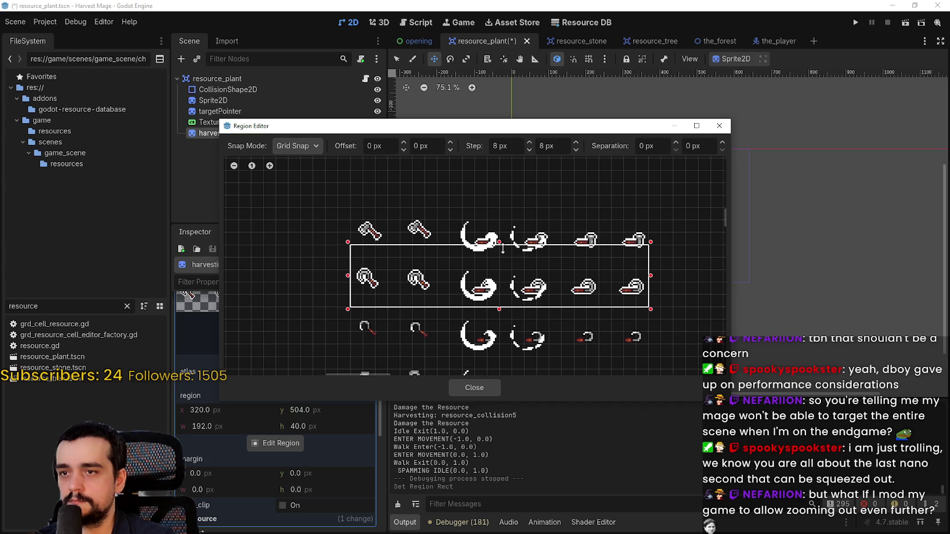
left_click(465, 383)
key("ctrl+s")
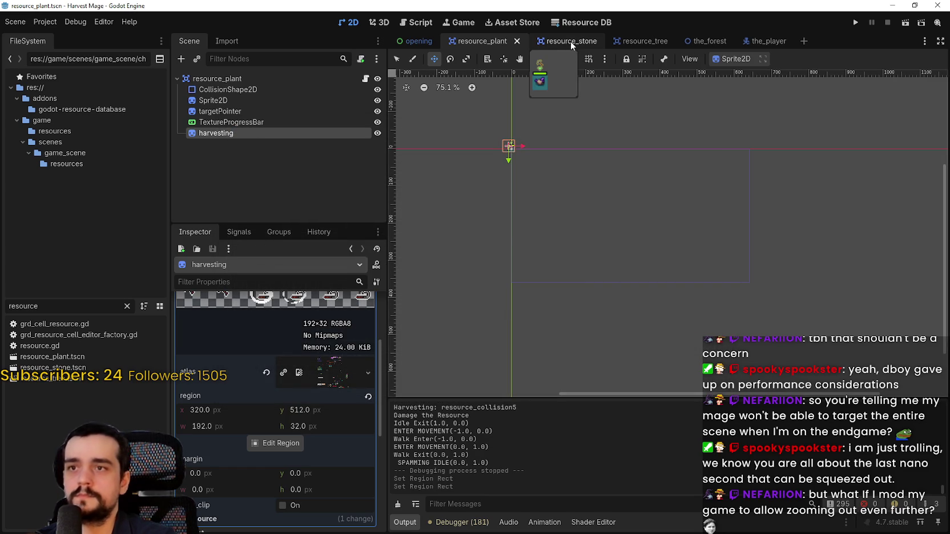
Step: In resource_tree, trim the harvesting sprite's region to 192×32 at 320, 480
left_click(638, 42)
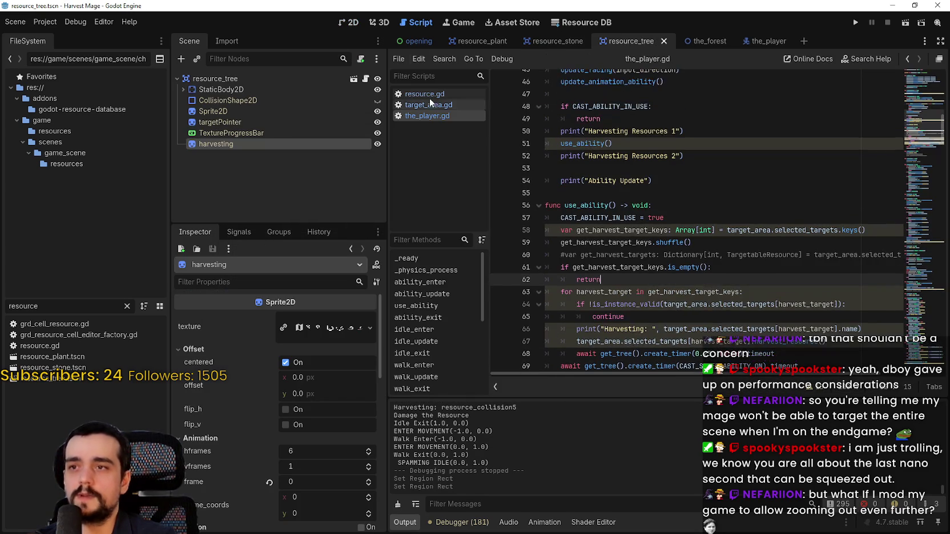
left_click(352, 23)
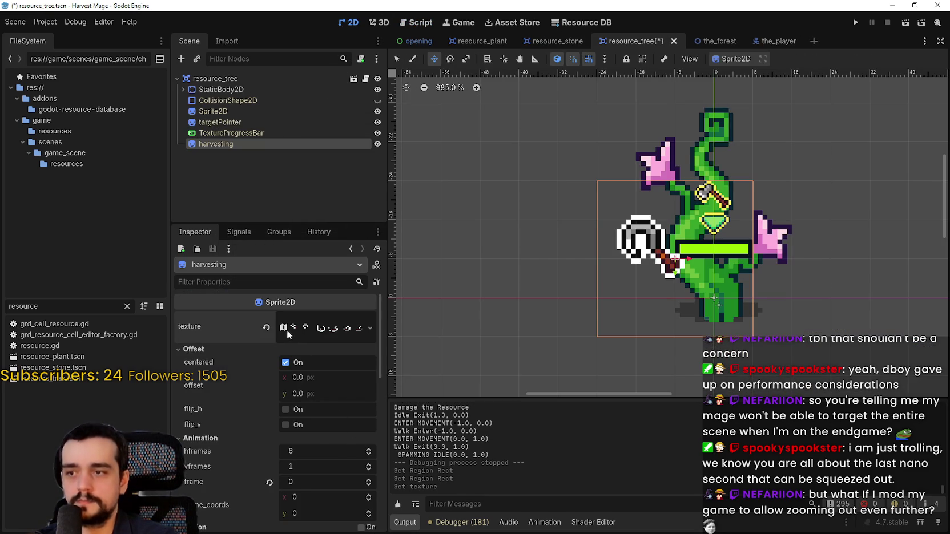
left_click(320, 327)
scroll(298, 400, "down", 3)
left_click(275, 443)
scroll(488, 264, "down", 5)
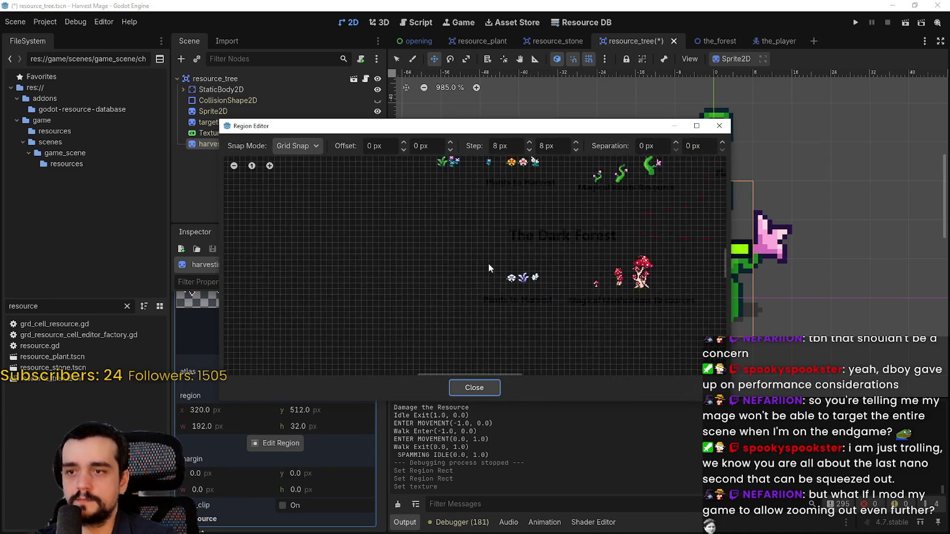
scroll(522, 278, "up", 8)
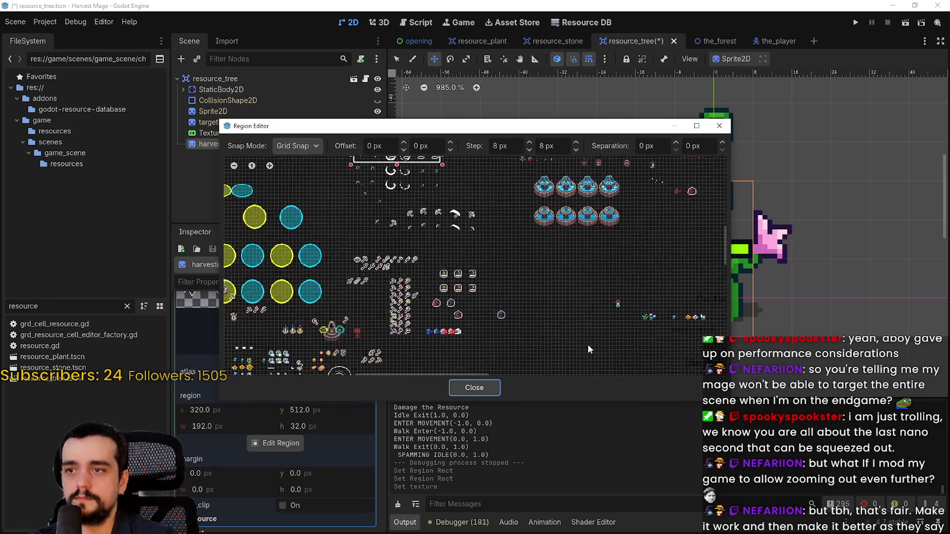
scroll(488, 280, "up", 2)
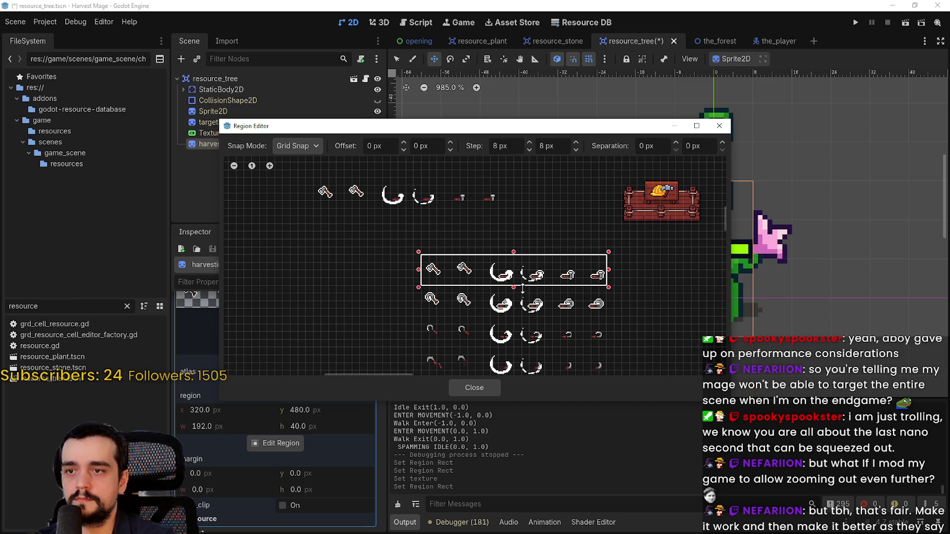
left_click_drag(522, 288, 522, 284)
scroll(522, 283, "up", 3)
left_click(474, 387)
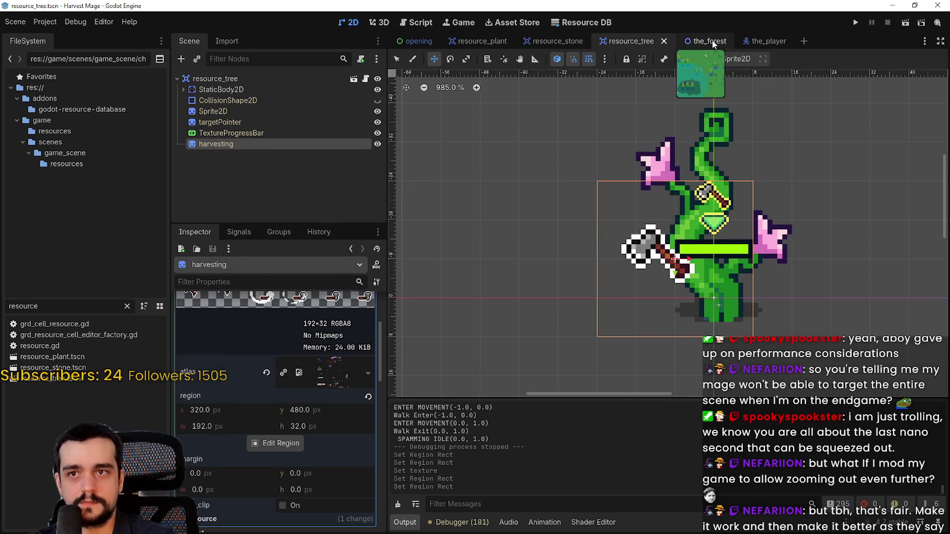
Step: Open resource_stone and bring up the harvesting sprite's region editor
left_click(561, 38)
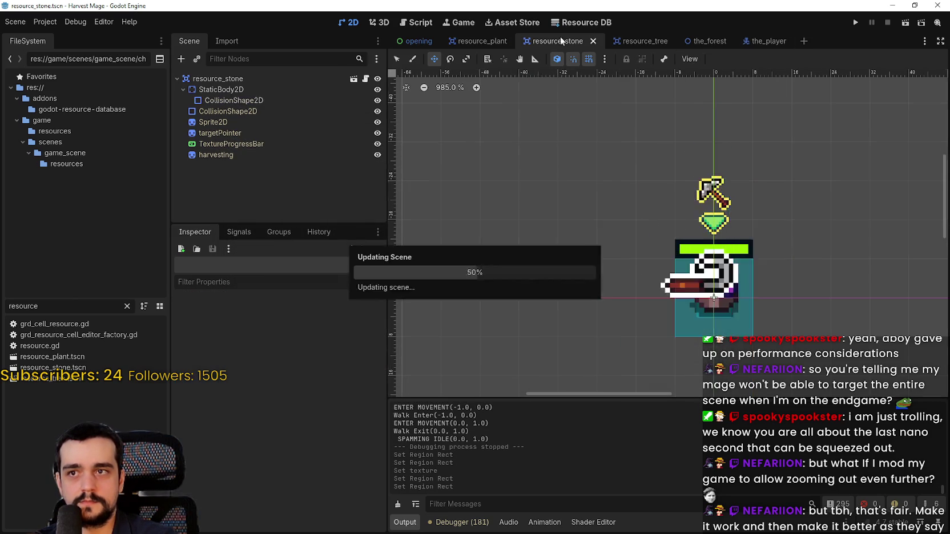
left_click(274, 202)
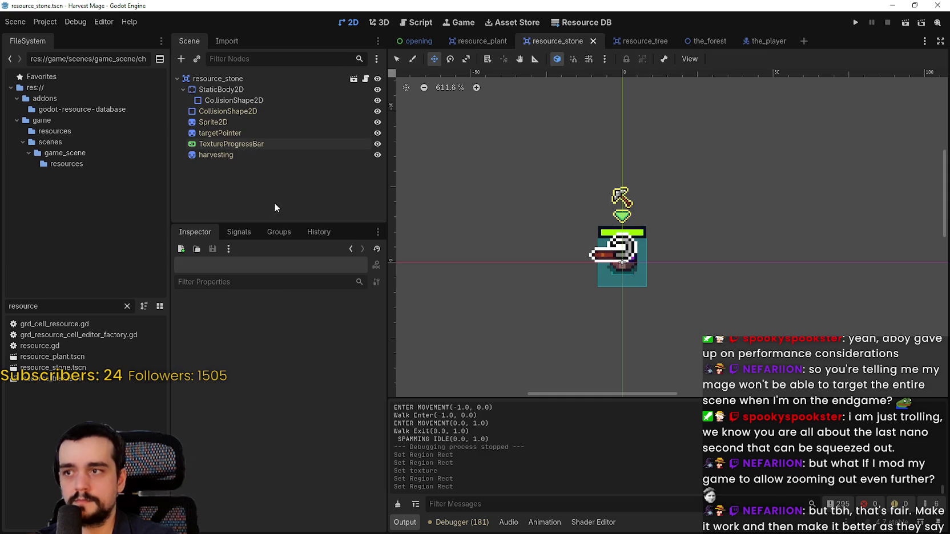
left_click(217, 155)
left_click(284, 330)
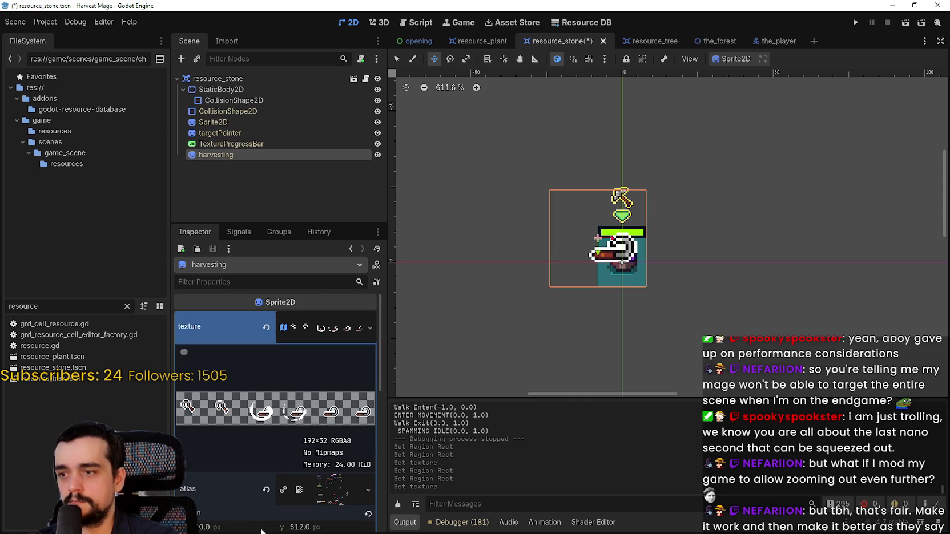
scroll(270, 482, "down", 3)
left_click(277, 414)
Step: Draw the stone's harvesting region around the pickaxe row (160×32 at y 640) and save
scroll(413, 257, "down", 5)
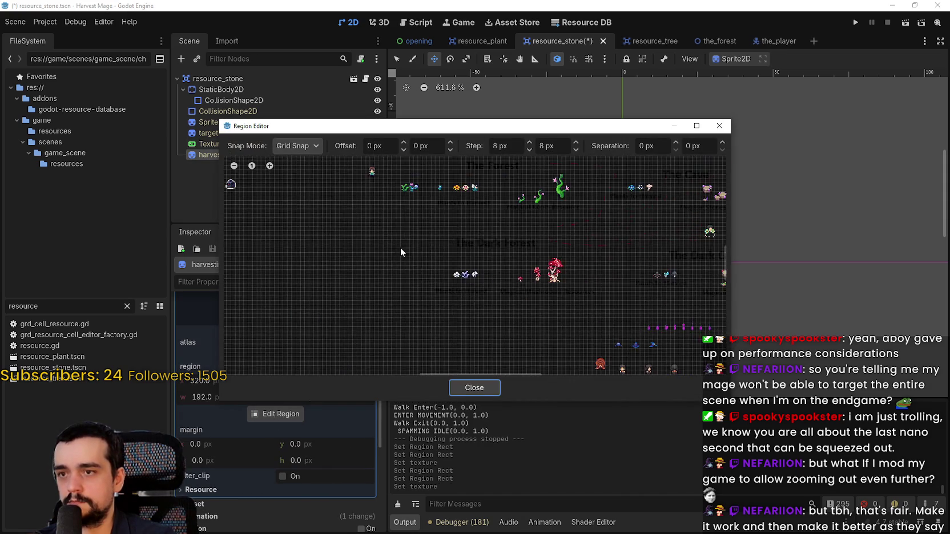
scroll(459, 347, "up", 3)
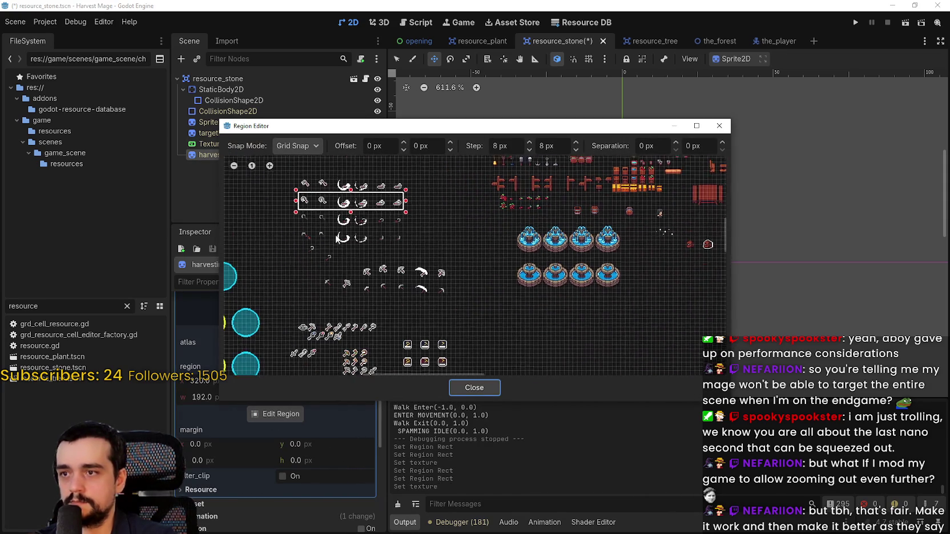
scroll(396, 313, "up", 1)
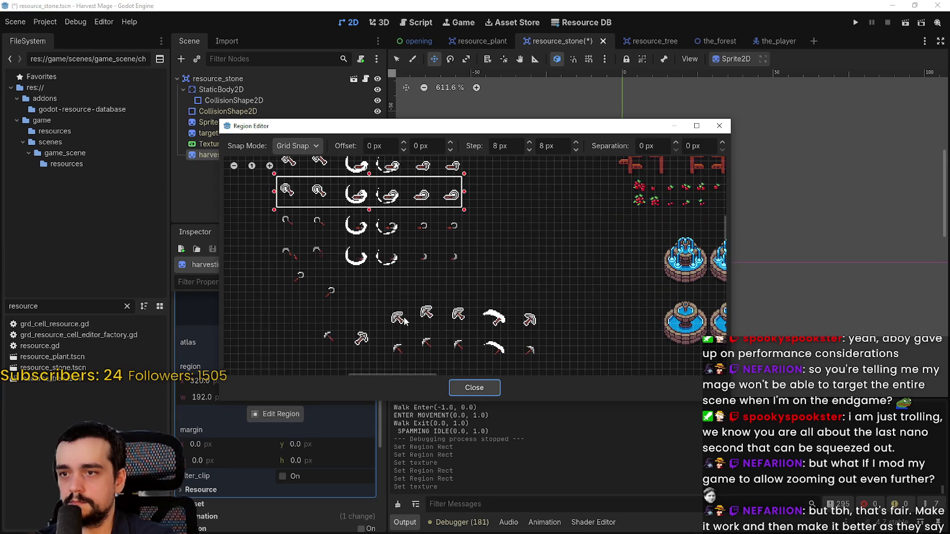
scroll(371, 305, "up", 2)
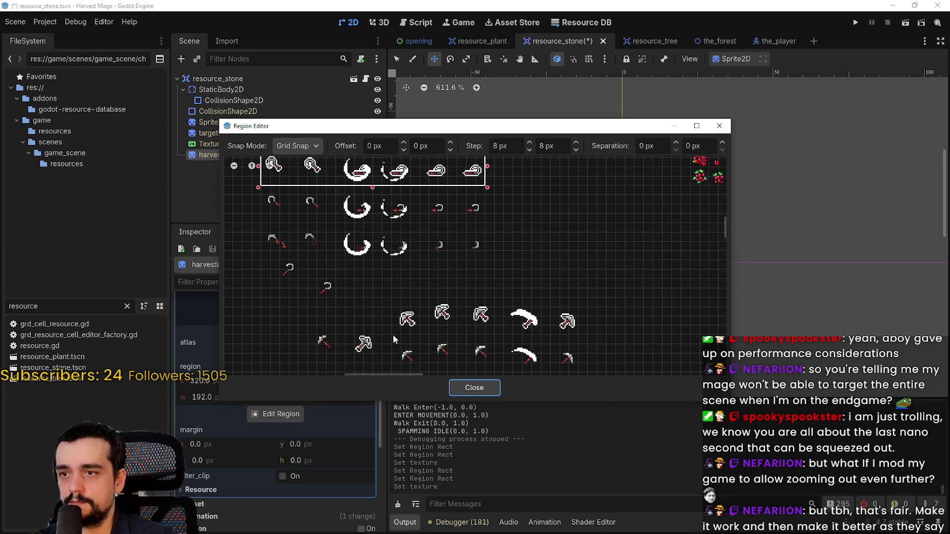
mouse_move(393, 335)
left_mouse_down()
mouse_move(456, 301)
mouse_move(594, 301)
left_mouse_up()
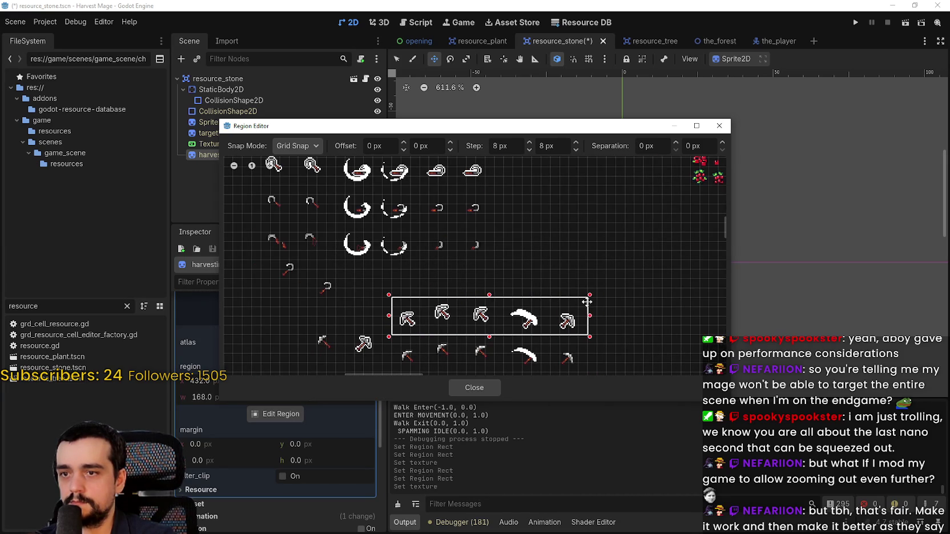
scroll(584, 298, "up", 2)
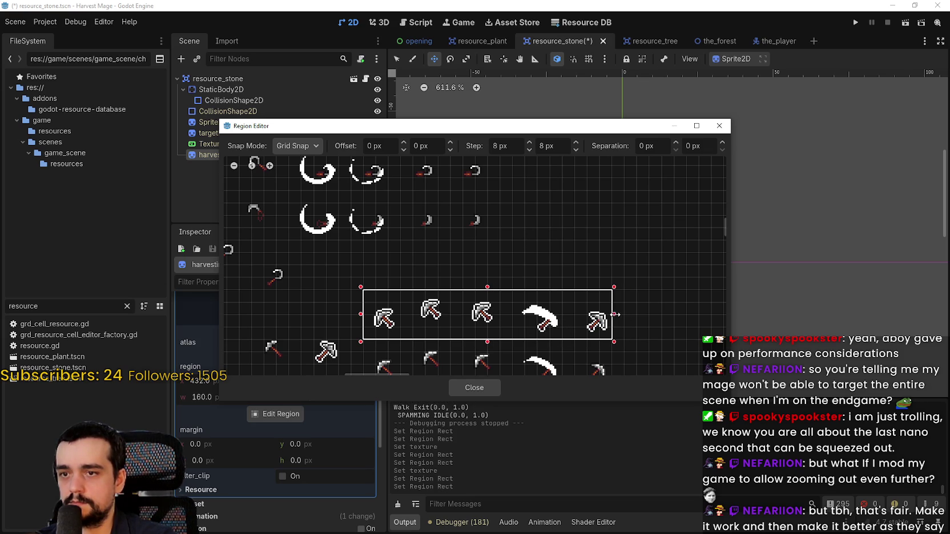
left_click(460, 385)
key("ctrl+s")
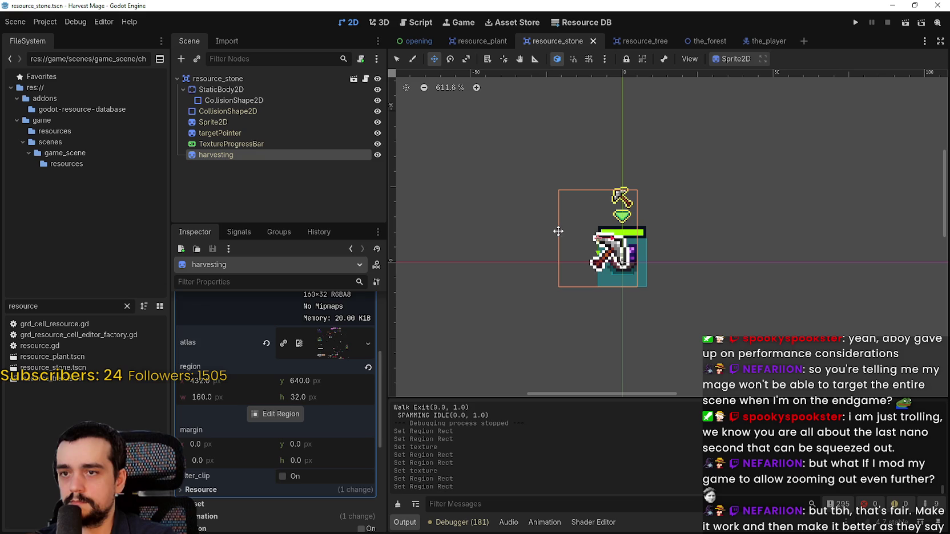
Step: Preview another animation frame, revert to frame 5, and save the stone scene
scroll(328, 411, "up", 5)
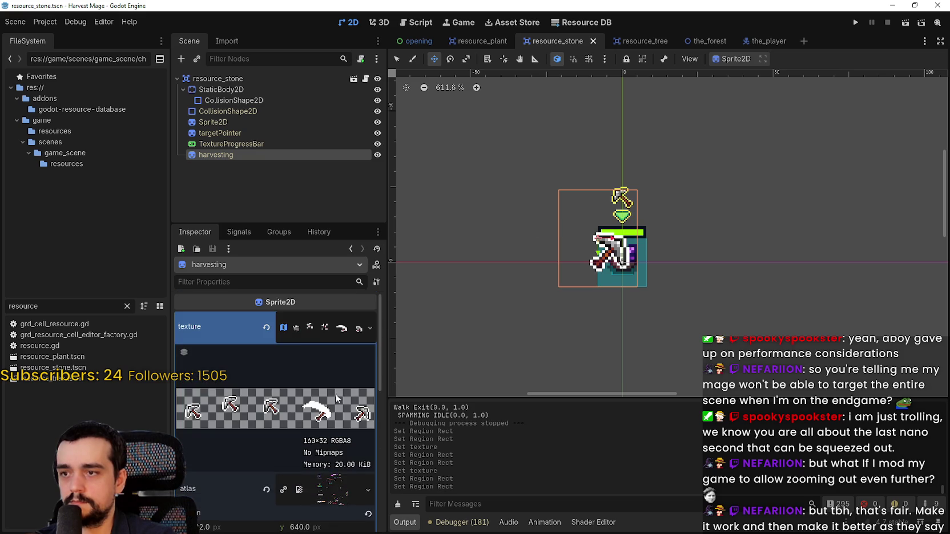
left_click(334, 330)
left_click(311, 363)
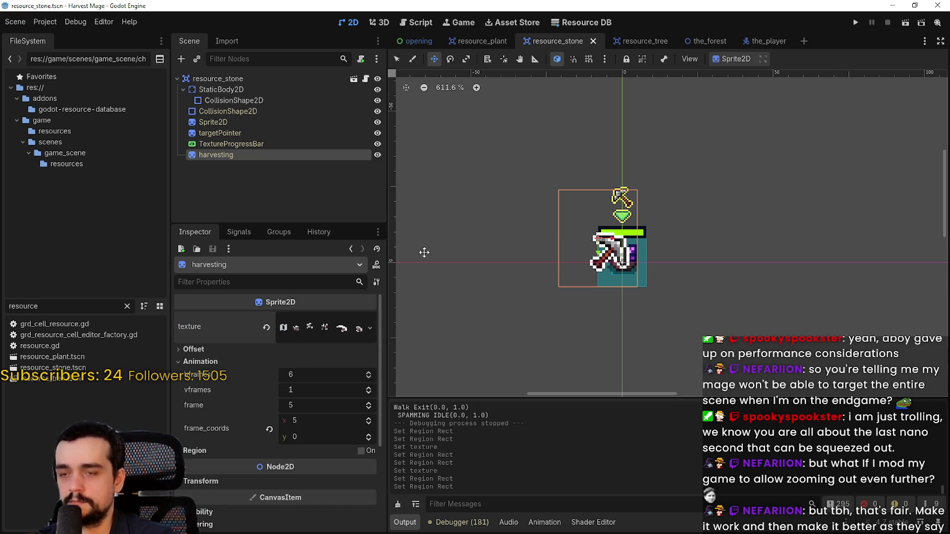
left_click(371, 407)
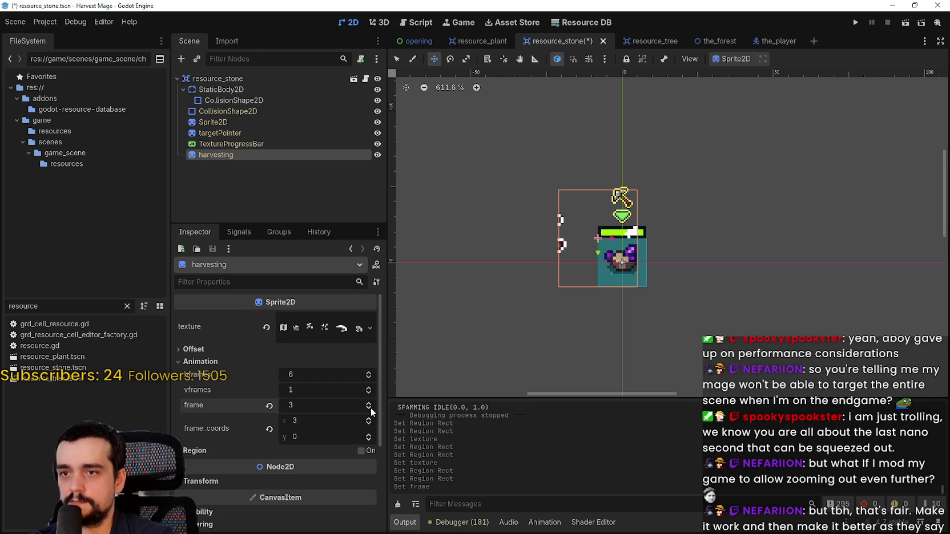
key("ctrl+z")
key("ctrl+s")
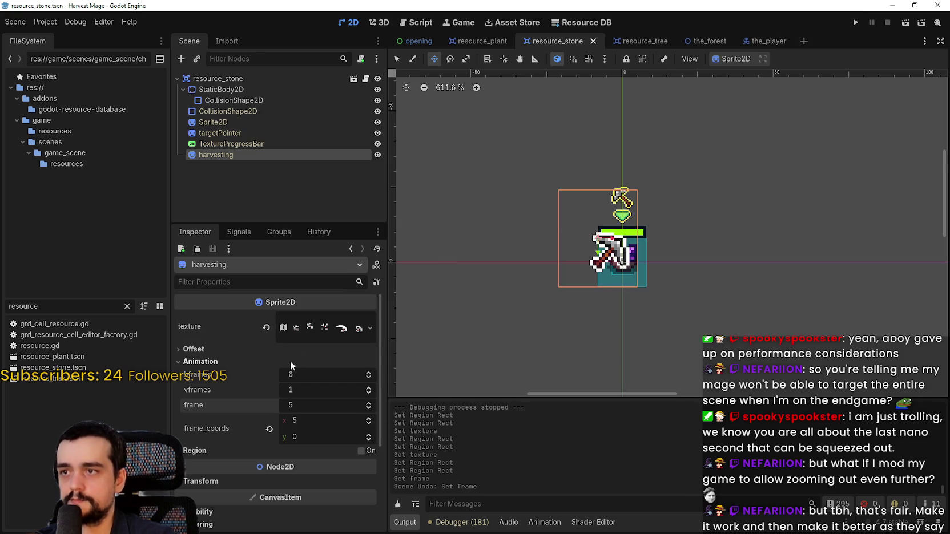
left_click(314, 330)
Step: Snap the pickaxe region's left edge to x 432 and its width to 160, then close the editor
left_click(290, 388)
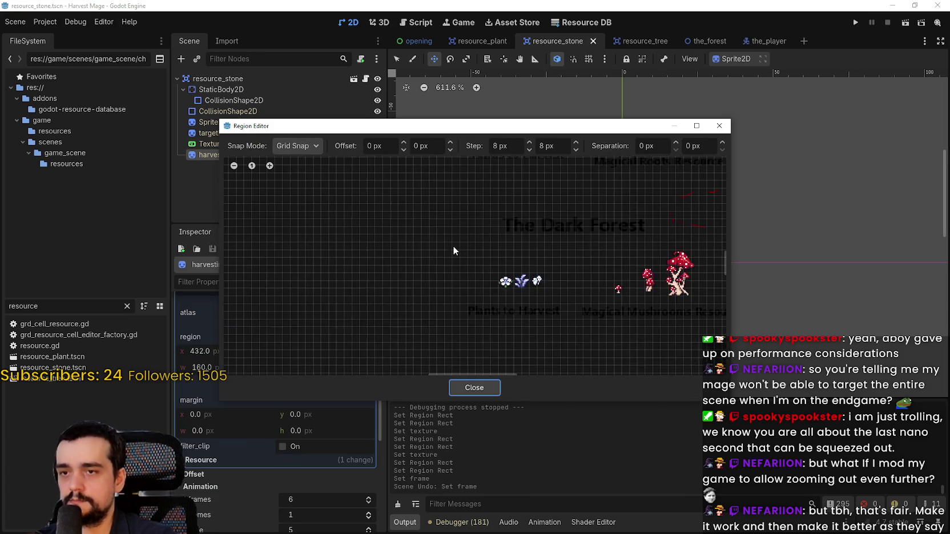
scroll(452, 246, "down", 5)
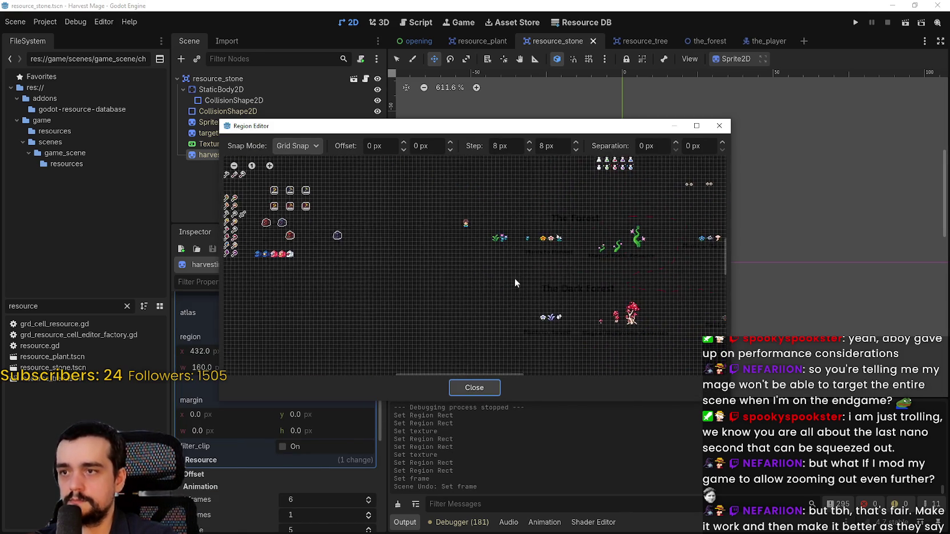
scroll(476, 214, "up", 6)
scroll(363, 252, "up", 4)
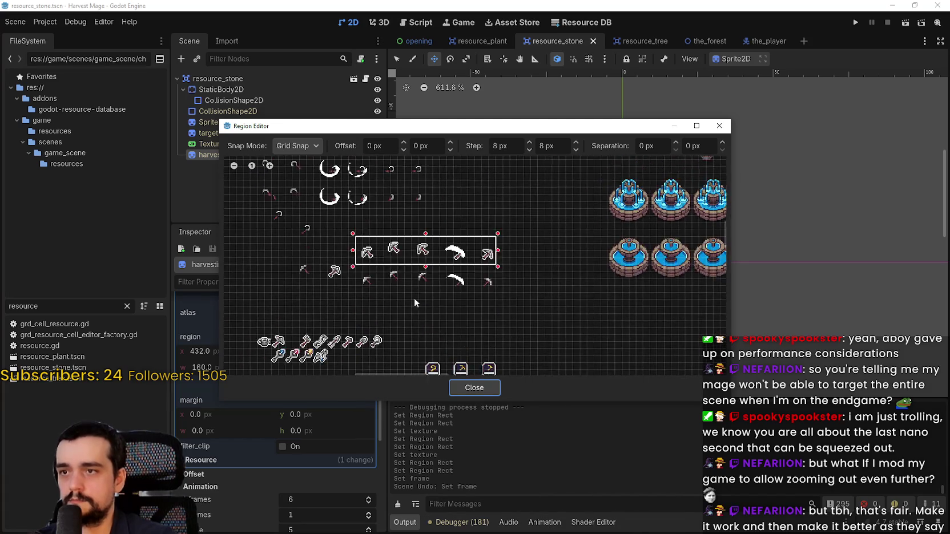
mouse_move(479, 131)
left_mouse_down()
mouse_move(568, 359)
mouse_move(597, 290)
left_mouse_up()
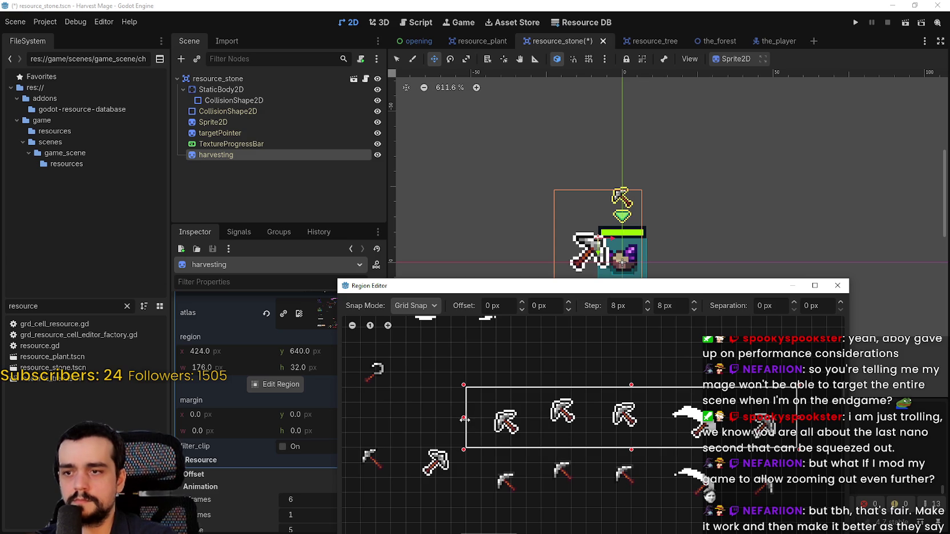
left_click_drag(463, 417, 480, 415)
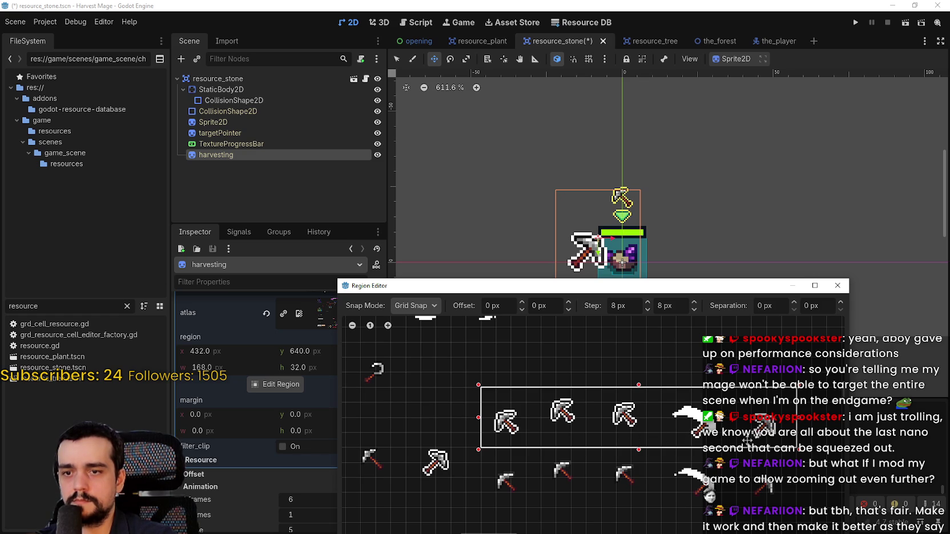
left_click_drag(797, 417, 786, 414)
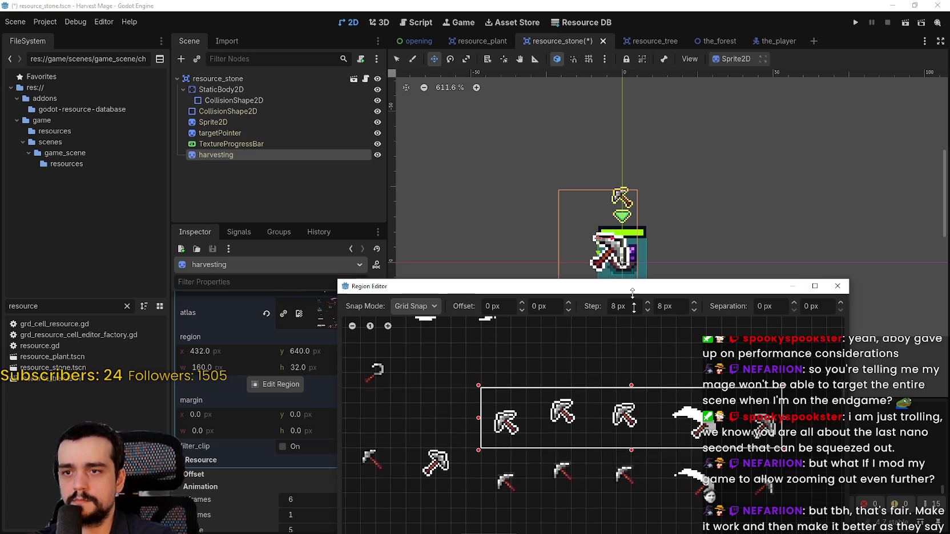
mouse_move(632, 279)
left_mouse_down()
mouse_move(632, 378)
mouse_move(632, 207)
mouse_move(653, 135)
left_mouse_up()
left_click(540, 448)
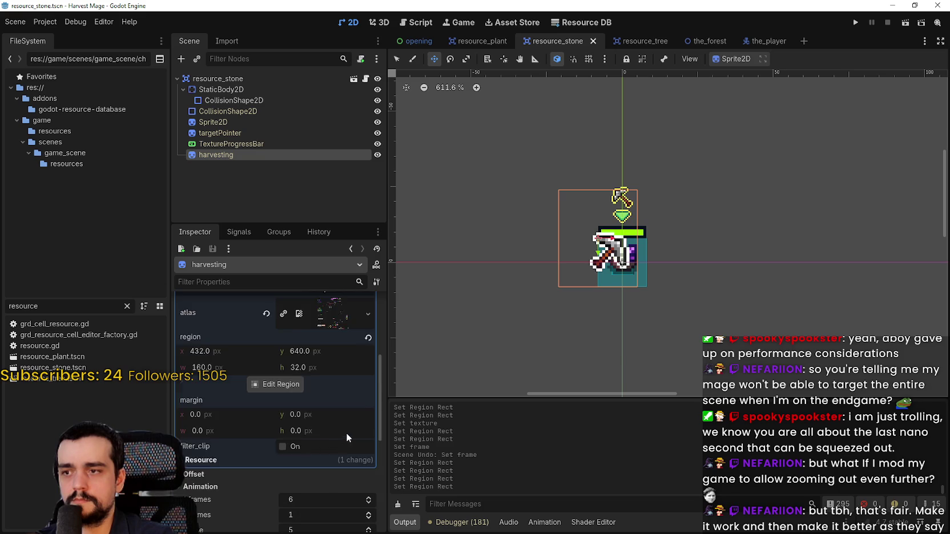
Step: Switch to the resource_plant scene and pan toward the plant sprite
scroll(346, 432, "up", 3)
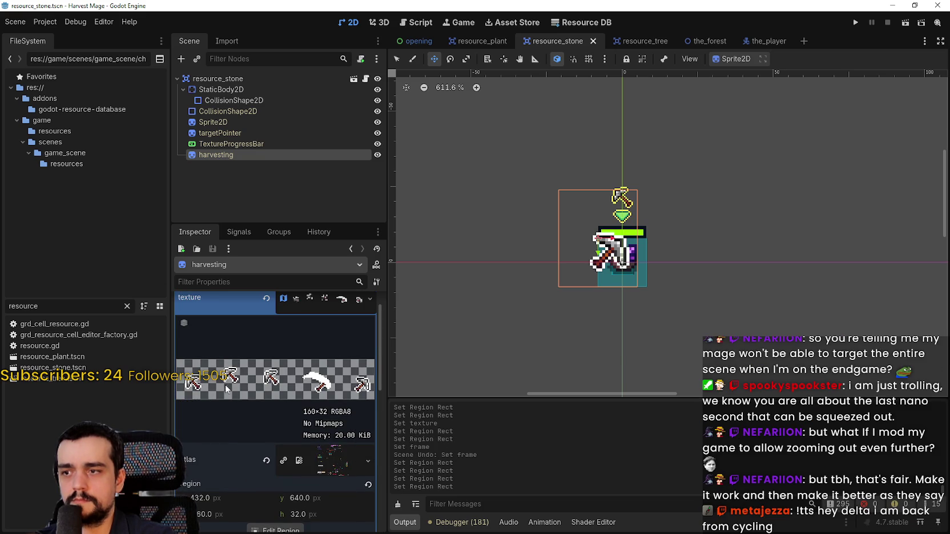
scroll(348, 405, "down", 3)
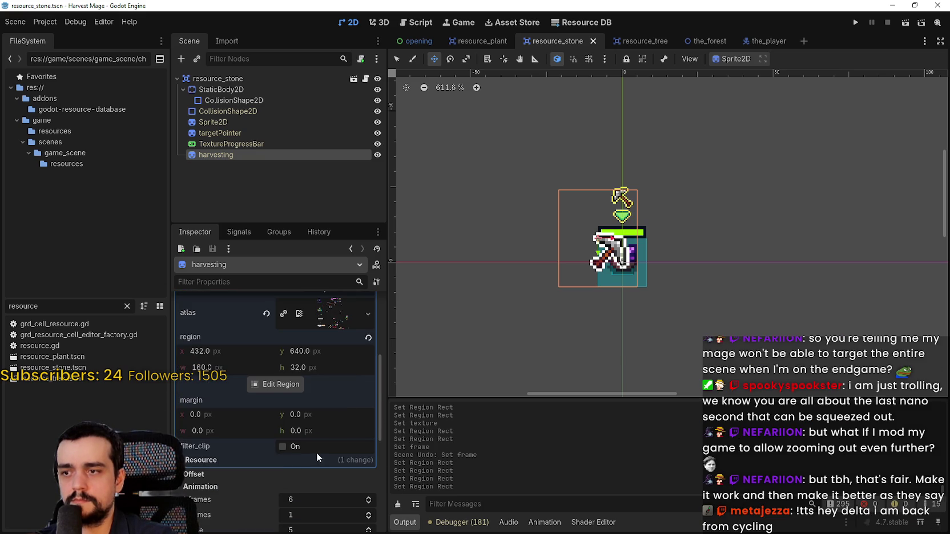
scroll(344, 473, "down", 2)
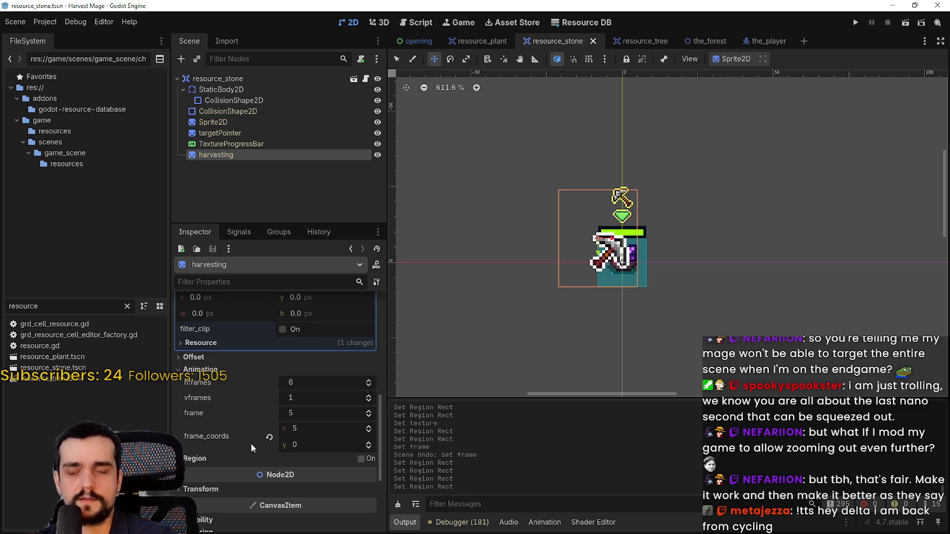
scroll(287, 418, "up", 1)
left_click(491, 43)
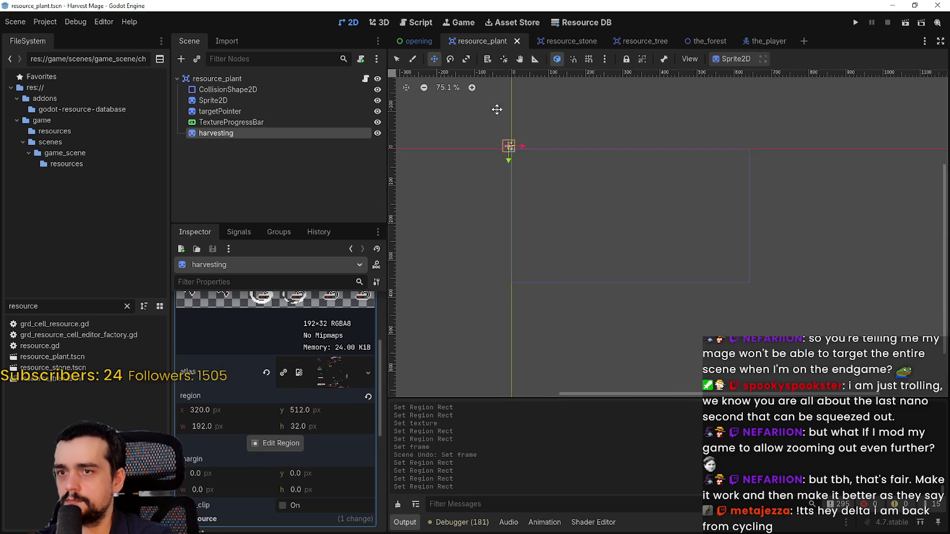
left_click_drag(496, 109, 511, 156)
scroll(525, 174, "up", 5)
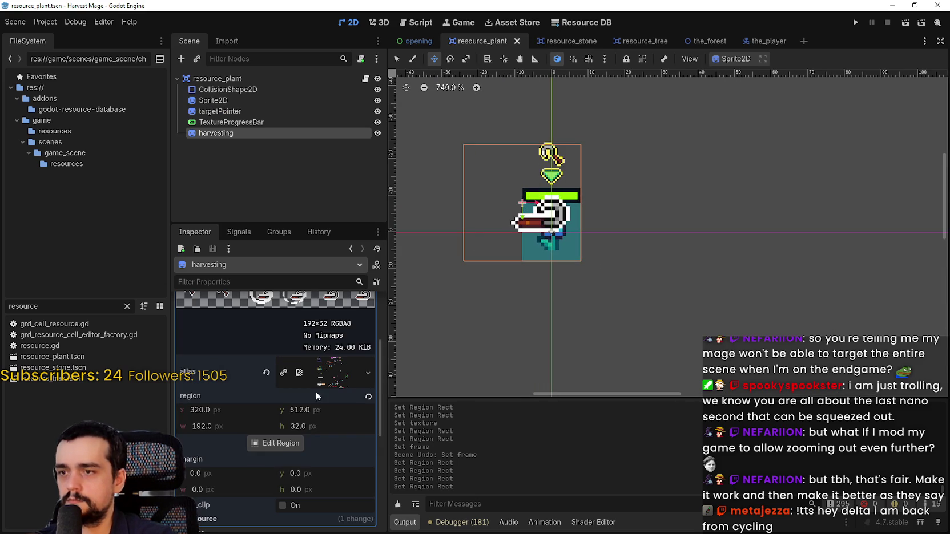
scroll(315, 390, "up", 3)
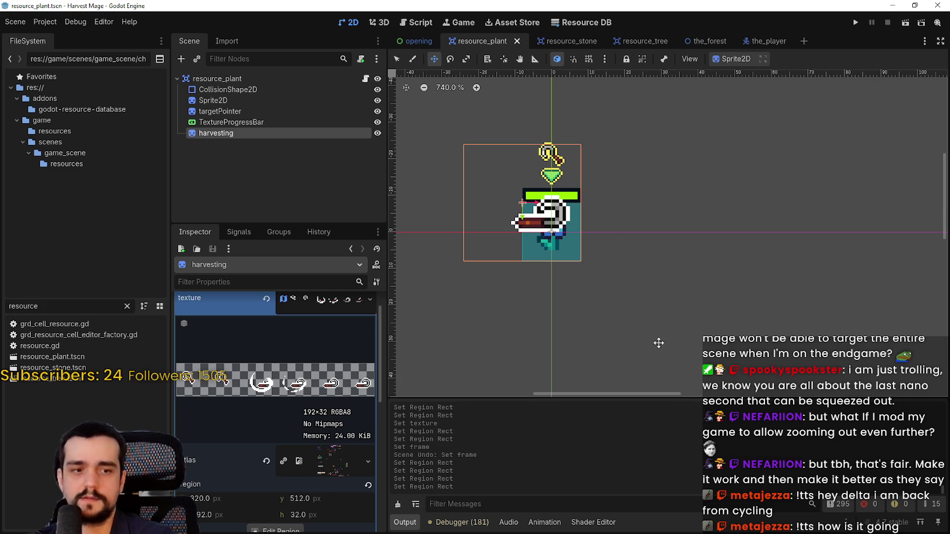
Step: Filter FileSystem for 'atlas' and open main_atlas.png in the external program
left_click(46, 303)
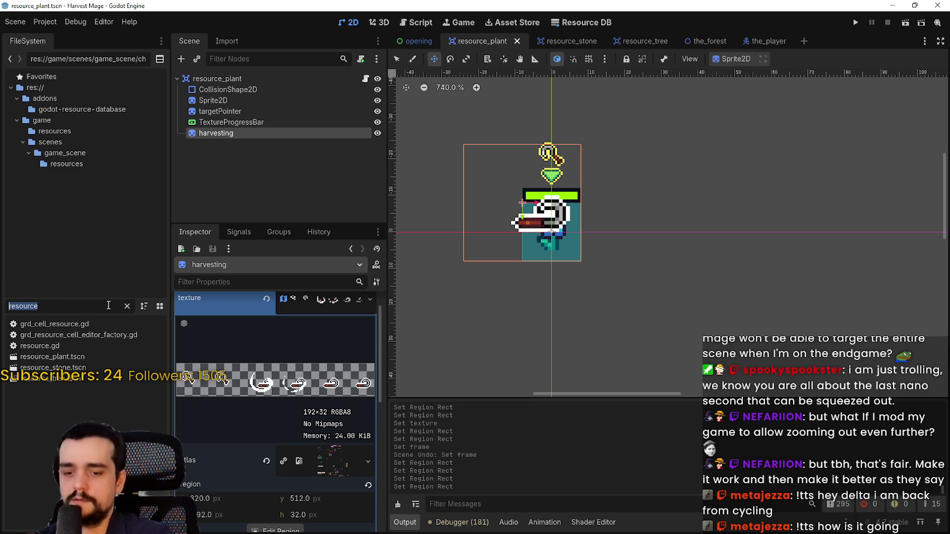
key("BackSpace")
key("BackSpace")
key("BackSpace")
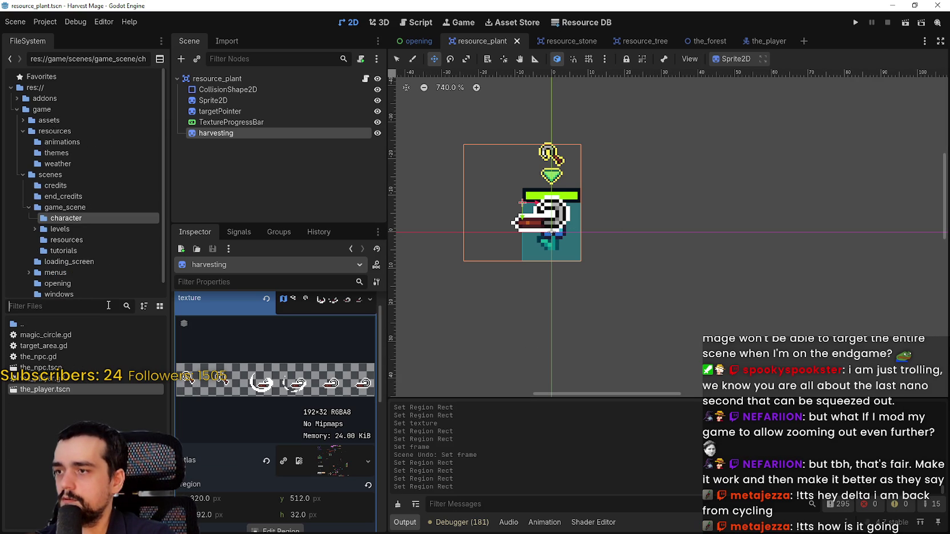
type("atlas")
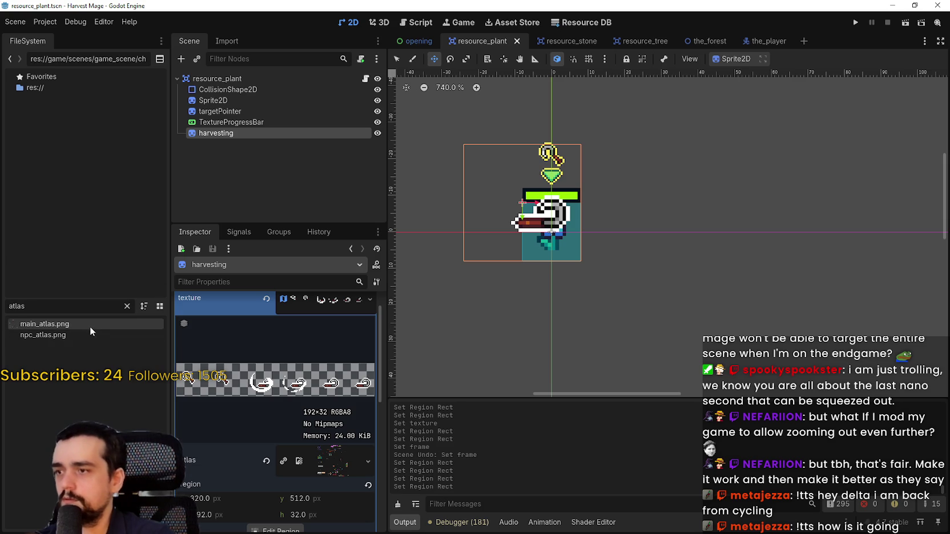
right_click(89, 326)
left_click(184, 473)
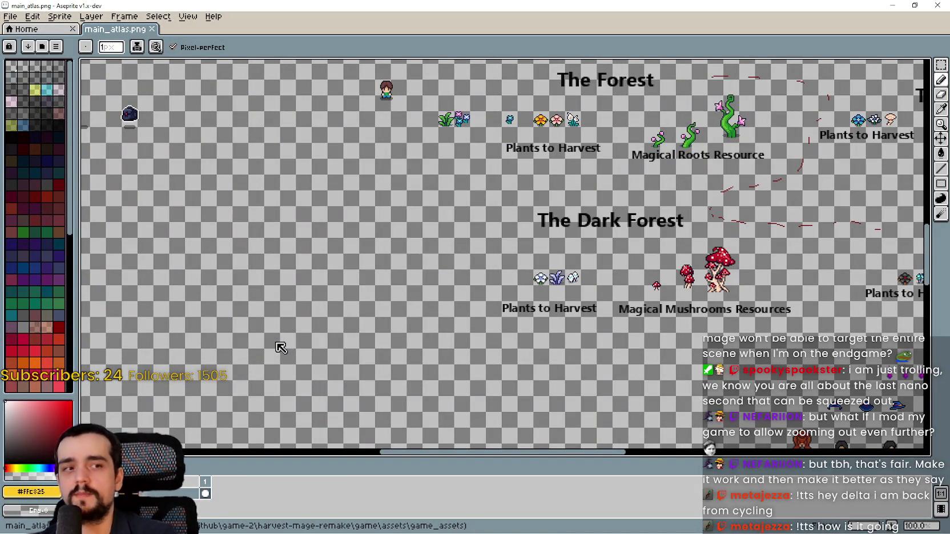
Step: Bring the pickaxe rows of main_atlas.png into view and select the rightmost pickaxe frame cell
scroll(281, 348, "down", 1)
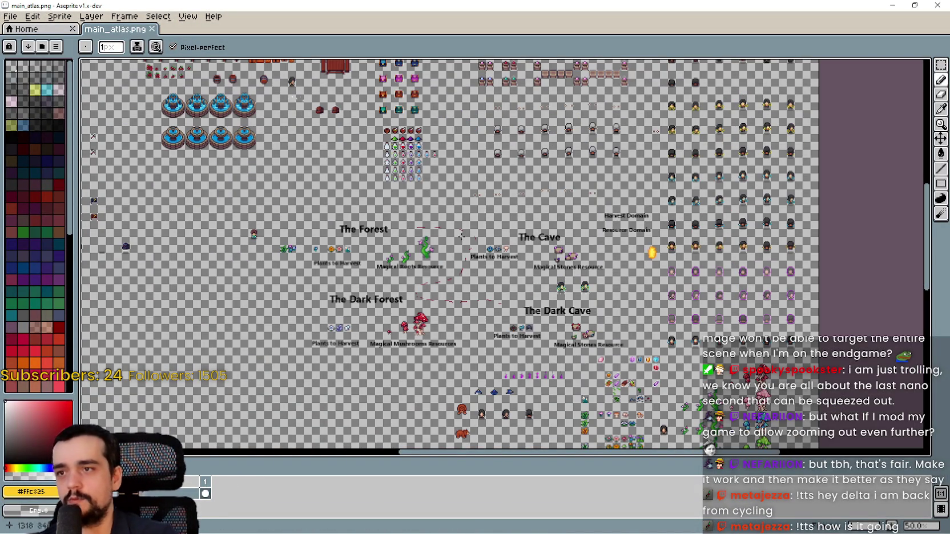
scroll(461, 235, "up", 2)
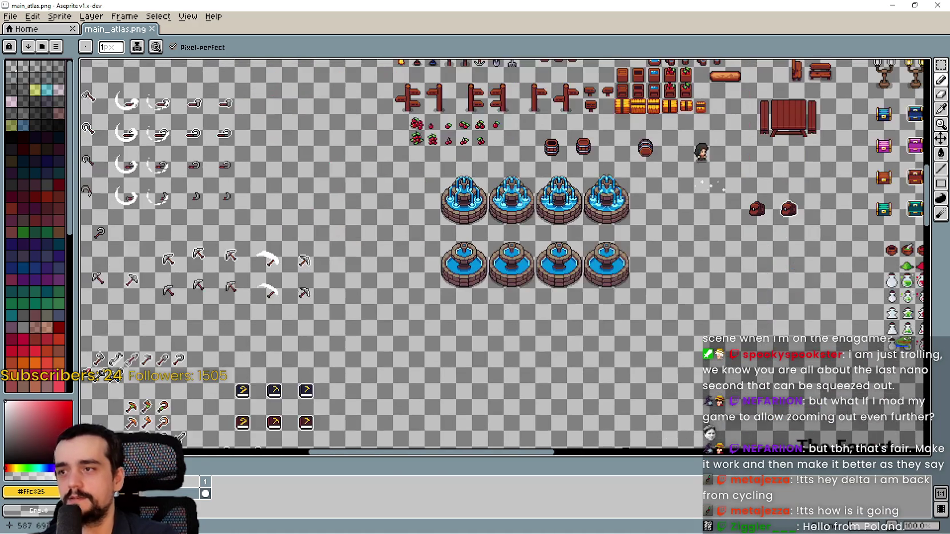
scroll(224, 229, "down", 1)
scroll(239, 257, "up", 3)
scroll(240, 256, "down", 2)
scroll(520, 327, "up", 1)
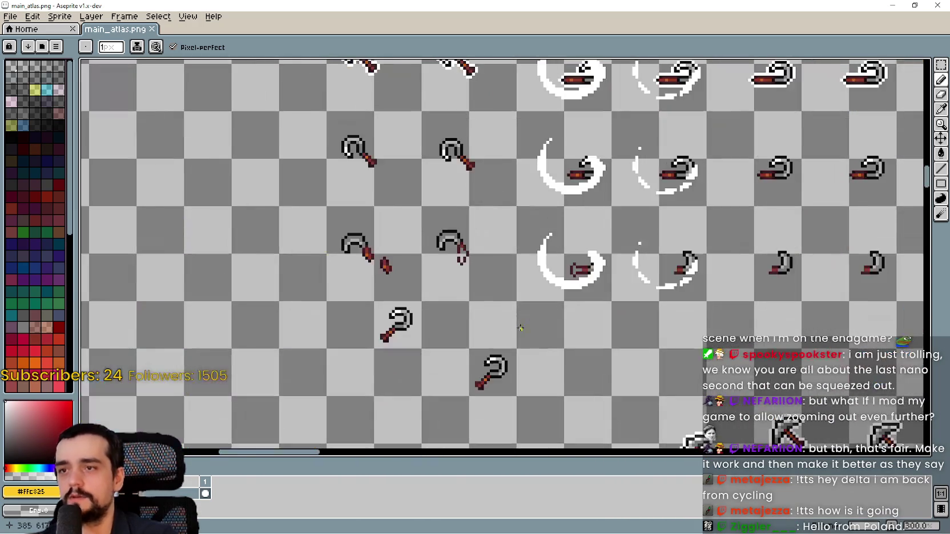
scroll(520, 328, "down", 3)
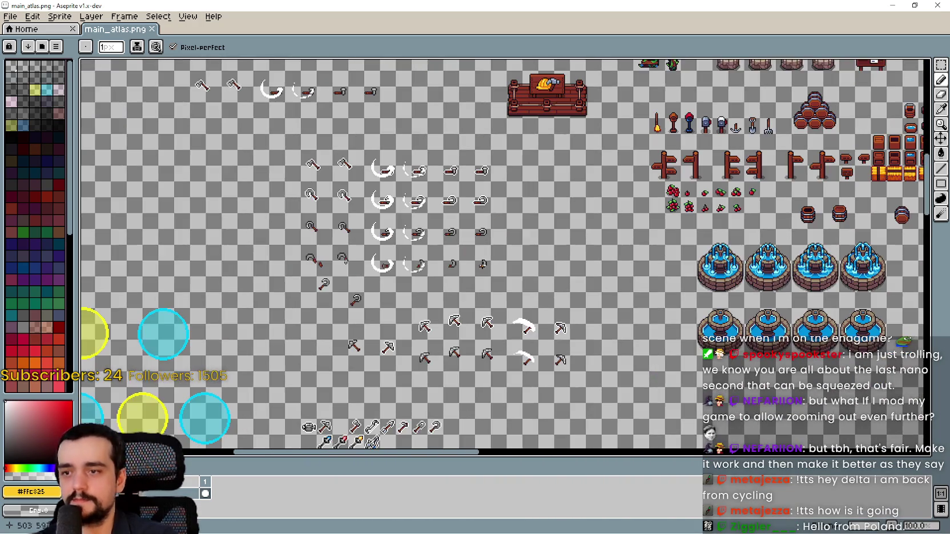
left_click_drag(484, 258, 492, 242)
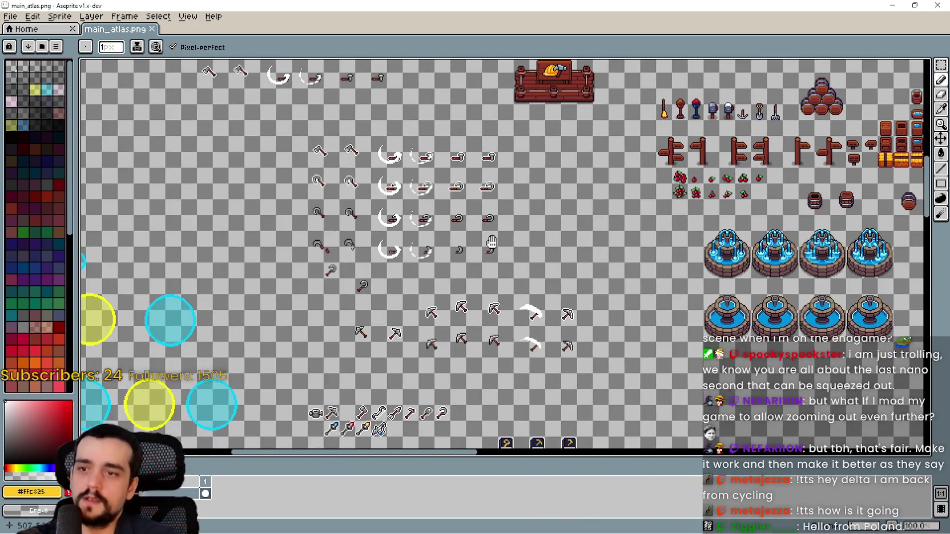
scroll(495, 288, "up", 2)
scroll(538, 324, "down", 1)
left_click_drag(536, 300, 576, 317)
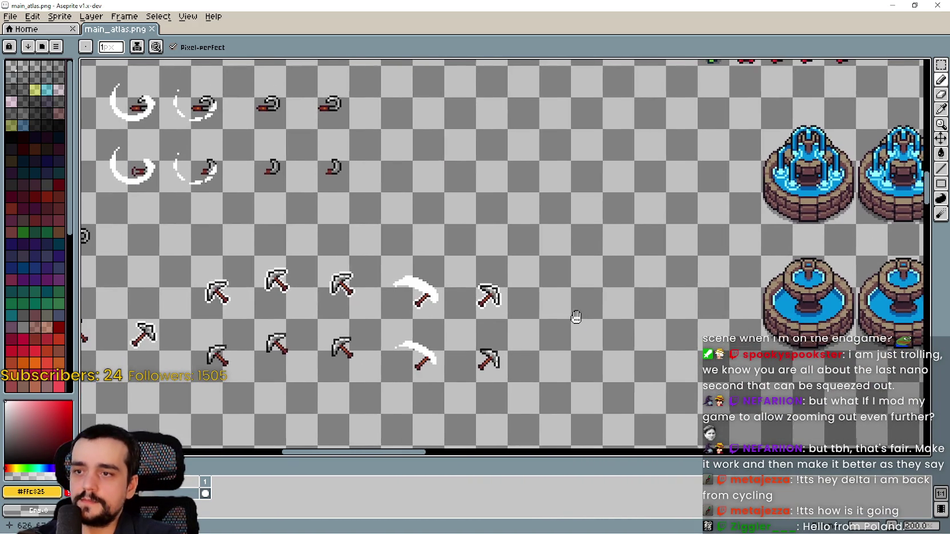
mouse_move(389, 168)
left_mouse_down()
mouse_move(737, 431)
mouse_move(556, 361)
mouse_move(525, 232)
mouse_move(505, 263)
mouse_move(547, 227)
mouse_move(541, 228)
left_mouse_up()
scroll(474, 260, "up", 1)
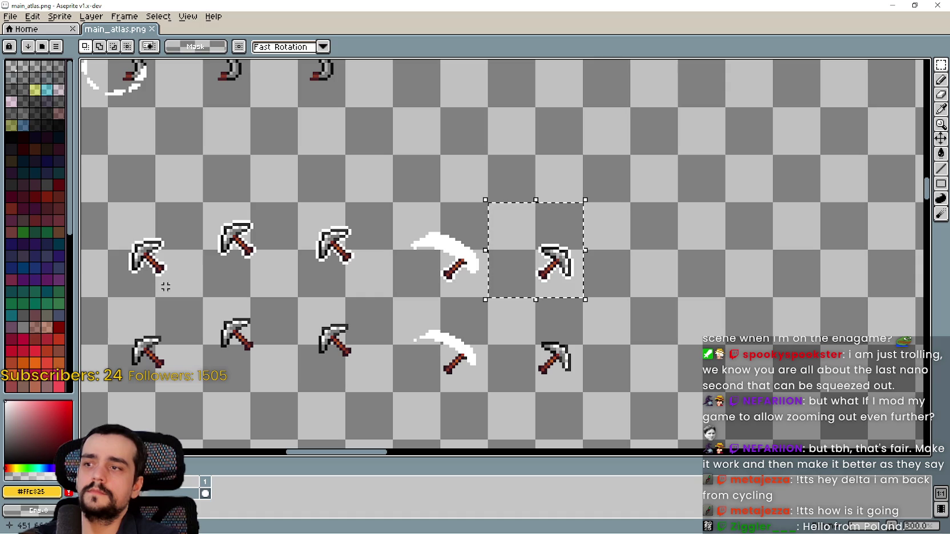
Step: Compare the pickaxe and scythe frame cells, then copy the rightmost pickaxe into the next cell right
mouse_move(112, 296)
left_mouse_down()
mouse_move(201, 252)
mouse_move(201, 204)
left_mouse_up()
left_click_drag(206, 295, 298, 204)
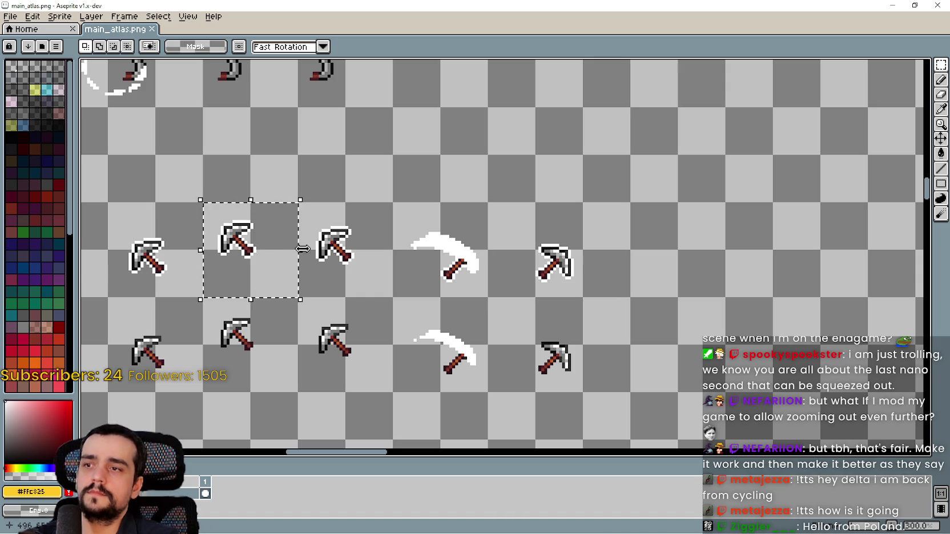
left_click(320, 268)
left_click_drag(325, 262, 371, 225)
left_click(429, 275)
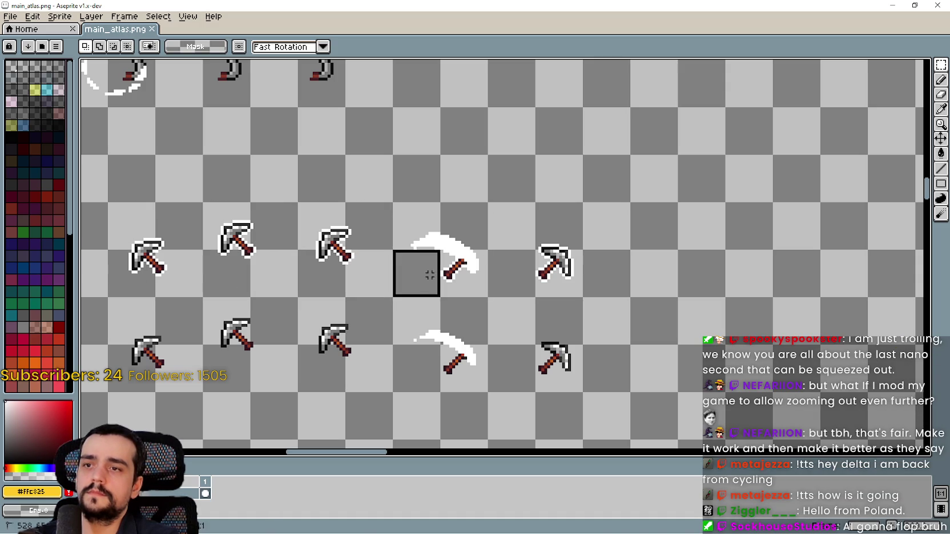
left_click_drag(429, 275, 473, 225)
mouse_move(526, 278)
left_mouse_down()
mouse_move(557, 237)
mouse_move(565, 291)
mouse_move(680, 240)
left_mouse_up()
left_click(548, 290)
Step: Check the cell alignment against the hook frames above, then reselect the copied pickaxe frame
scroll(647, 267, "up", 1)
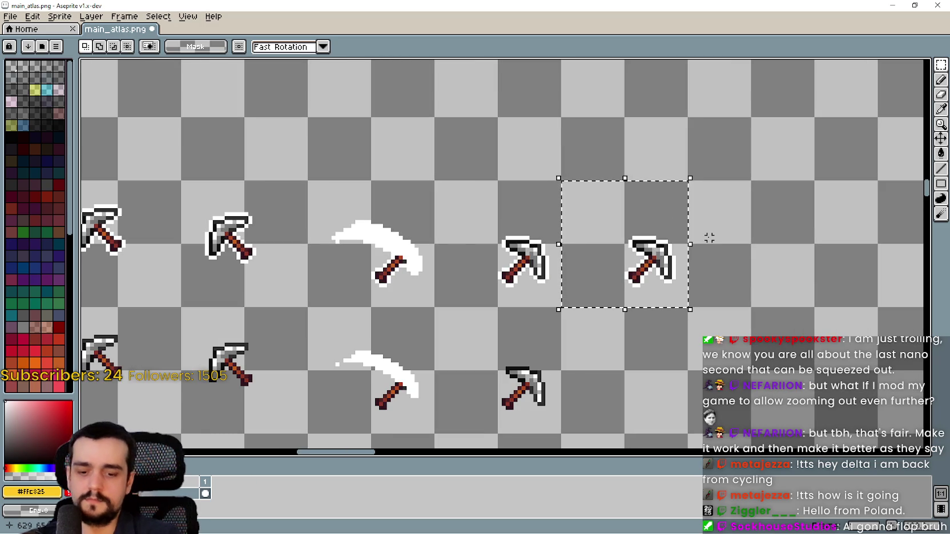
scroll(588, 274, "down", 1)
mouse_move(383, 276)
left_mouse_down()
mouse_move(504, 294)
mouse_move(411, 264)
mouse_move(422, 302)
left_mouse_up()
scroll(434, 274, "up", 2)
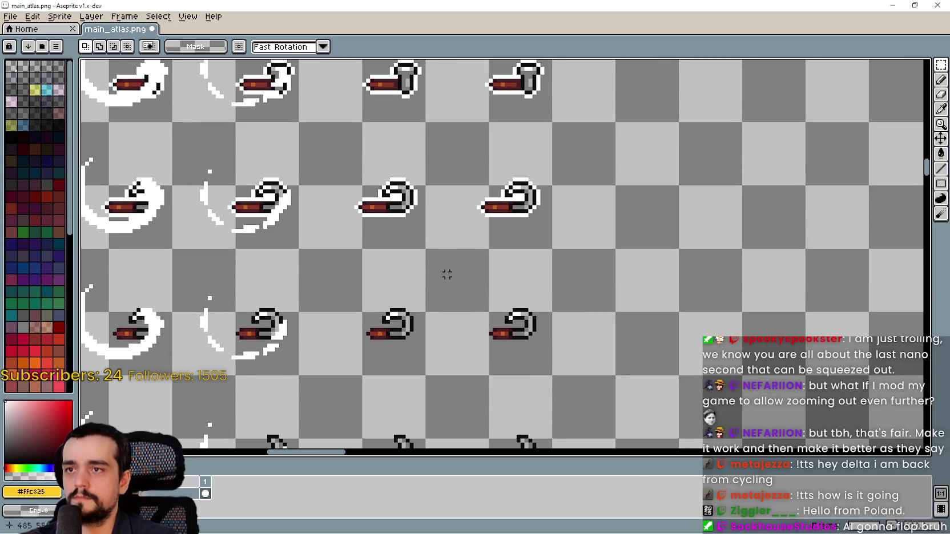
scroll(442, 268, "up", 2)
mouse_move(359, 211)
left_mouse_down()
mouse_move(349, 197)
mouse_move(435, 85)
left_mouse_up()
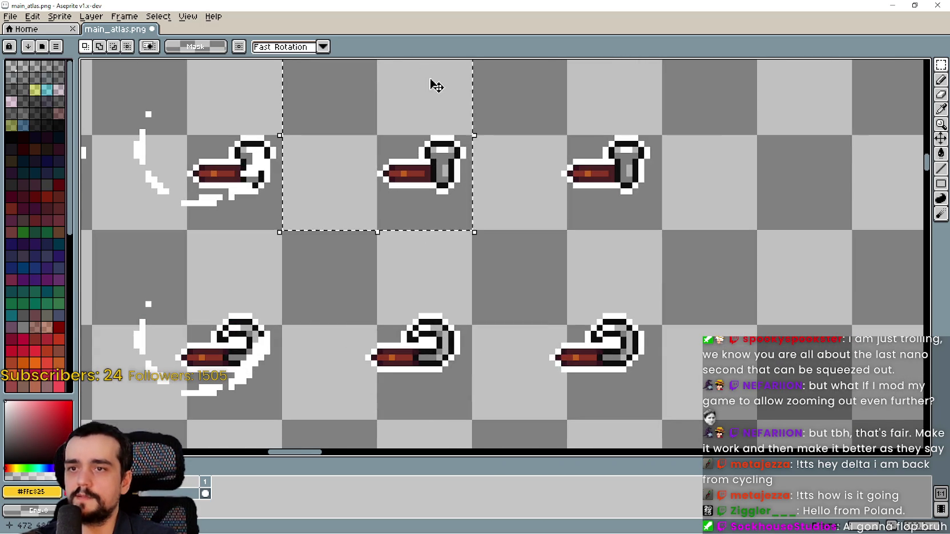
scroll(436, 85, "down", 2)
left_click_drag(496, 178, 559, 111)
scroll(606, 221, "down", 4)
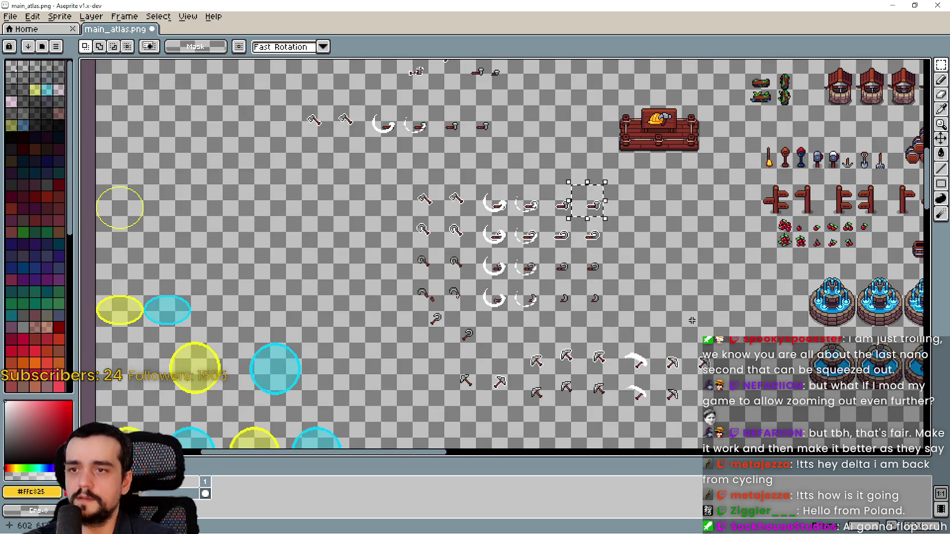
scroll(554, 257, "up", 5)
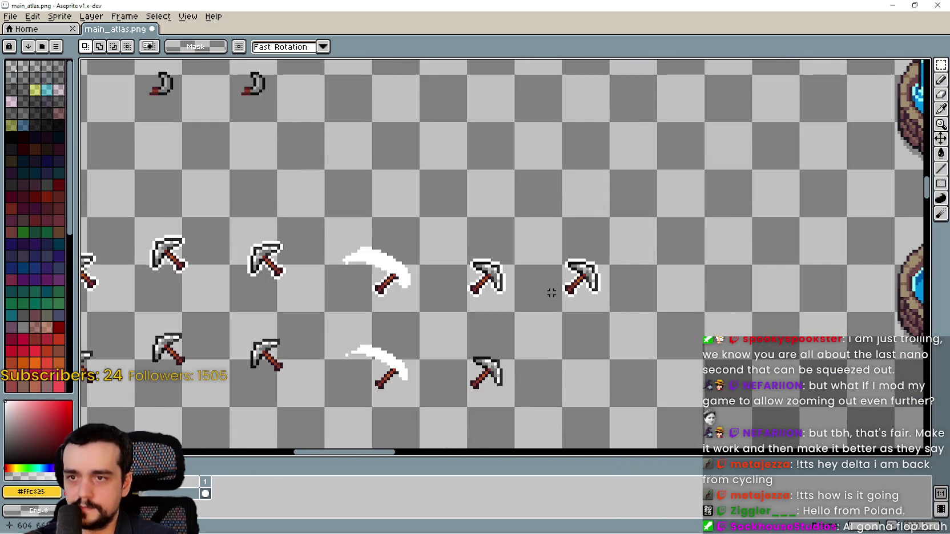
left_click_drag(551, 292, 593, 228)
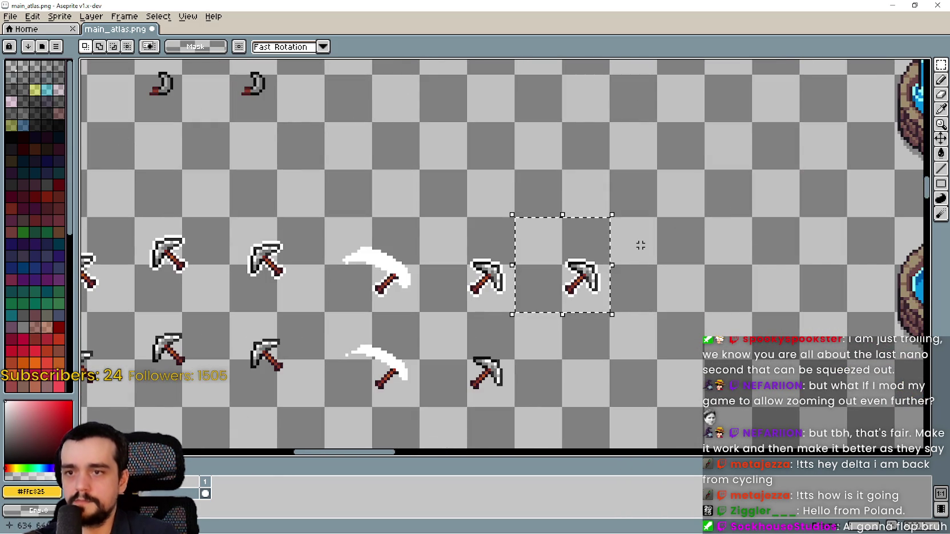
Step: Nudge the copied pickaxe one pixel right, save main_atlas.png, and minimize Aseprite
key("Right")
key("ctrl+s")
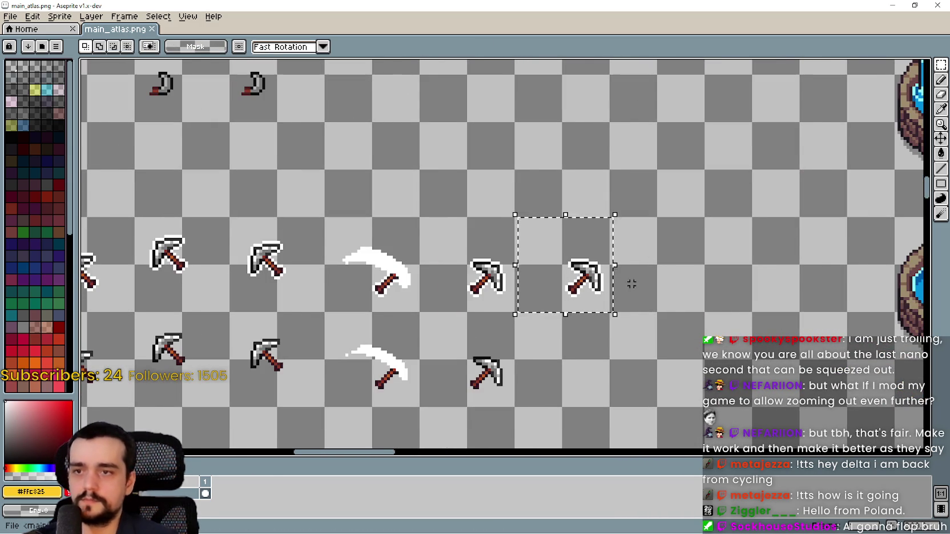
scroll(631, 284, "down", 3)
scroll(631, 284, "up", 2)
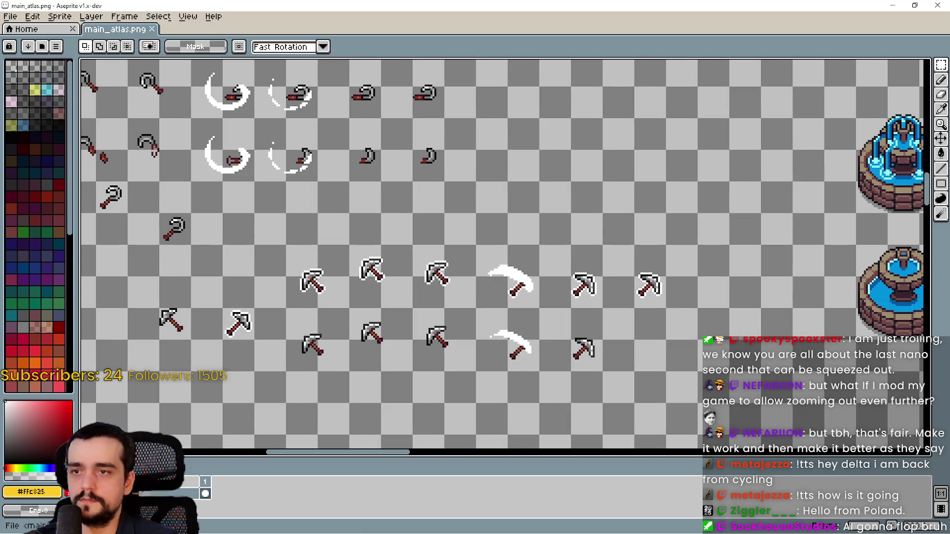
left_click(893, 5)
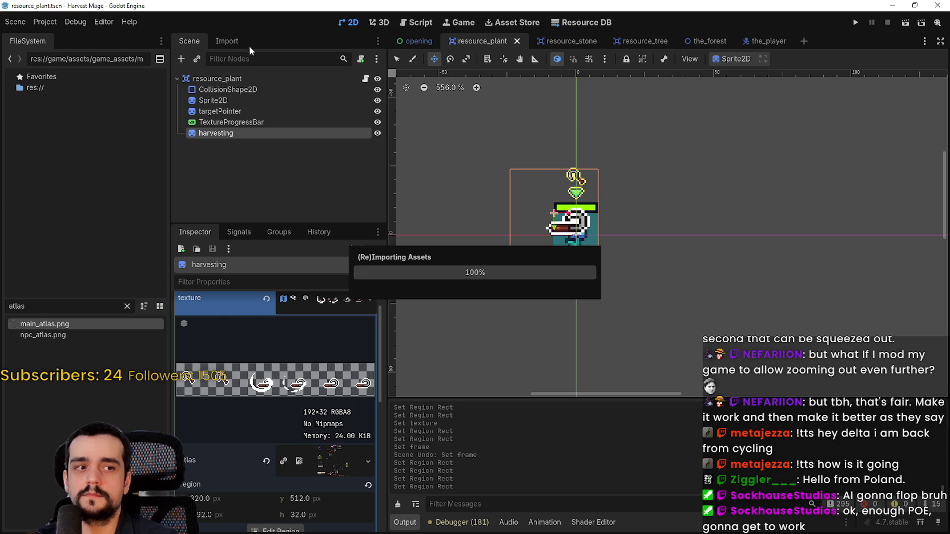
Step: Let Godot finish reimporting main_atlas.png, leaving the resource_plant scene open on its harvesting sprite
left_click(121, 24)
left_click(50, 21)
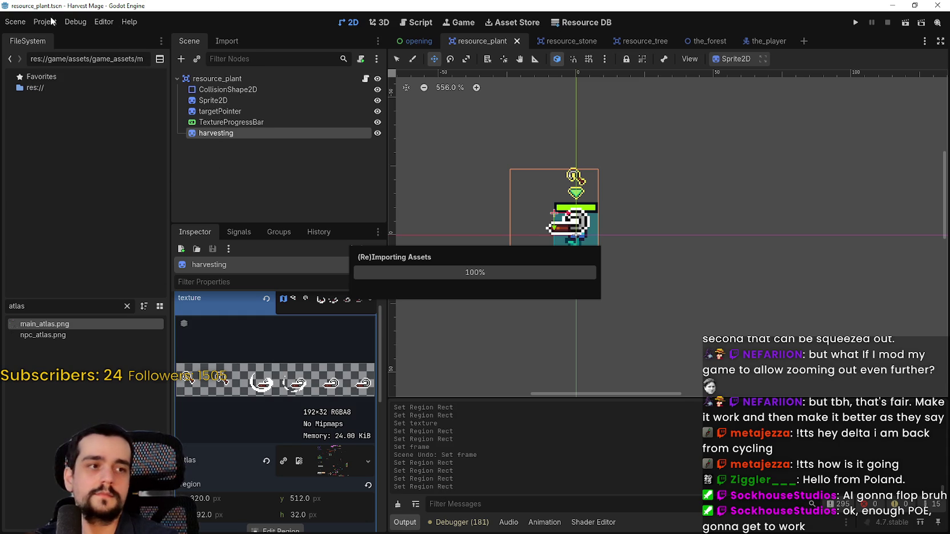
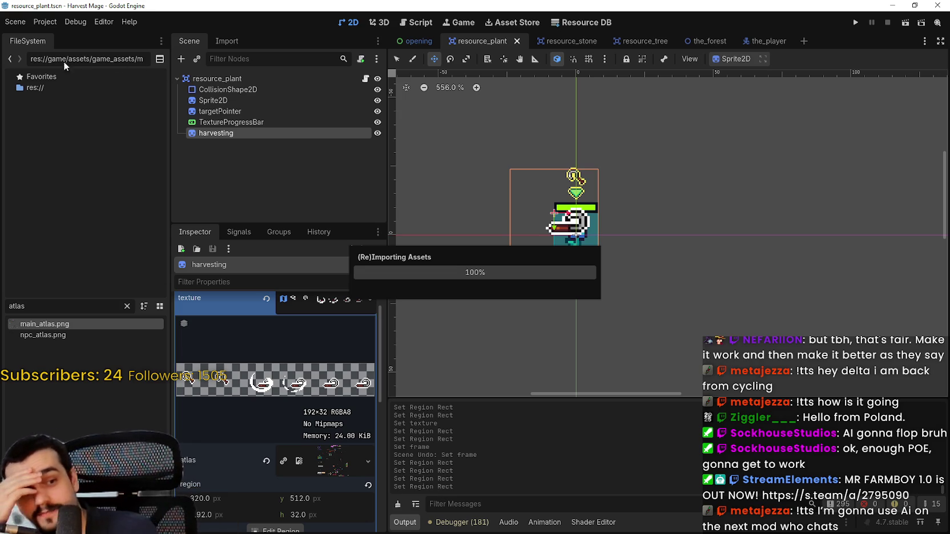
Step: Look through the Debug and Help menus, then switch to the resource_tree scene
left_click(63, 18)
left_click(133, 24)
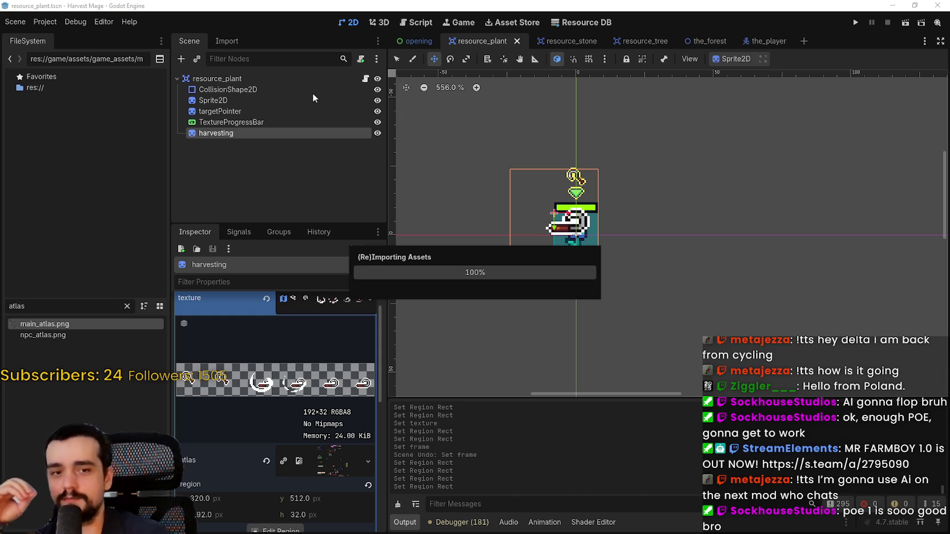
left_click(123, 24)
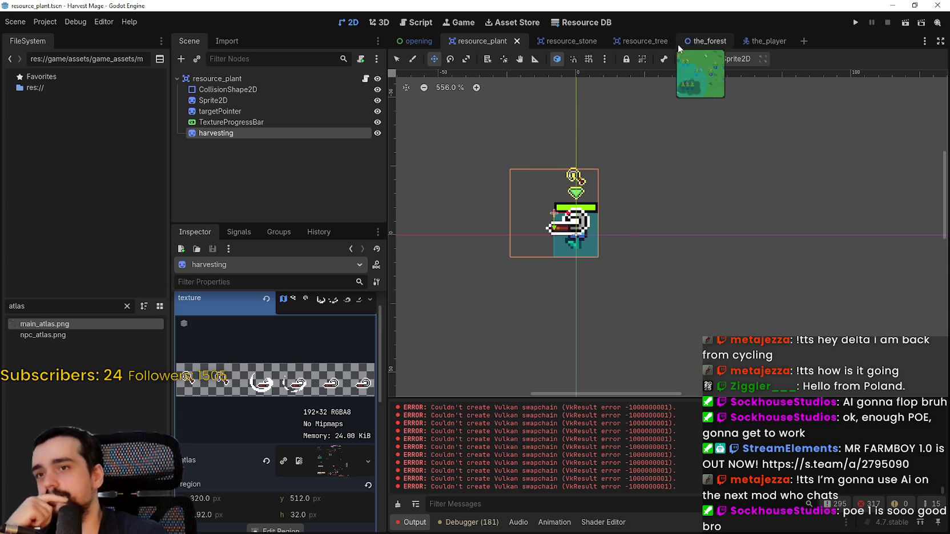
left_click(619, 41)
Step: In resource_stone, widen the harvesting sprite region one frame to 192 px and save
left_click(561, 40)
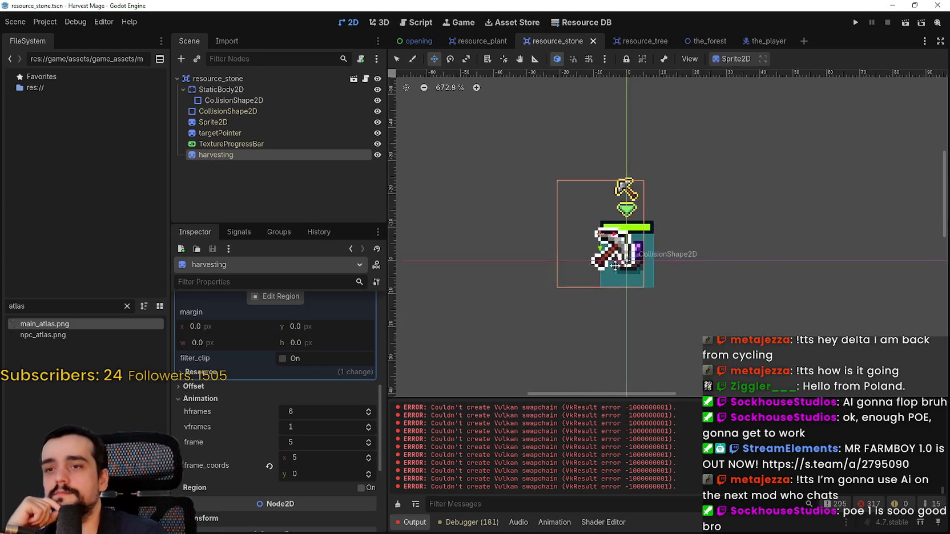
scroll(291, 394, "up", 2)
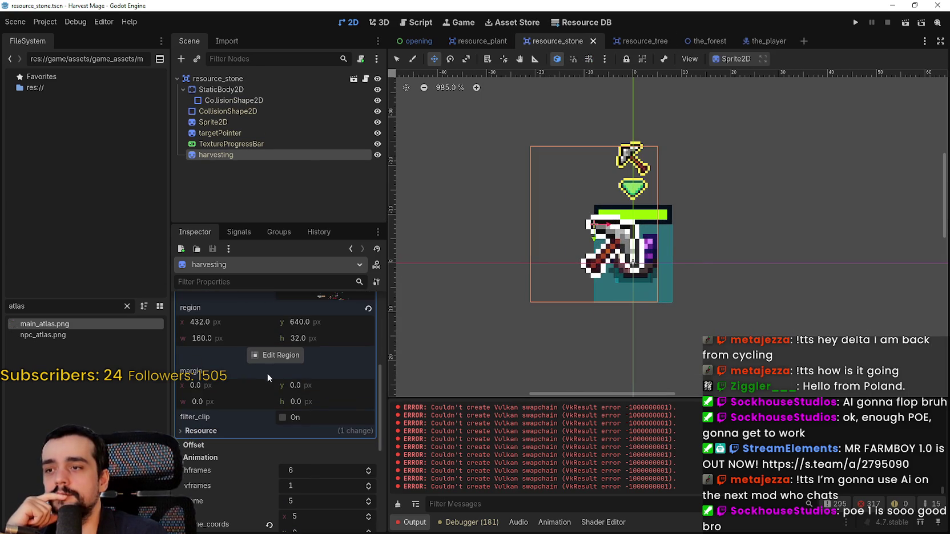
left_click(278, 355)
scroll(527, 262, "down", 5)
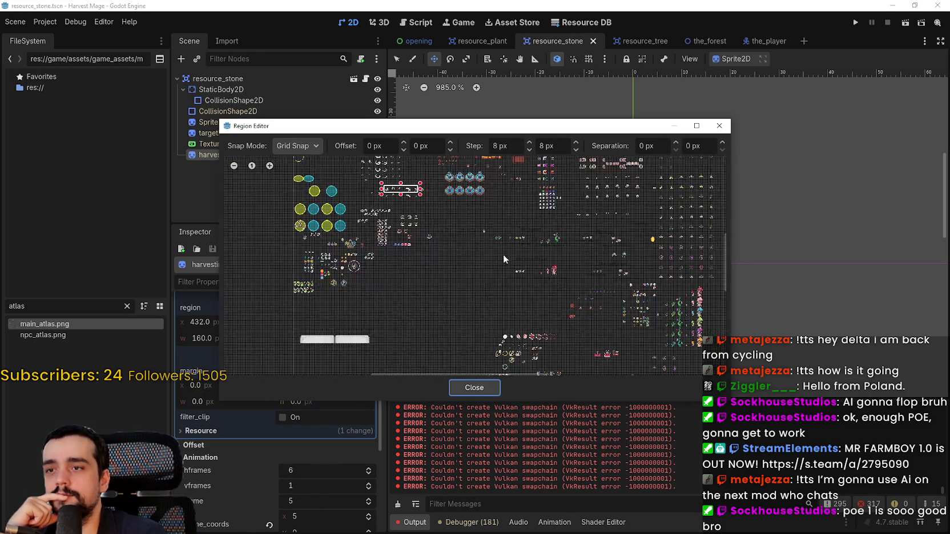
scroll(474, 290, "up", 4)
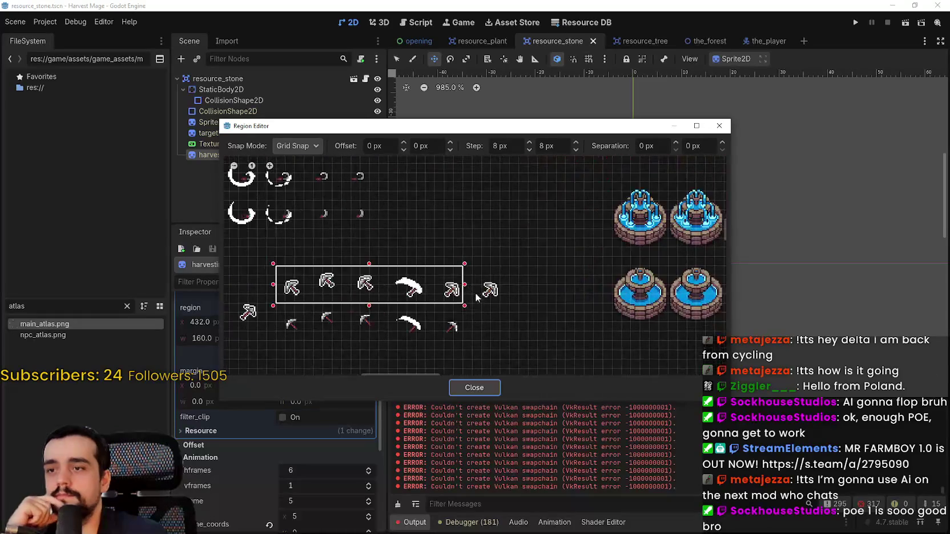
left_click_drag(467, 283, 501, 284)
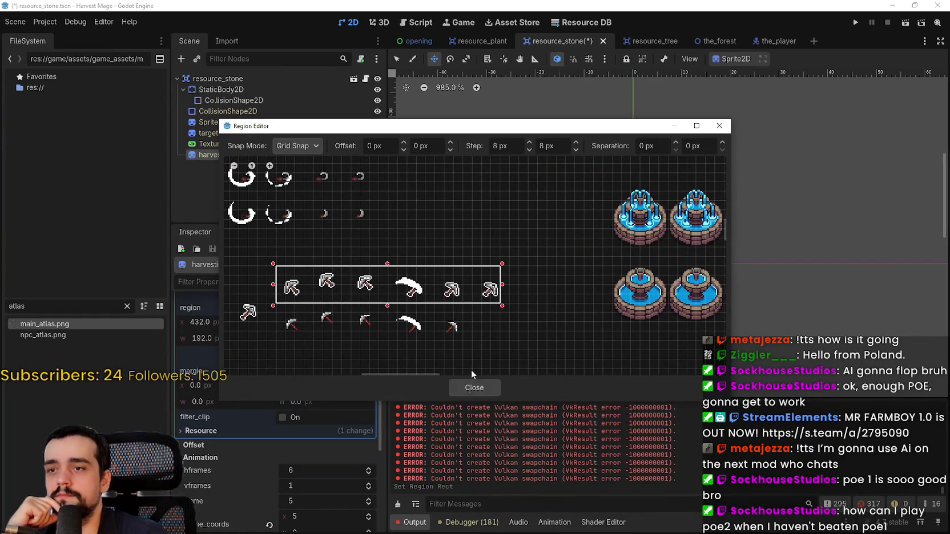
left_click(474, 388)
scroll(631, 238, "down", 1)
key("ctrl+s")
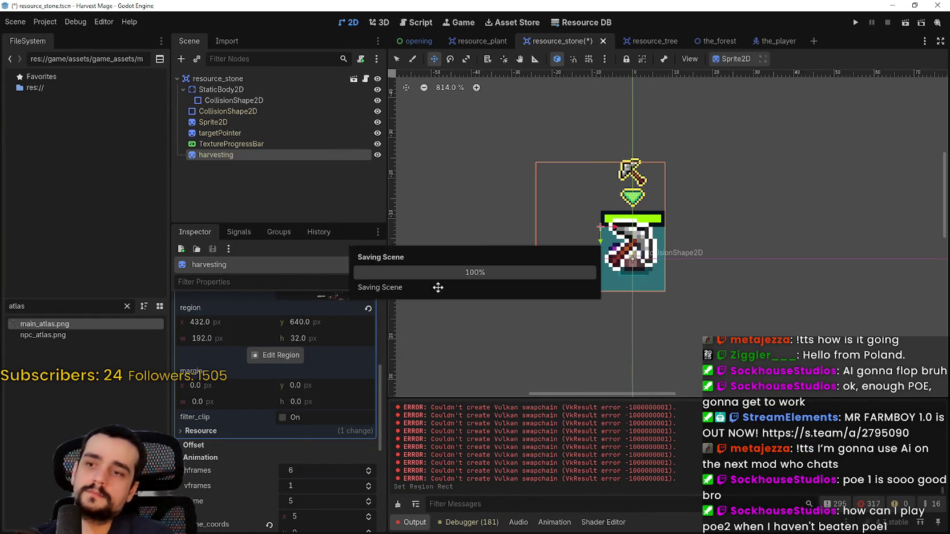
Step: Preview all six harvesting frames, reset the frame to 0, and save resource_stone again
scroll(280, 505, "down", 2)
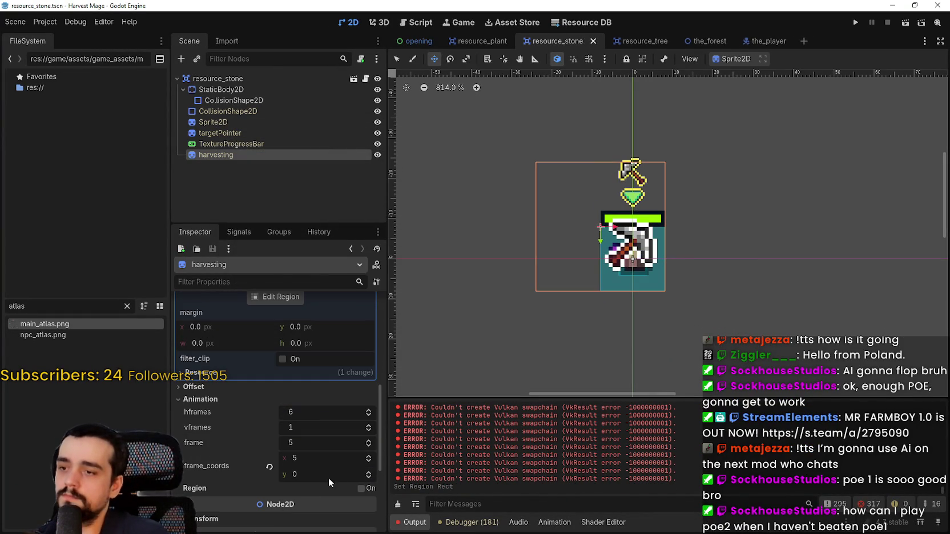
left_click(369, 444)
left_click(369, 444)
left_click(369, 444)
left_click(369, 442)
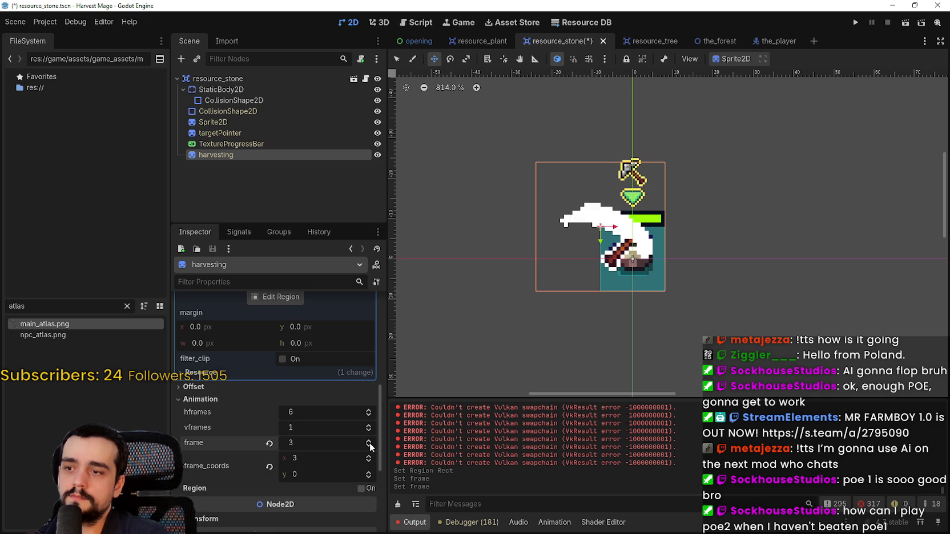
left_click(370, 442)
left_click(369, 446)
left_click(369, 446)
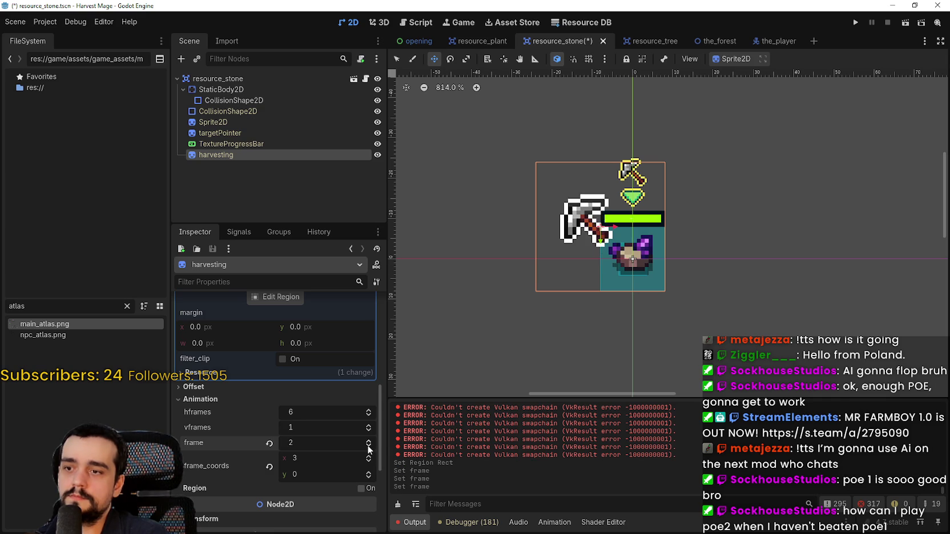
left_click(368, 445)
left_click(368, 445)
left_click(368, 441)
left_click(369, 442)
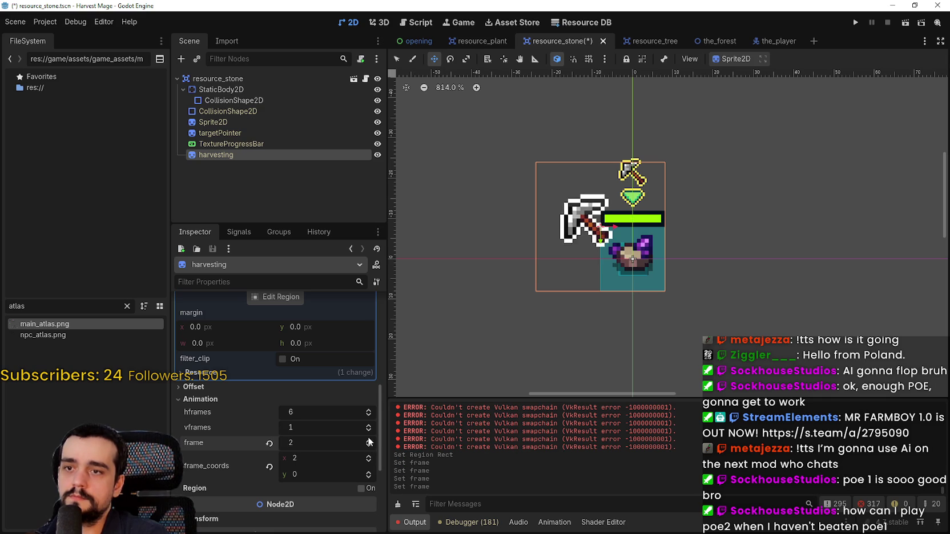
left_click(369, 441)
left_click(368, 441)
left_click(368, 441)
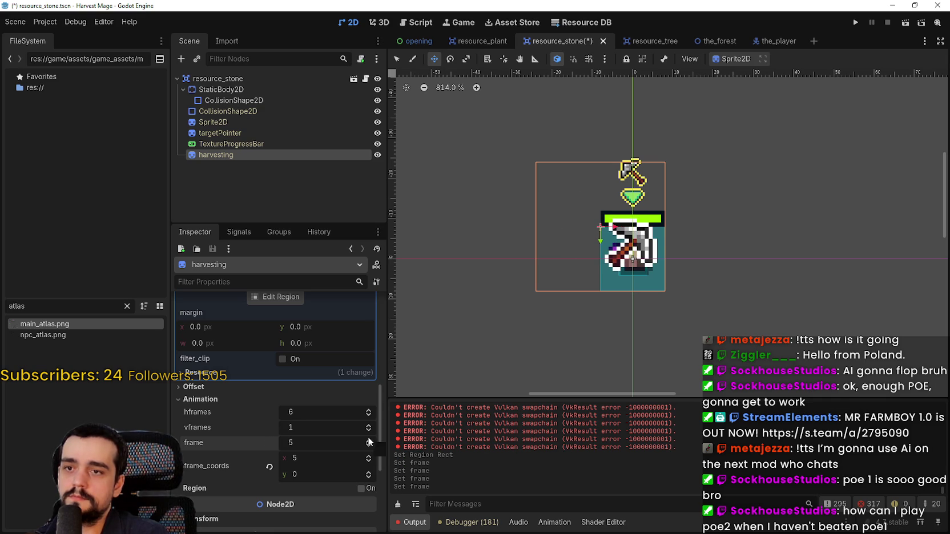
left_click(368, 446)
left_click(368, 446)
left_click(369, 446)
left_click(369, 446)
left_click(369, 446)
key("ctrl+s")
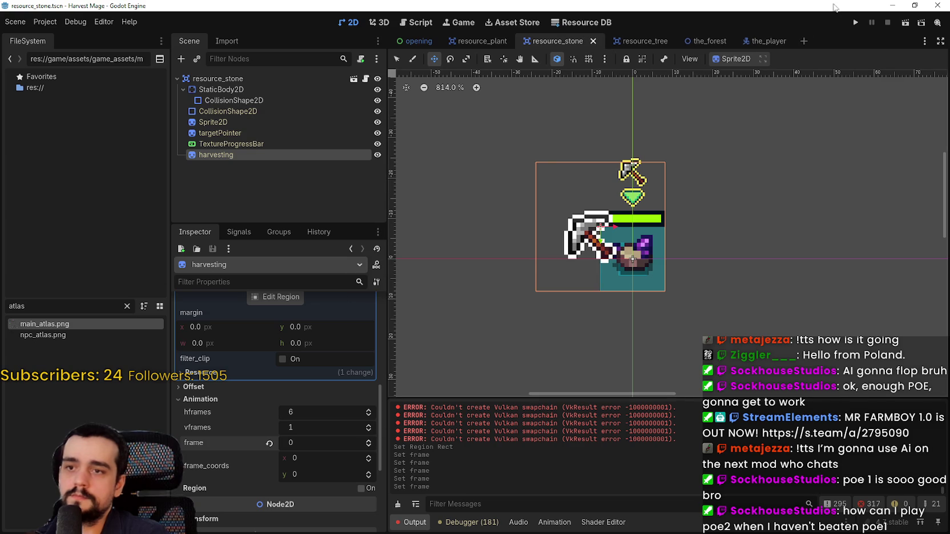
Step: Run the game, continue the saved game, and maximize the game window
left_click(852, 23)
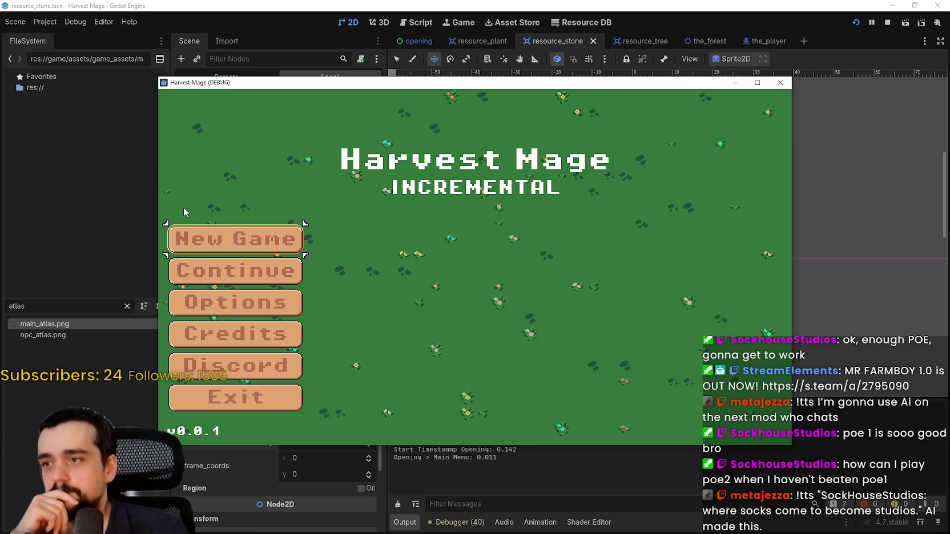
left_click(194, 270)
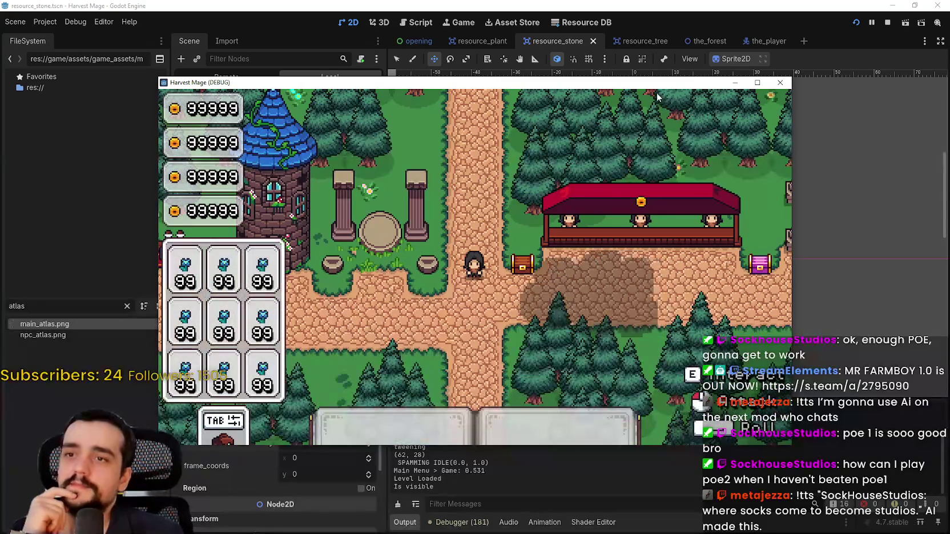
left_click_drag(656, 83, 705, 10)
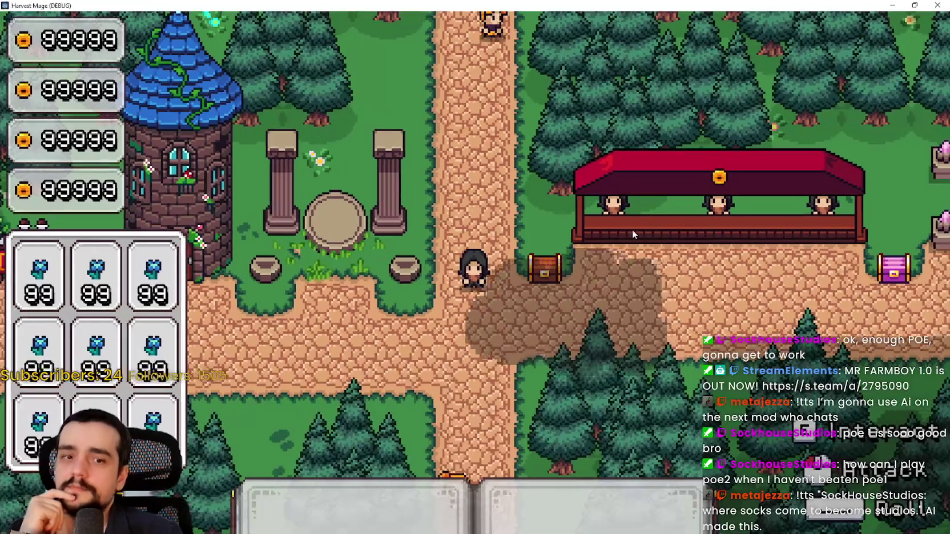
Step: Walk the mage into the field and attack to harvest the vine plants
key("a")
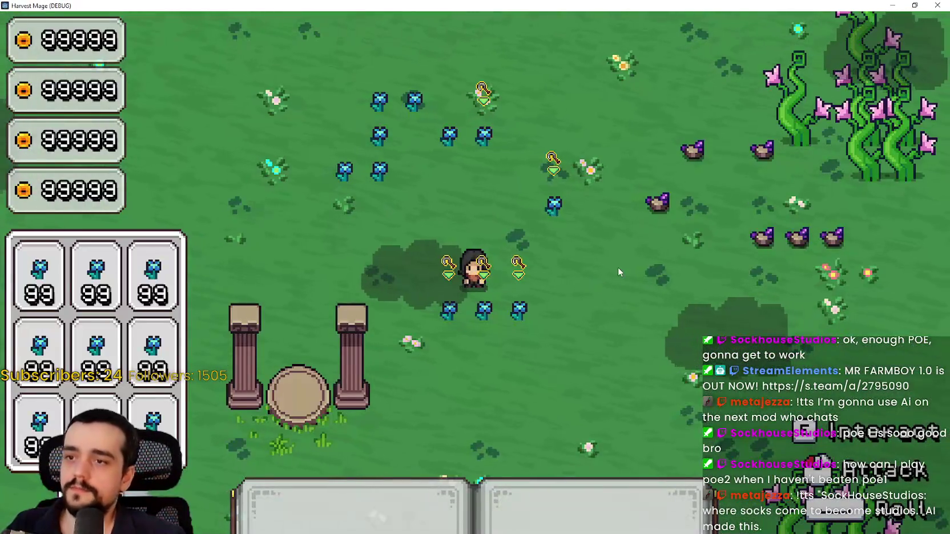
key("d")
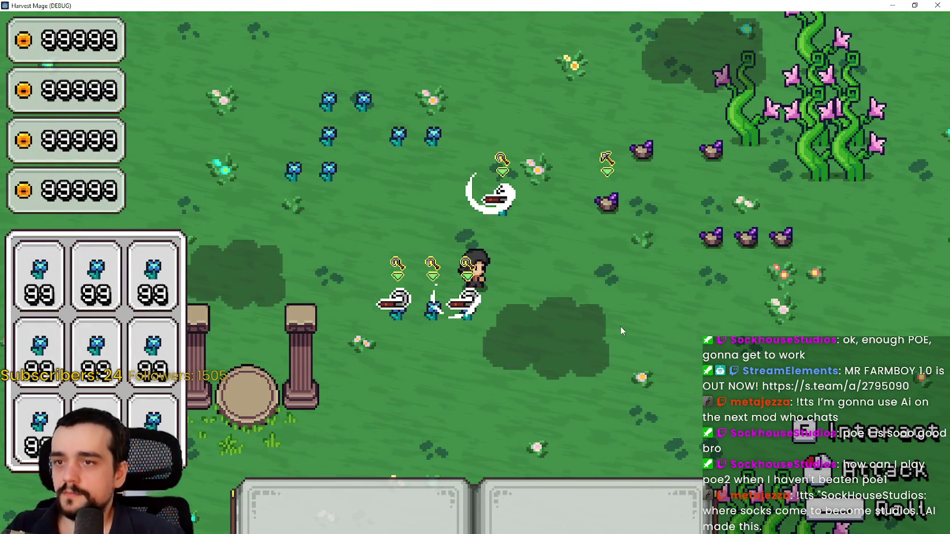
key("d")
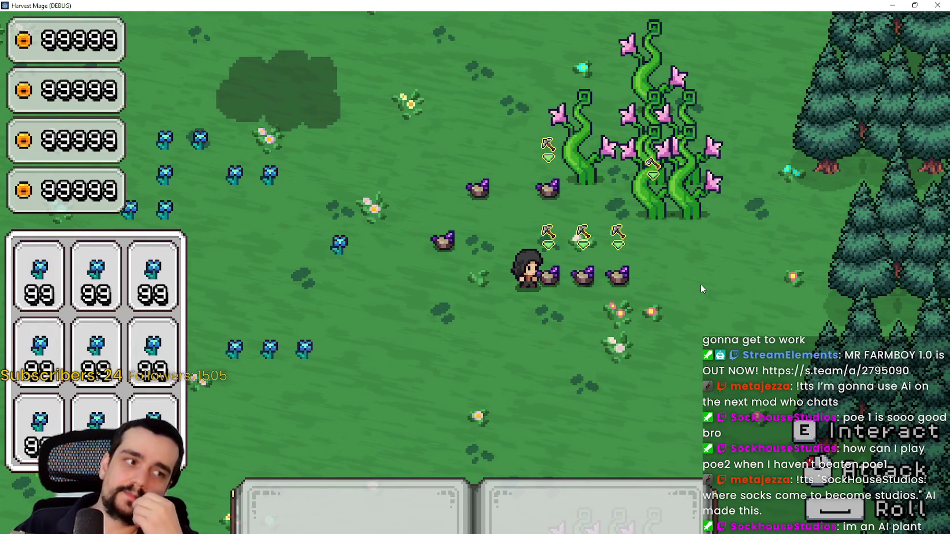
key("s")
key("s")
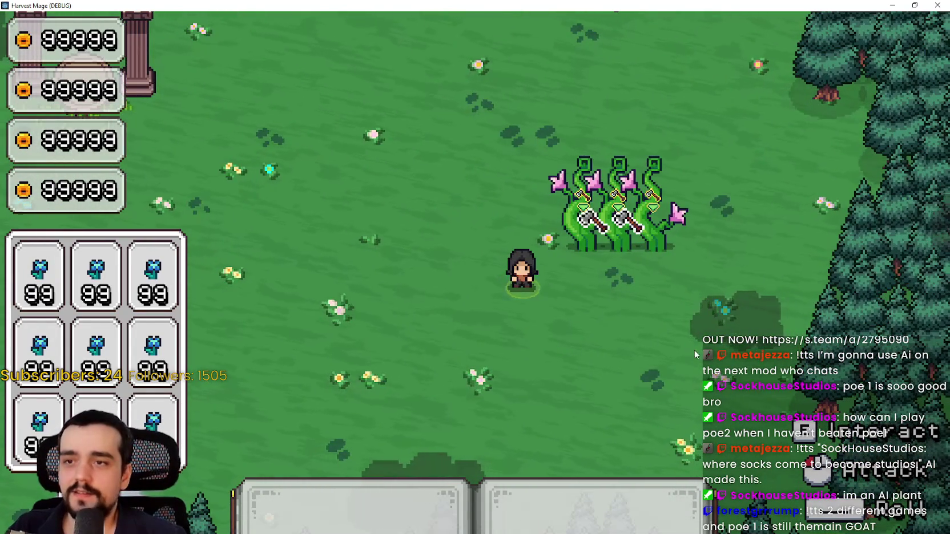
left_click(690, 349)
key("a")
key("w")
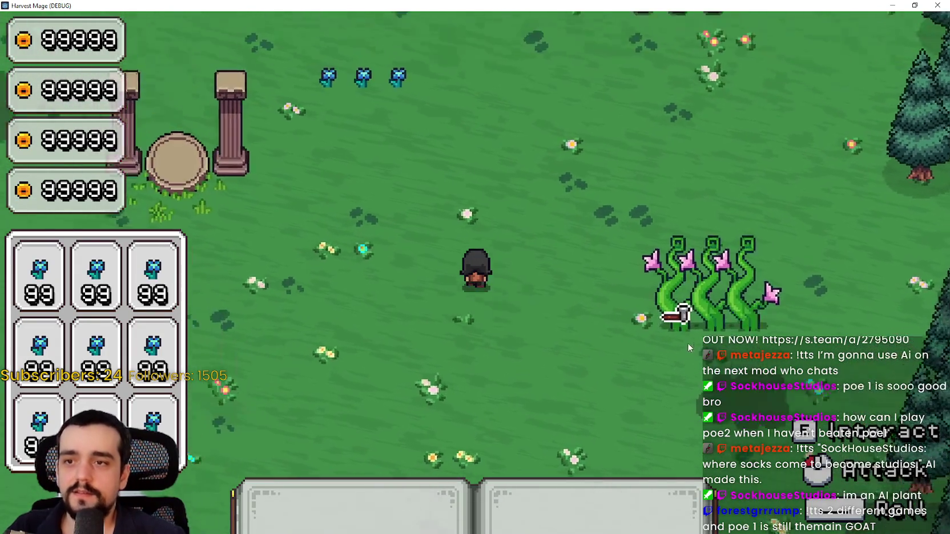
key("w")
key("a")
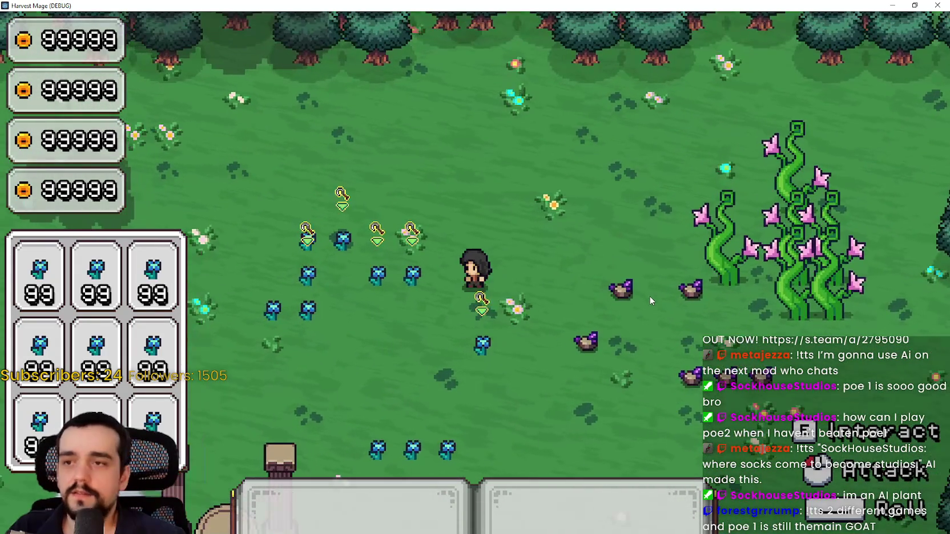
Step: Restore the game window, close the running game, and save the scene
double_click(879, 5)
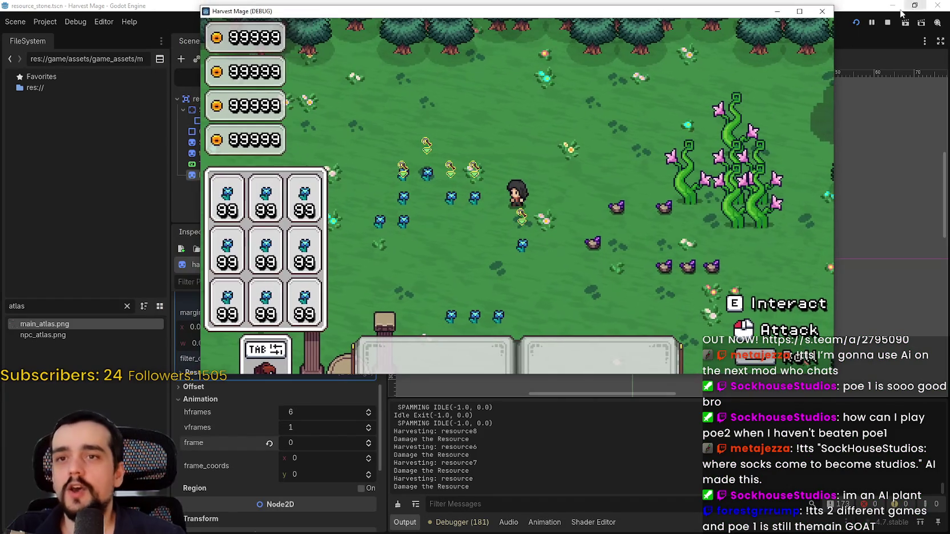
left_click(887, 22)
key("ctrl+s")
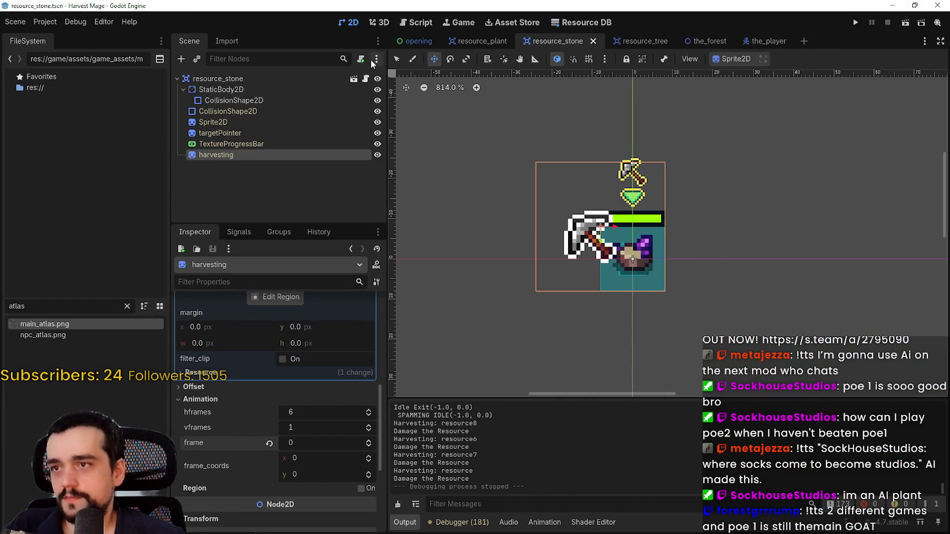
Step: Set resource.gd's harvest tween durations to 0.2 and 0.8 seconds, save, and run the project
left_click(365, 79)
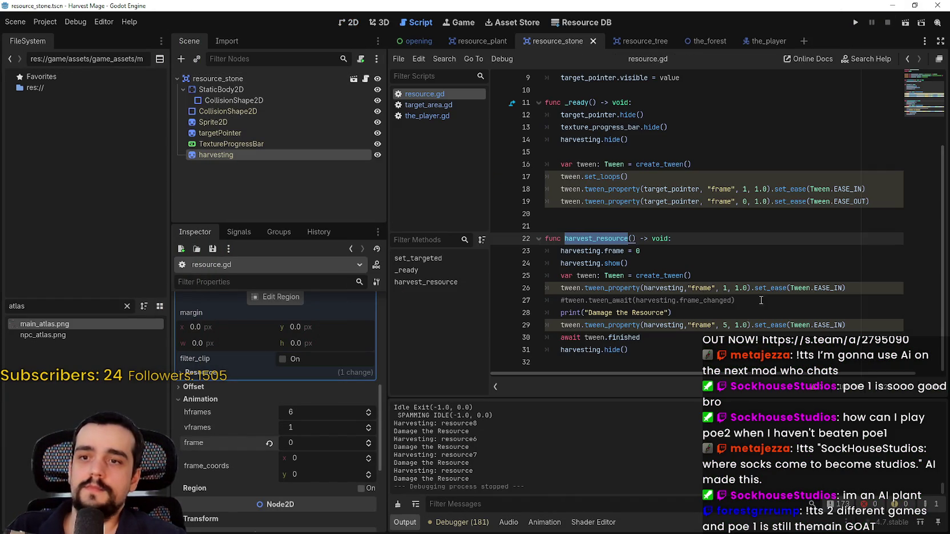
left_click(747, 288)
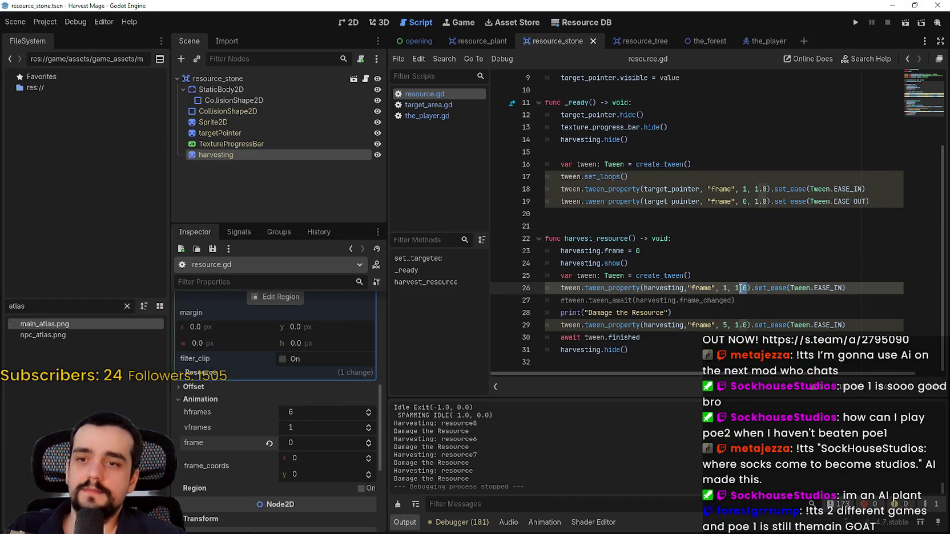
left_click(737, 288)
type("0")
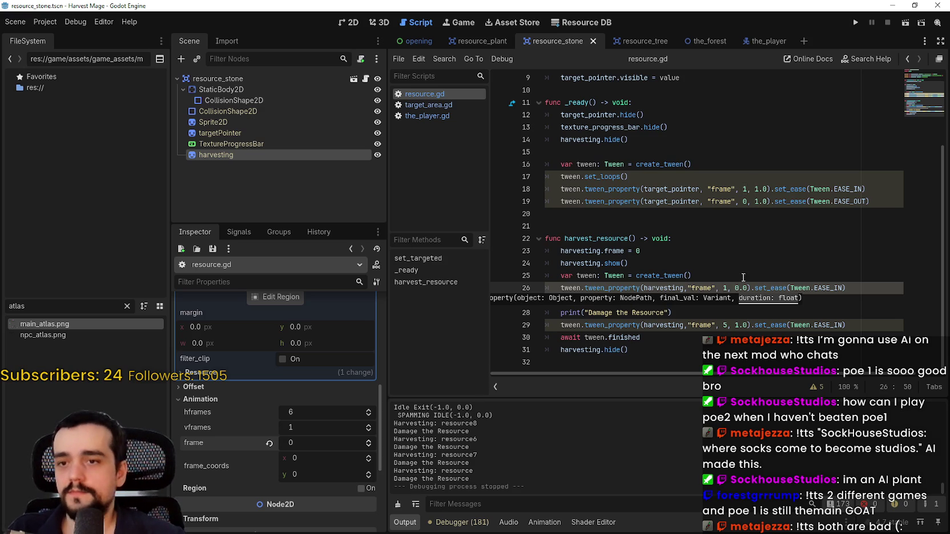
left_click(745, 286)
type("2")
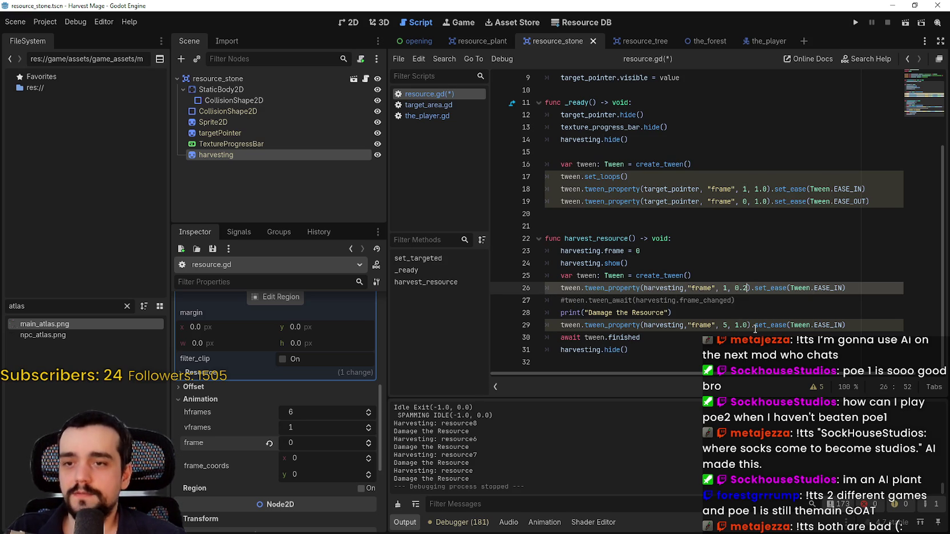
left_click(736, 325)
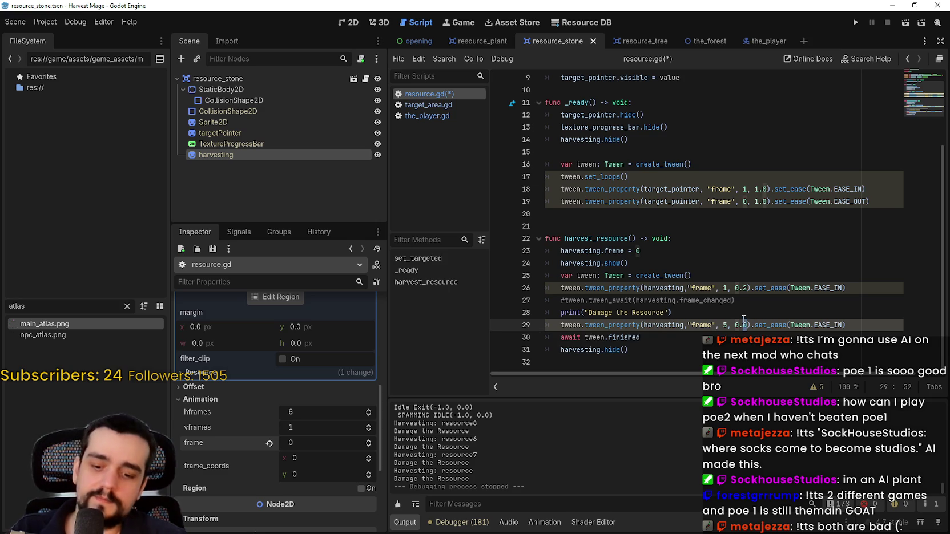
key("ctrl+s")
key("F5")
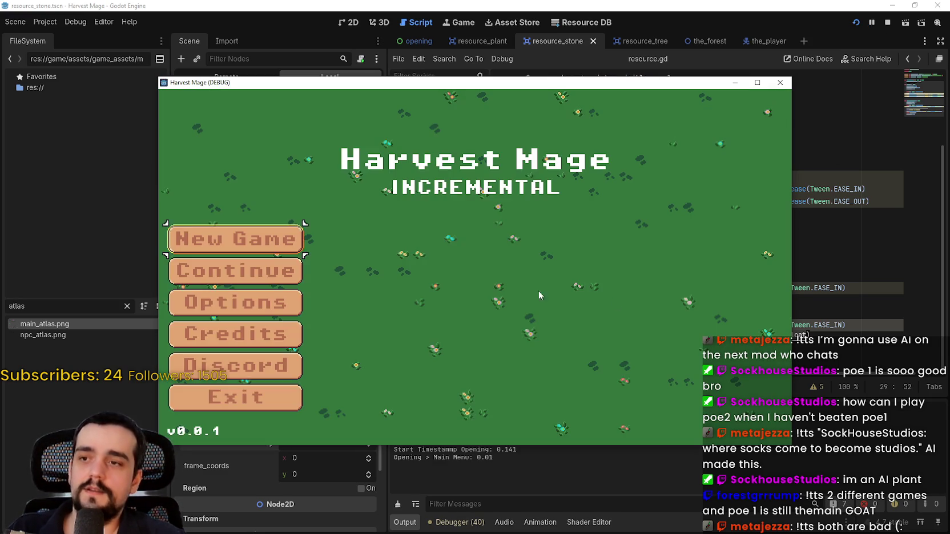
Step: Start a new maximized game, harvest vines and stones in the flower field, then stop it
left_click(260, 267)
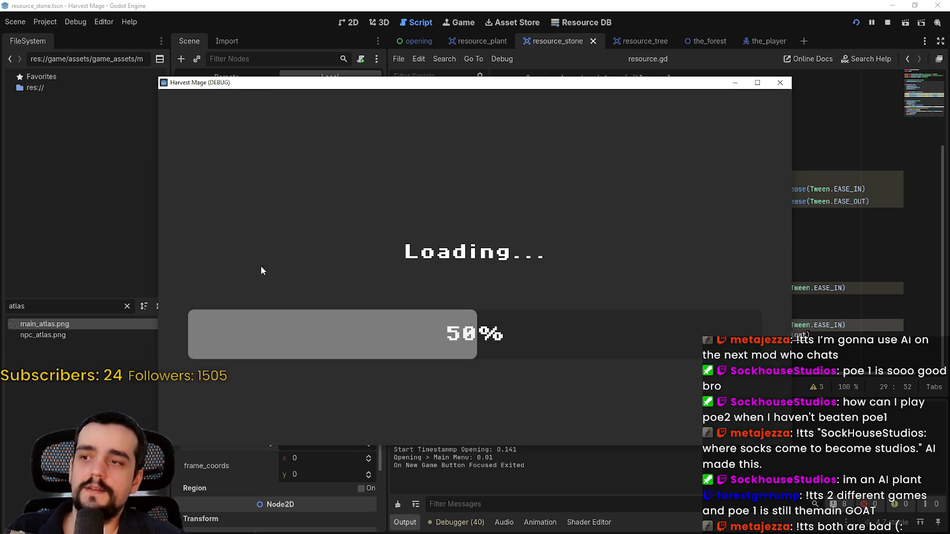
left_click(756, 82)
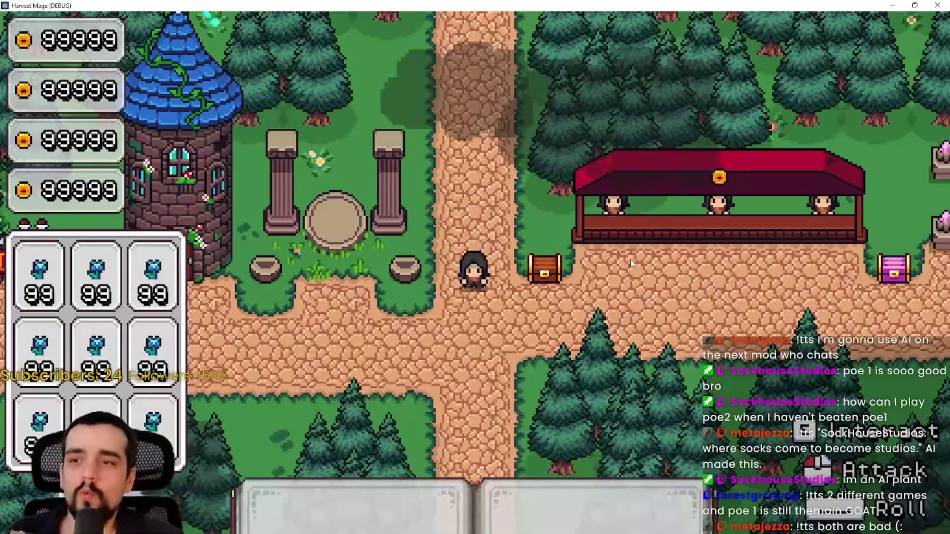
key("a")
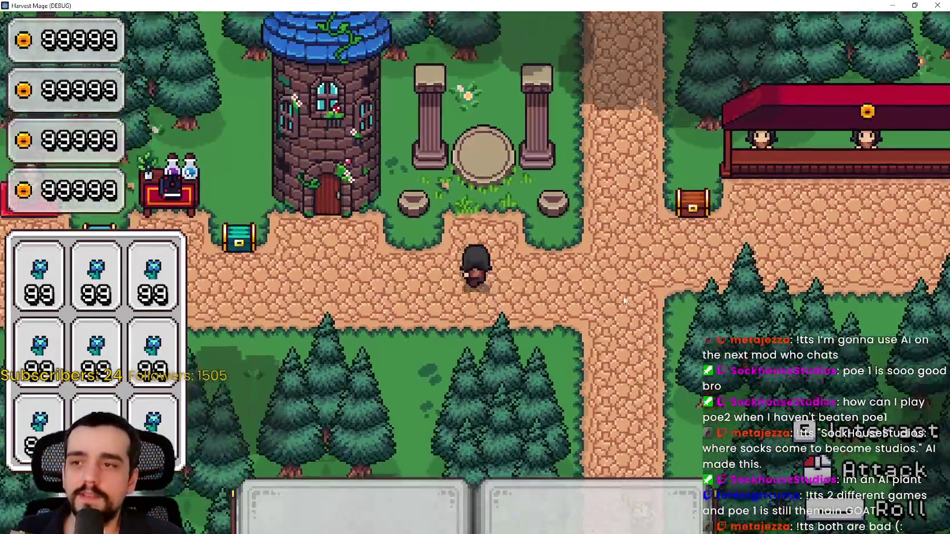
key("d")
key("w")
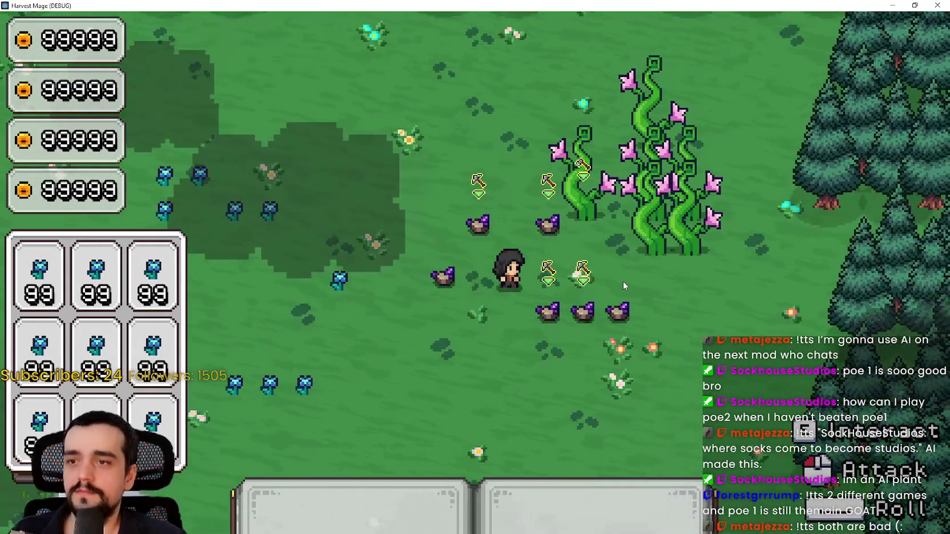
left_click(622, 280)
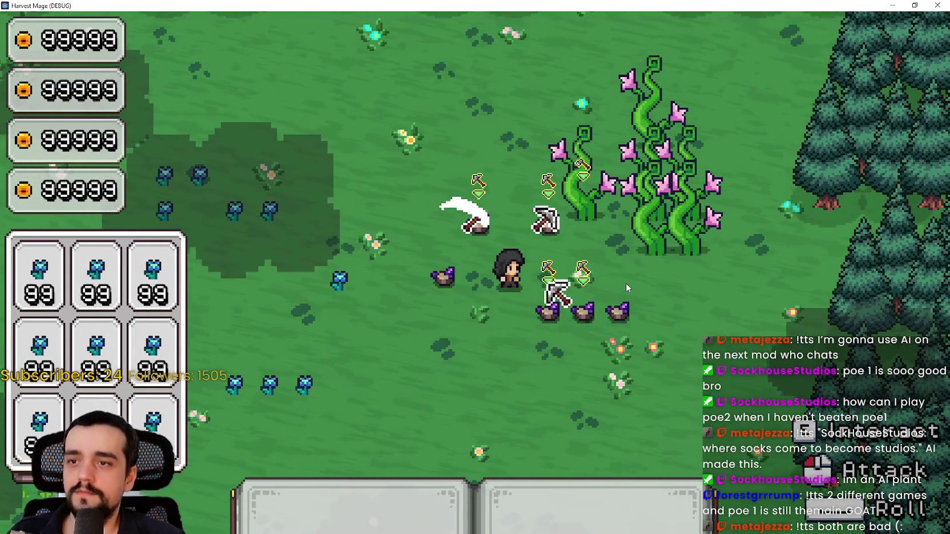
key("w")
key("d")
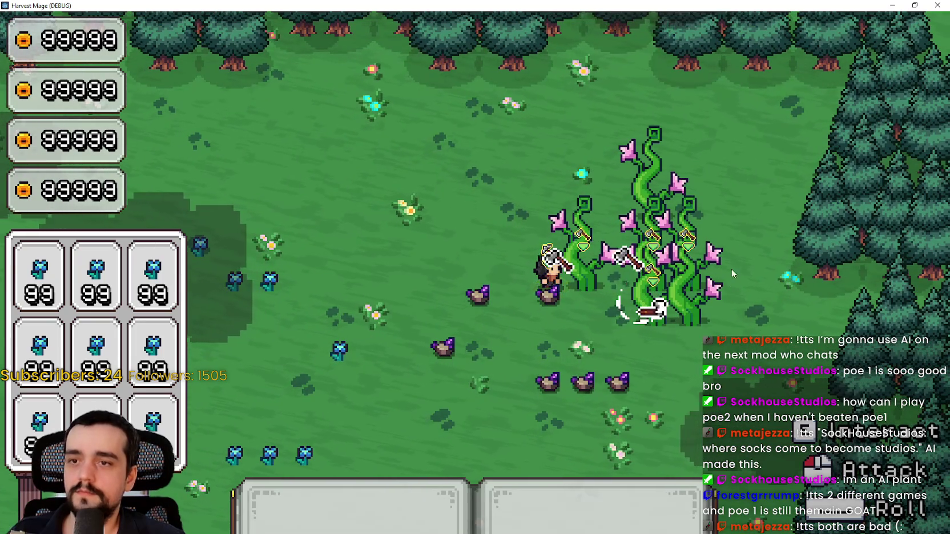
left_click(890, 5)
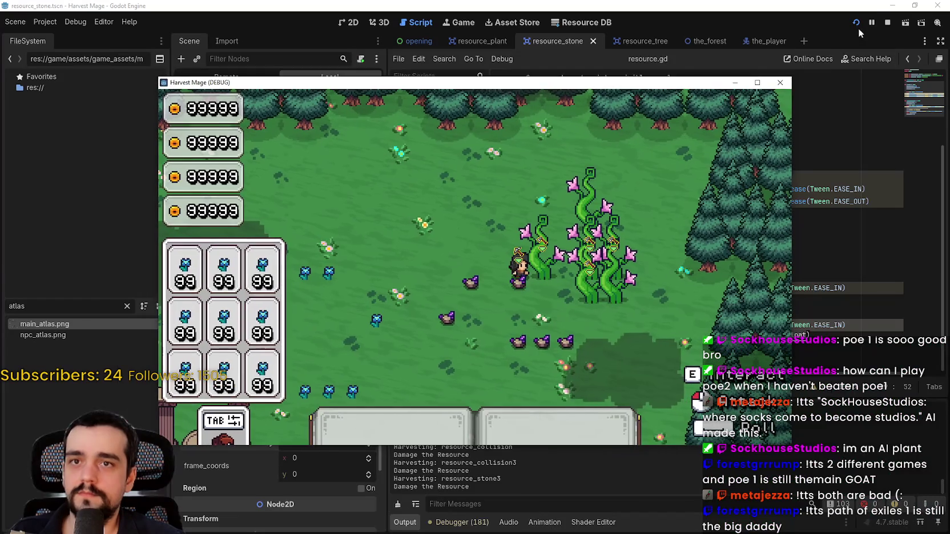
left_click(888, 22)
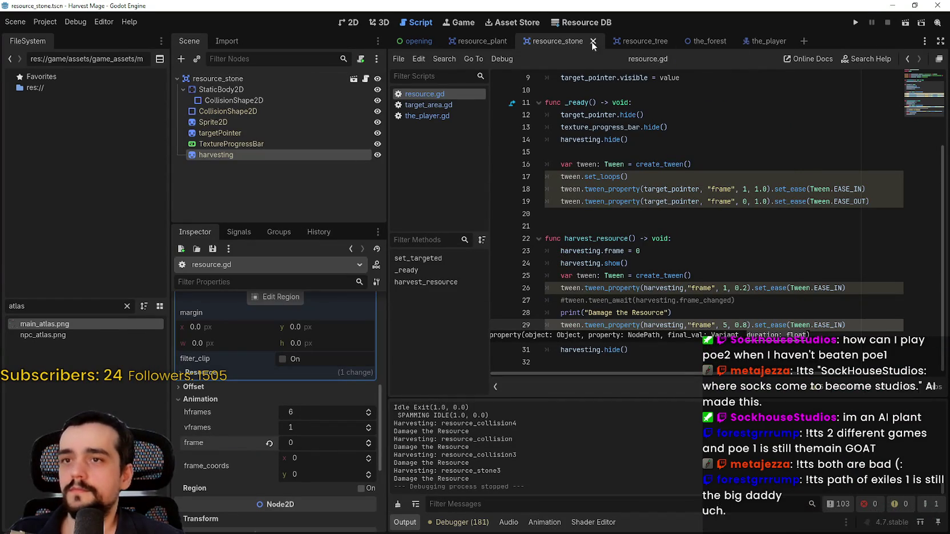
Step: From the_player scene, raise target_count in target_area.gd above 5
left_click(758, 42)
left_click(365, 79)
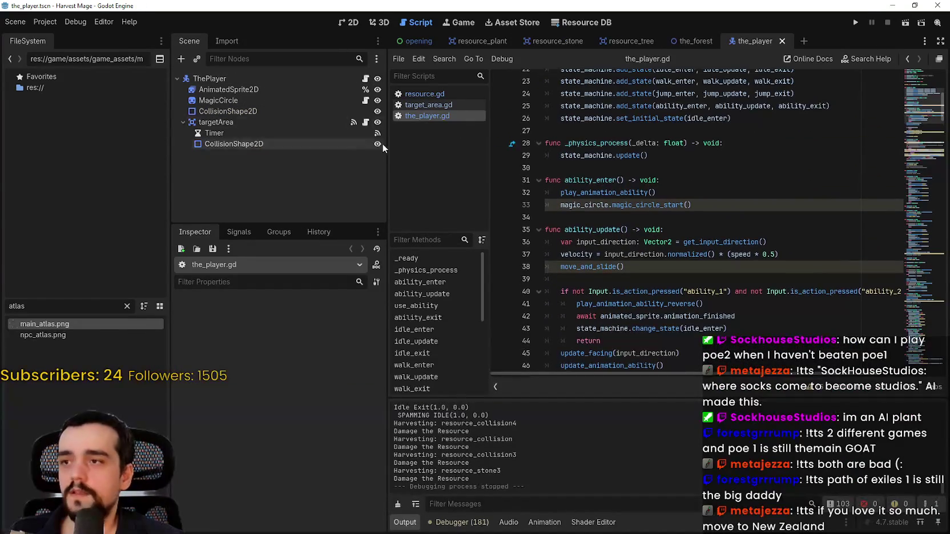
left_click(366, 123)
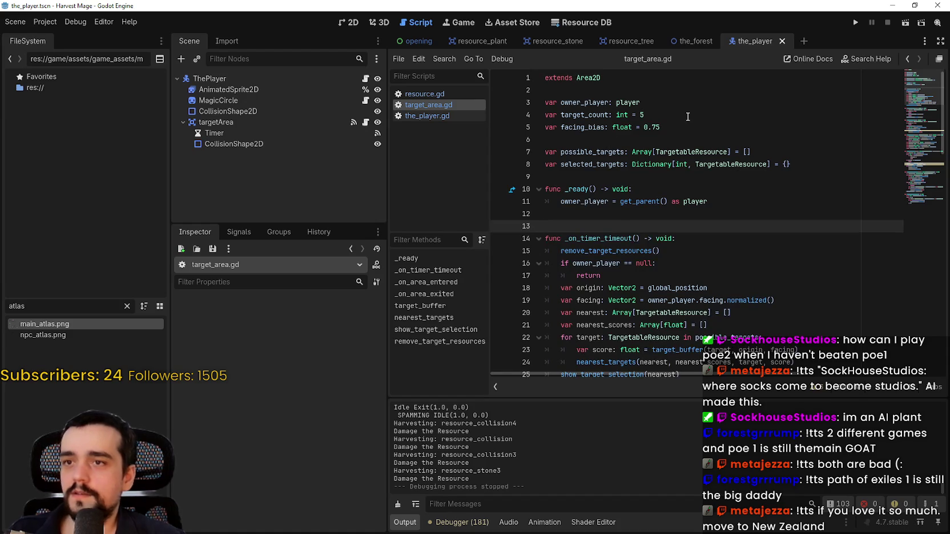
left_click(662, 114)
type("20")
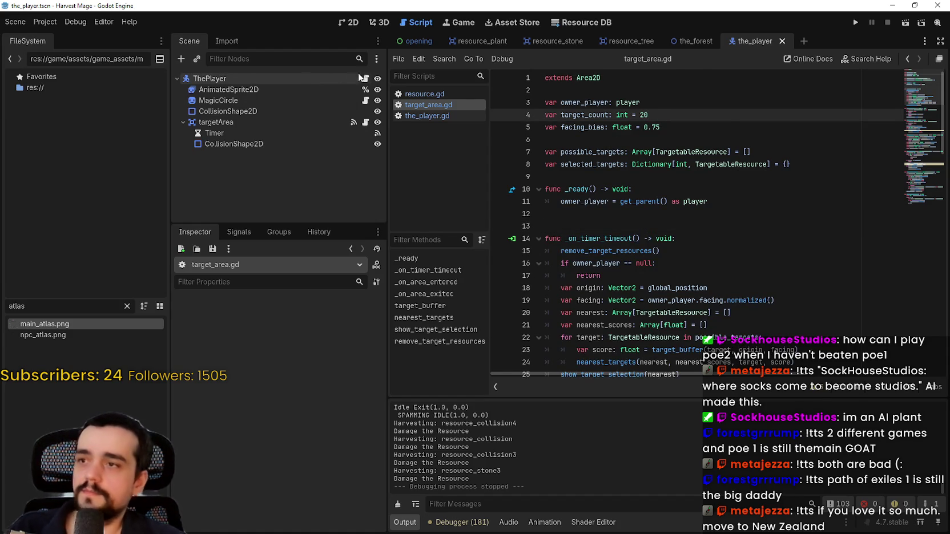
left_click(366, 79)
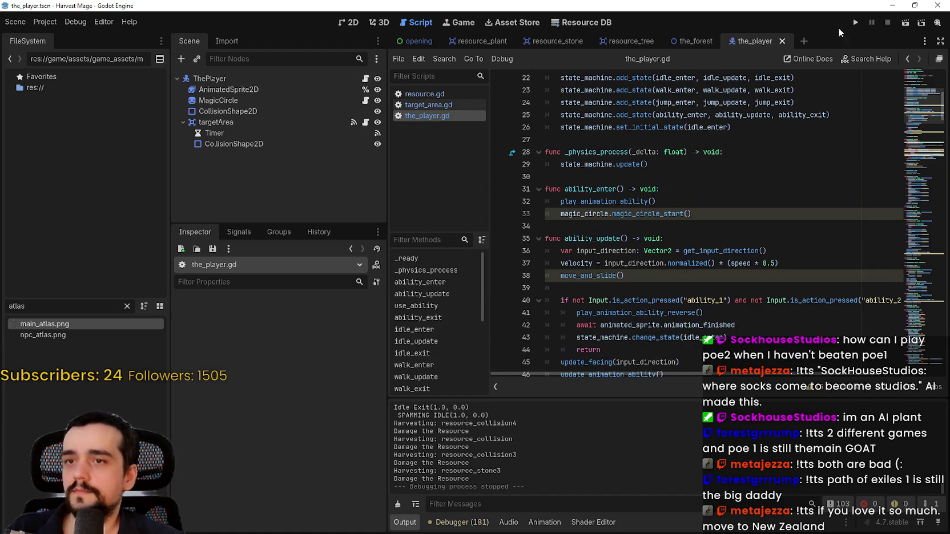
Step: Launch the game, start a new game, and maximize the game window
left_click(855, 22)
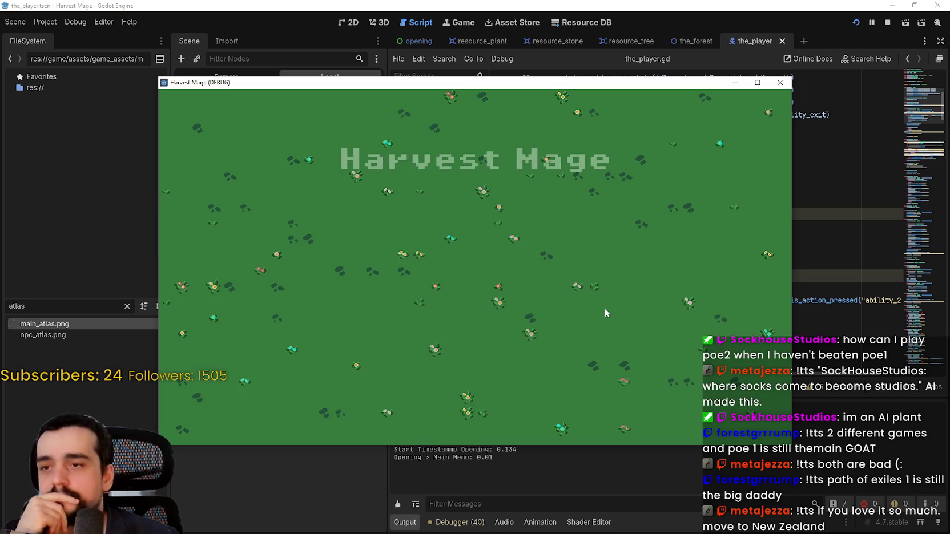
left_click(296, 269)
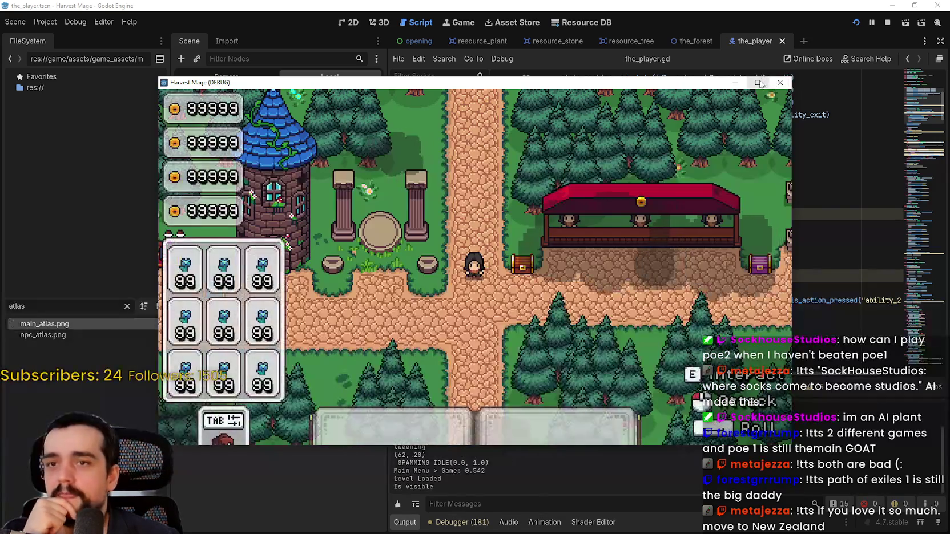
left_click(757, 82)
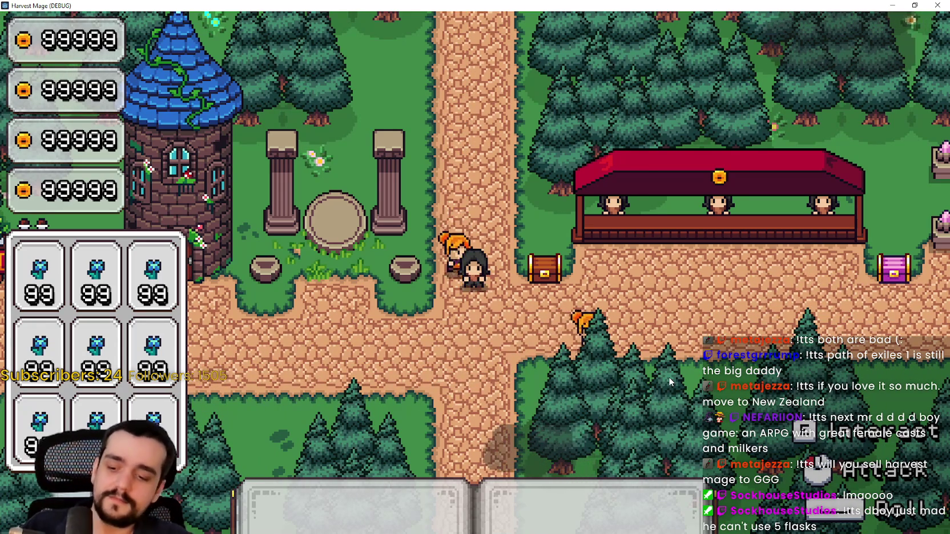
Step: Walk the mage through the field, mass-harvesting resources toward the blue flowers
key("s")
key("a")
key("w")
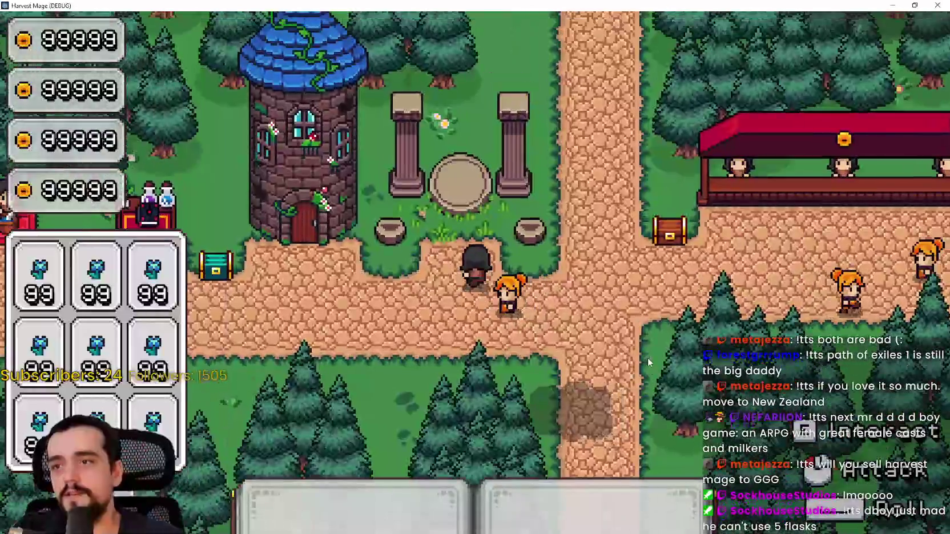
key("d")
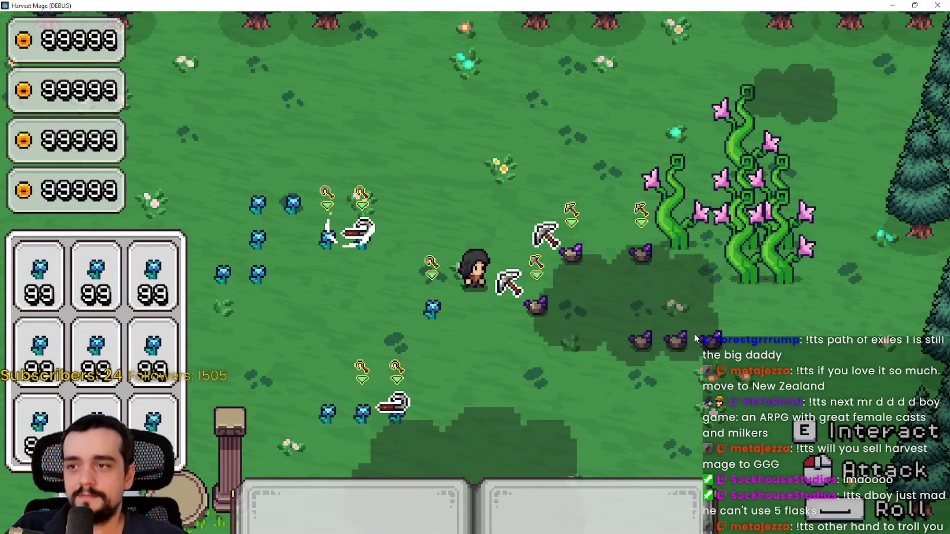
key("d")
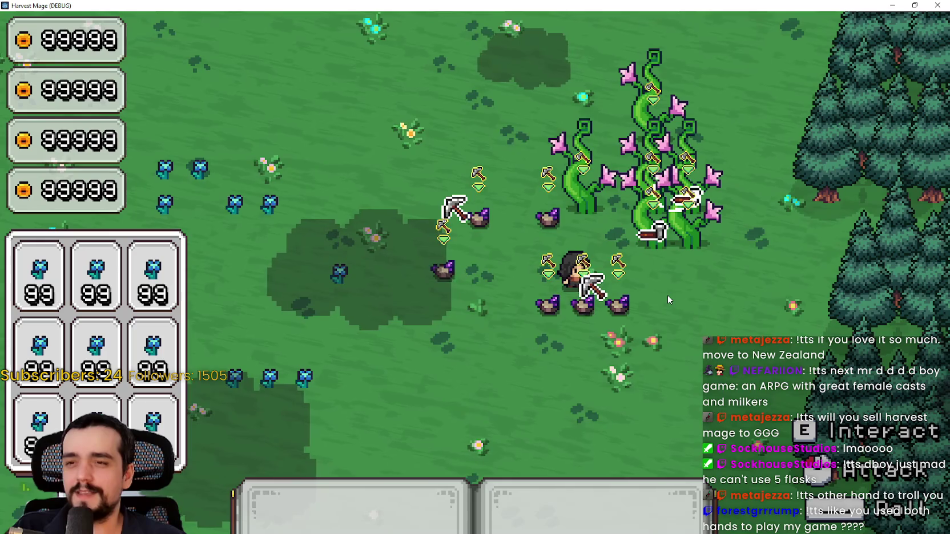
key("s")
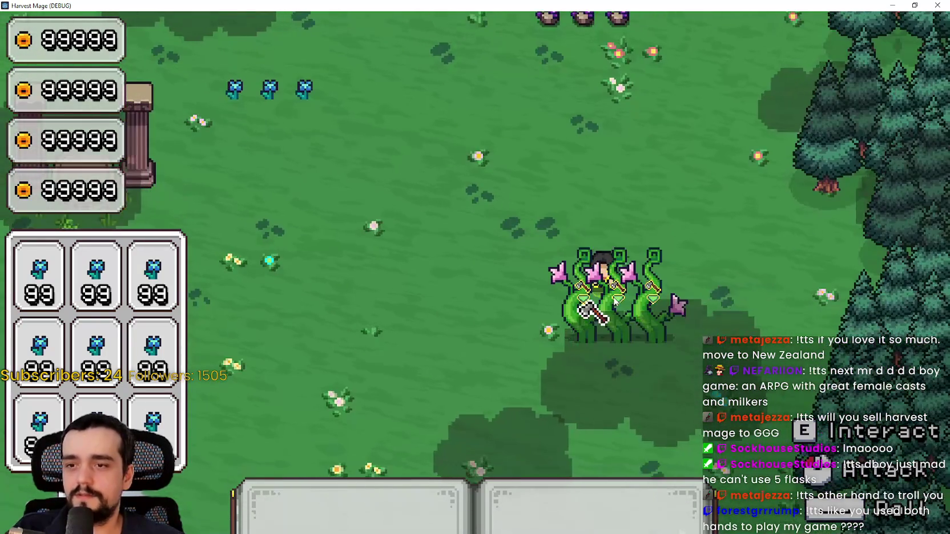
key("a")
key("w")
key("a")
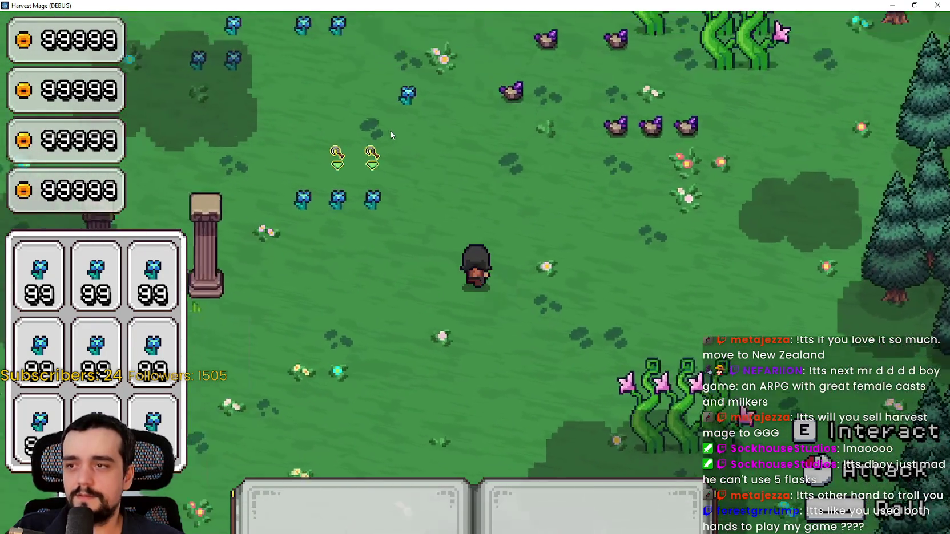
key("a")
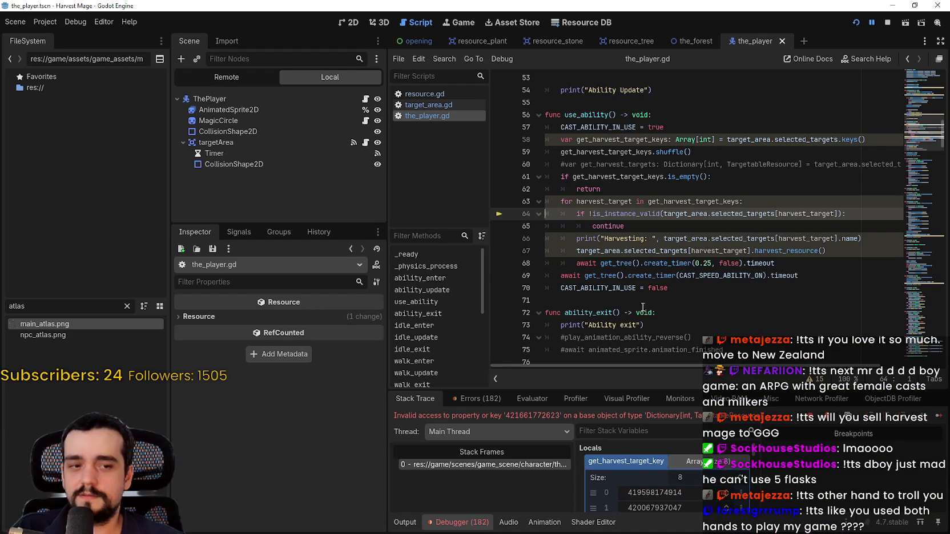
Step: In the_player.gd, add a new line after line 63's for statement in the harvest loop
left_click(655, 265)
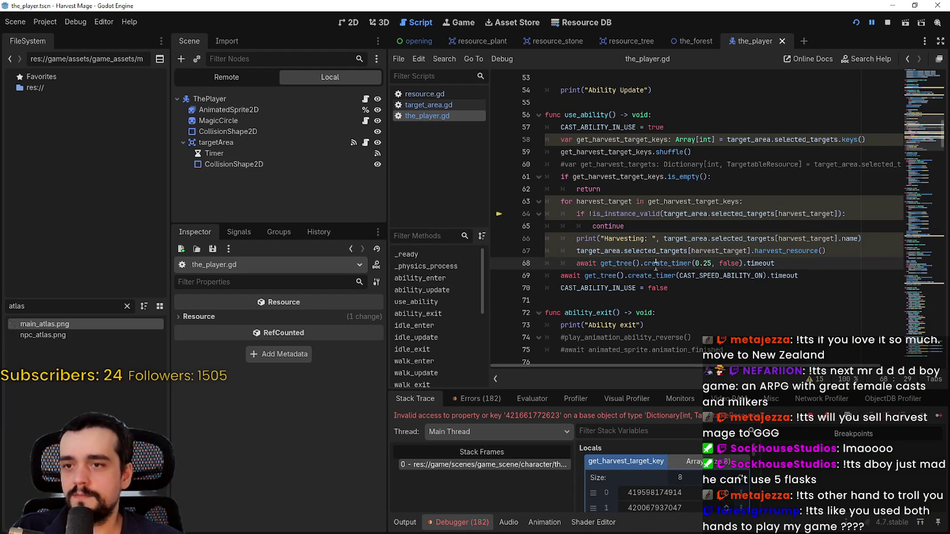
left_click(653, 228)
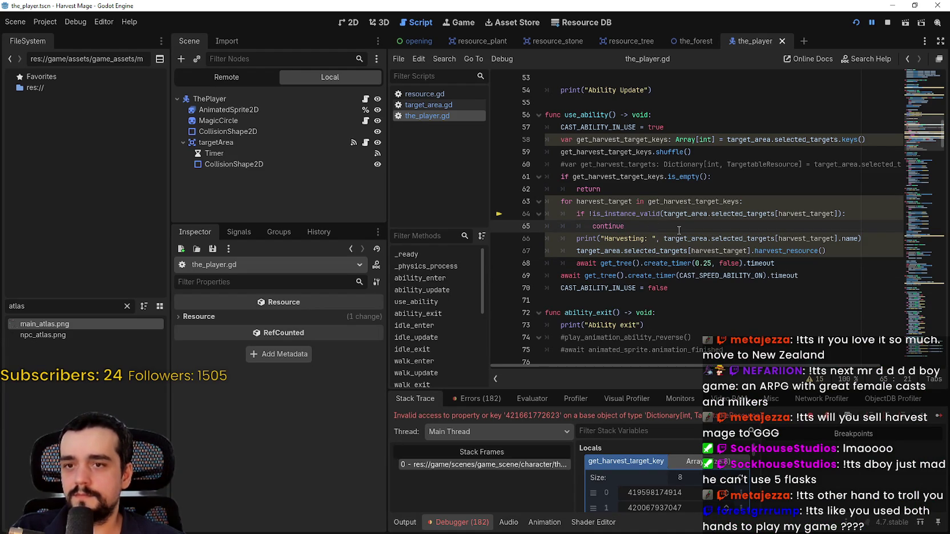
mouse_move(677, 234)
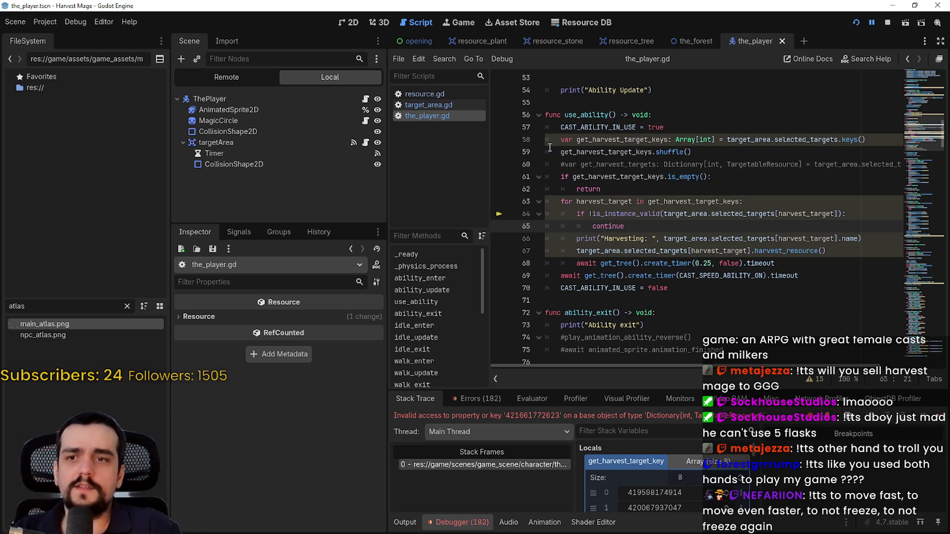
left_click(691, 201)
left_click(773, 204)
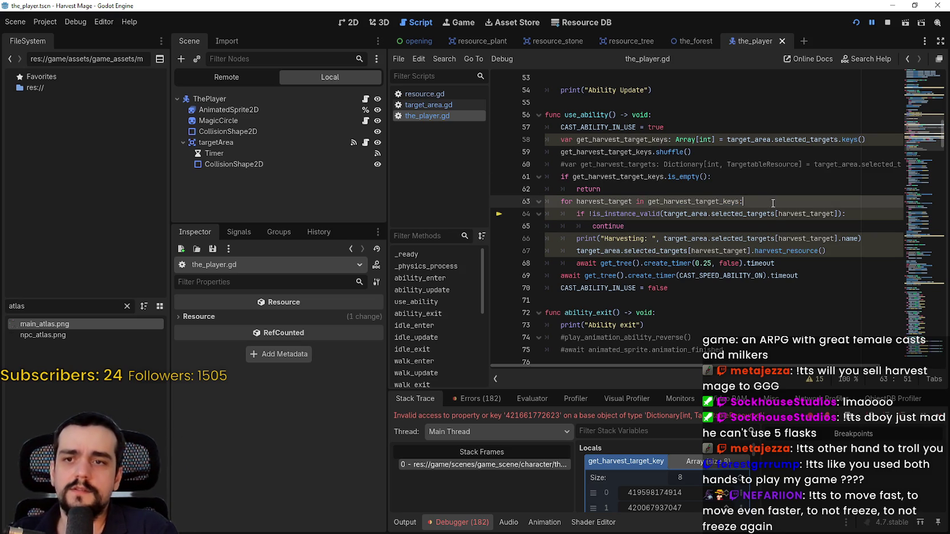
key("Return")
type("if selected_targets.")
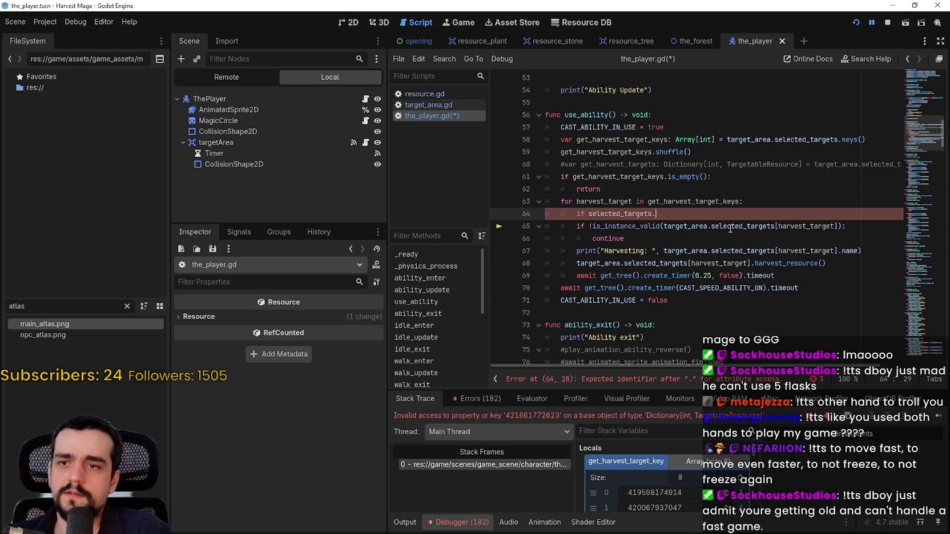
Step: Make line 64 check target_area.selected_targets.has(harvest_target) and continue underneath
double_click(693, 226)
left_click_drag(693, 226, 722, 225)
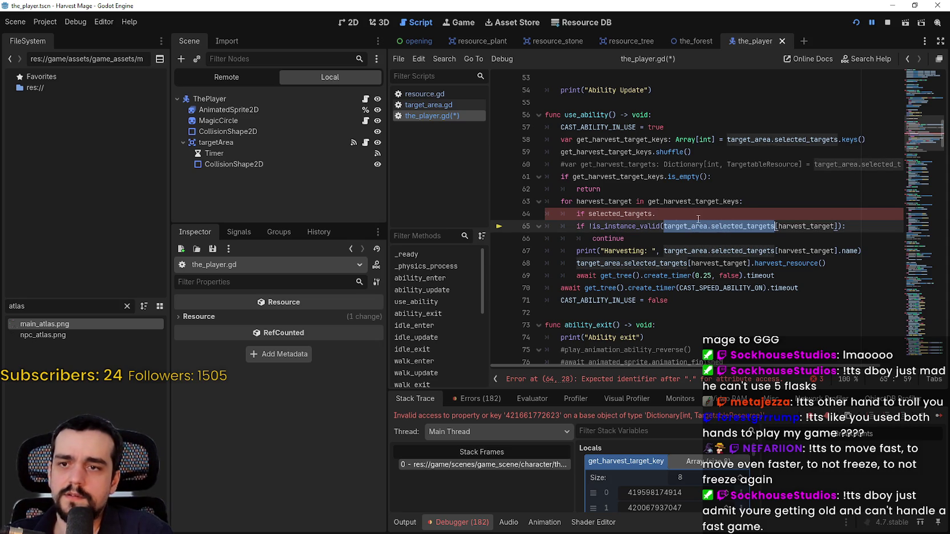
double_click(625, 214)
type("target_area.selected_targets")
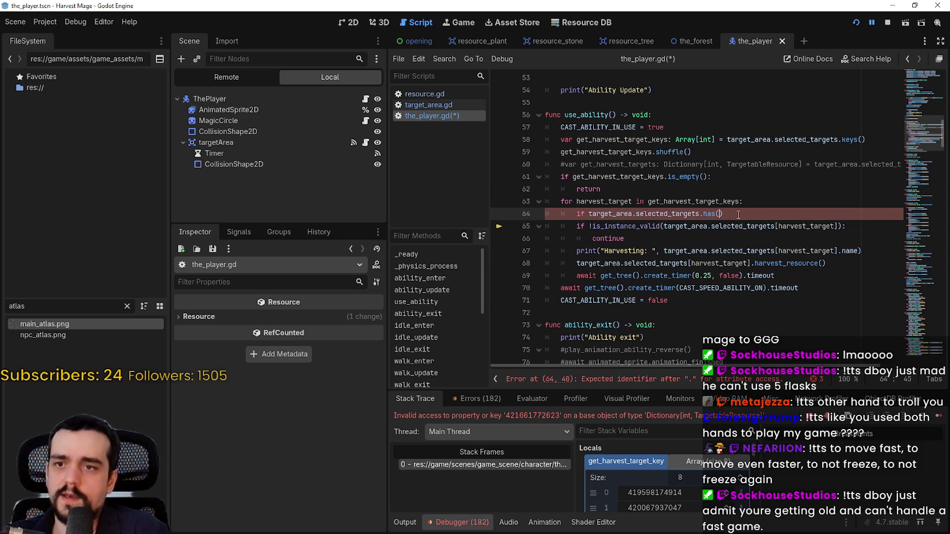
double_click(609, 202)
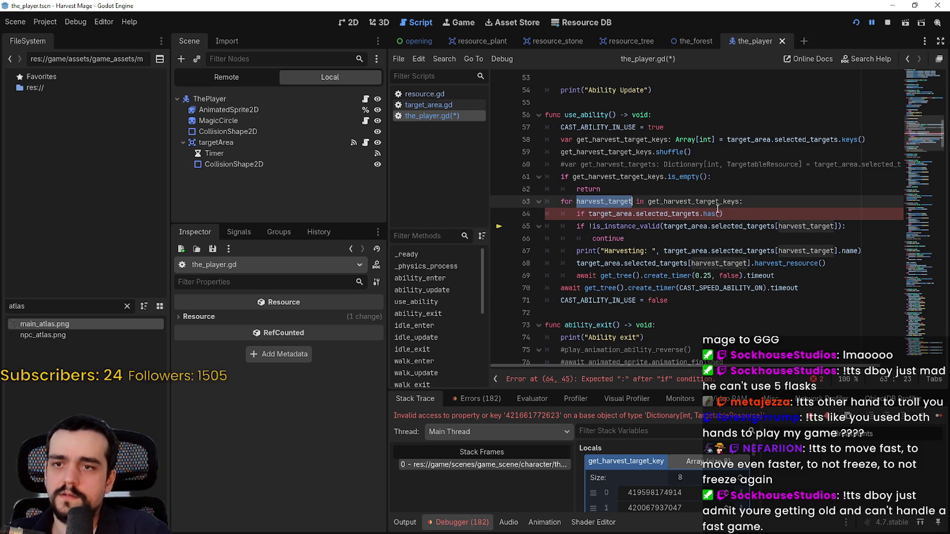
left_click(720, 213)
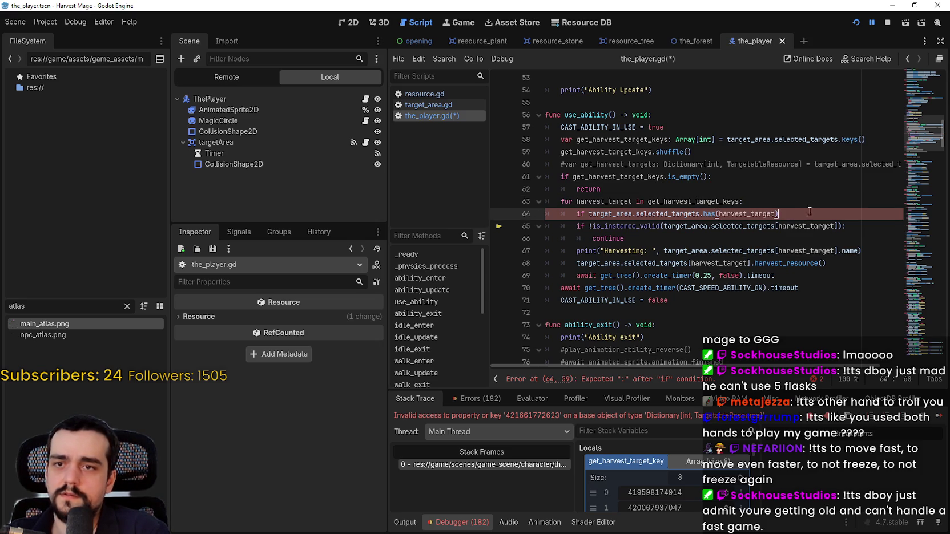
type(":")
key("Return")
type("re")
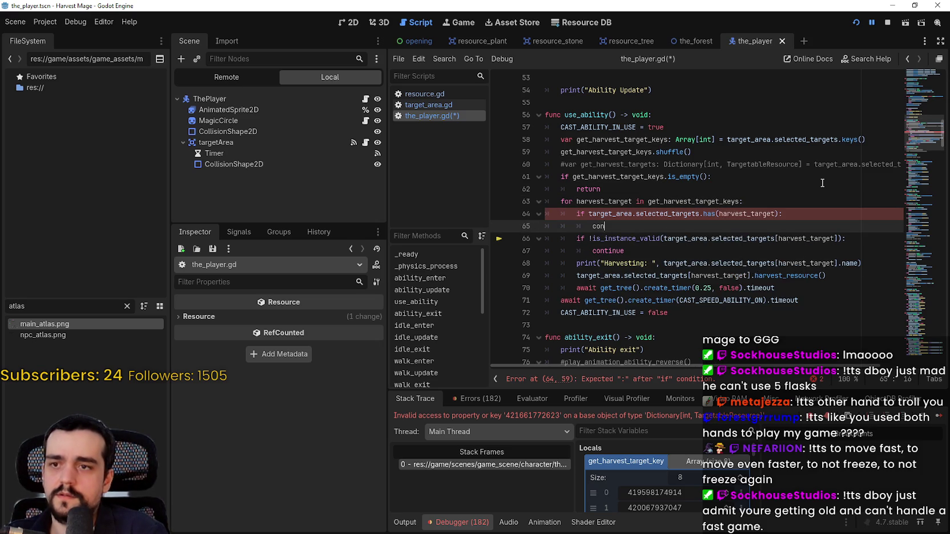
type("tinue")
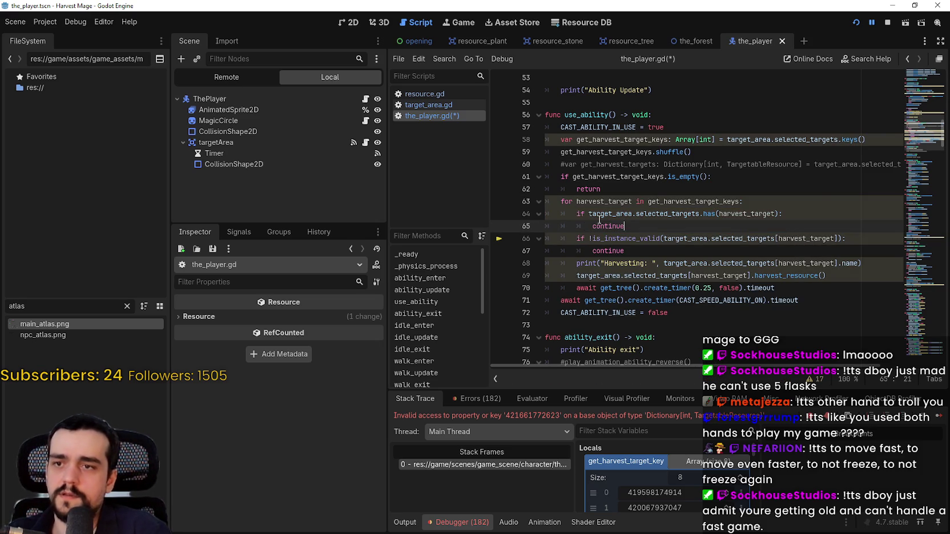
Step: Comment out the is_instance_valid check on lines 66 and 67
left_click(570, 237)
type("#")
key("Down")
type("#")
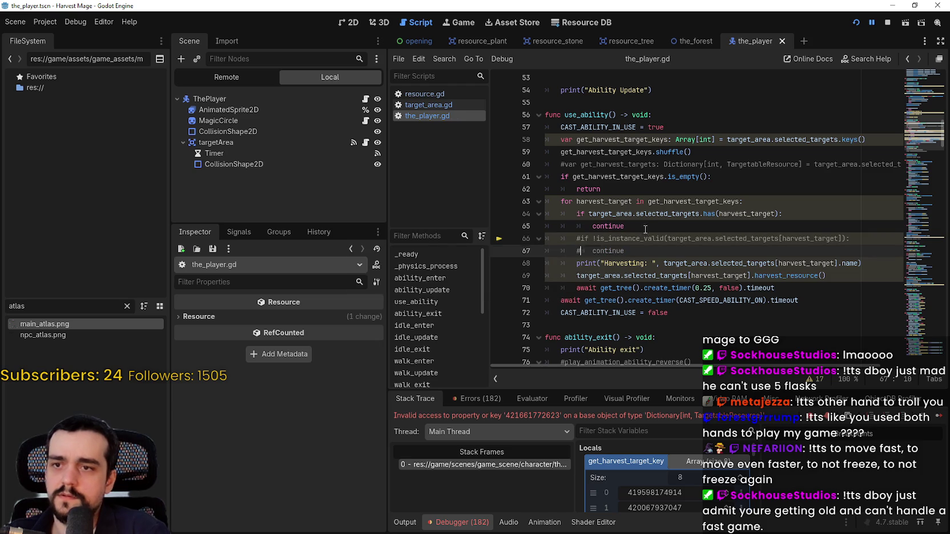
Step: Negate the line 64 check with 'not' and save the_player.gd
left_click(586, 213)
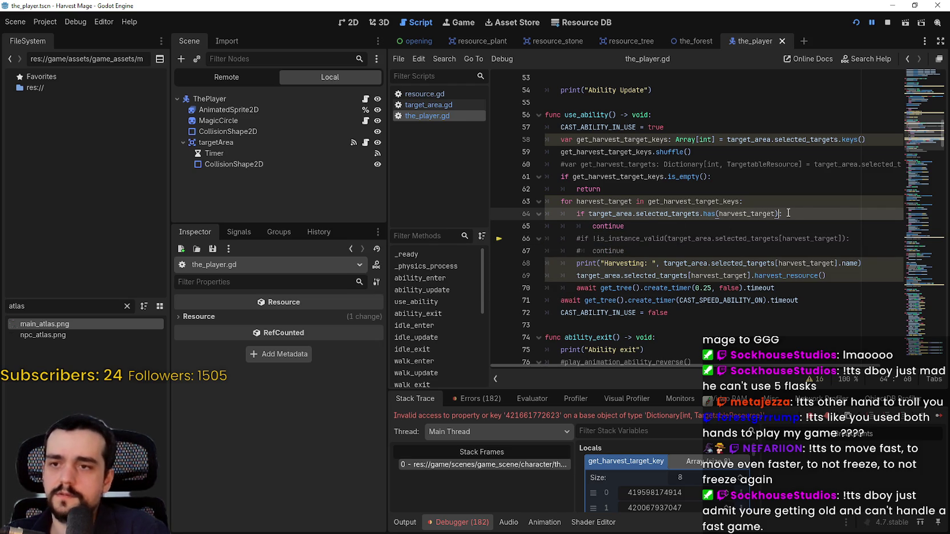
type("not")
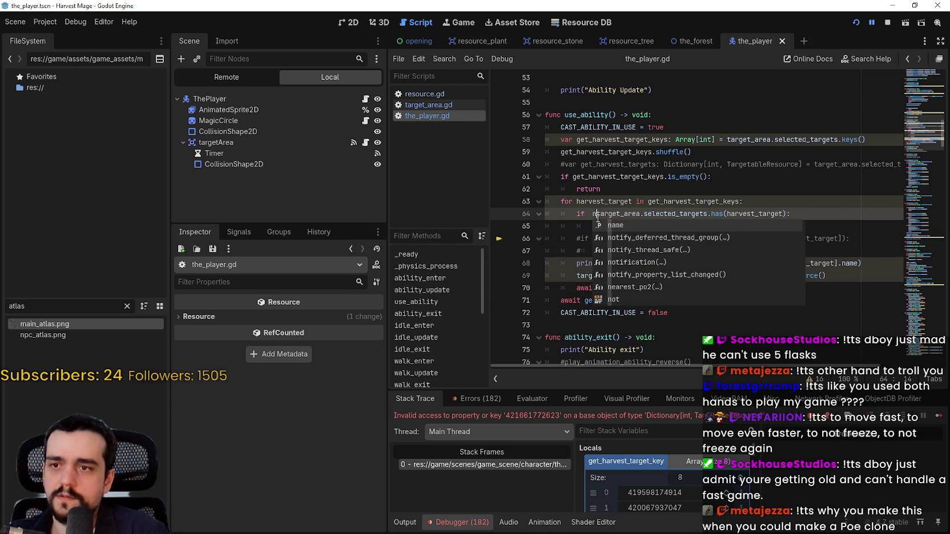
left_click(625, 226)
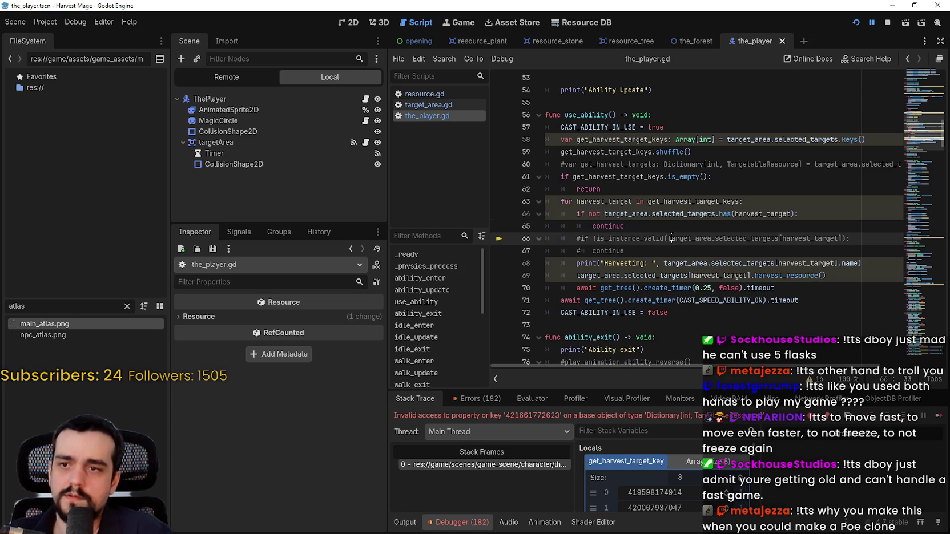
key("ctrl+s")
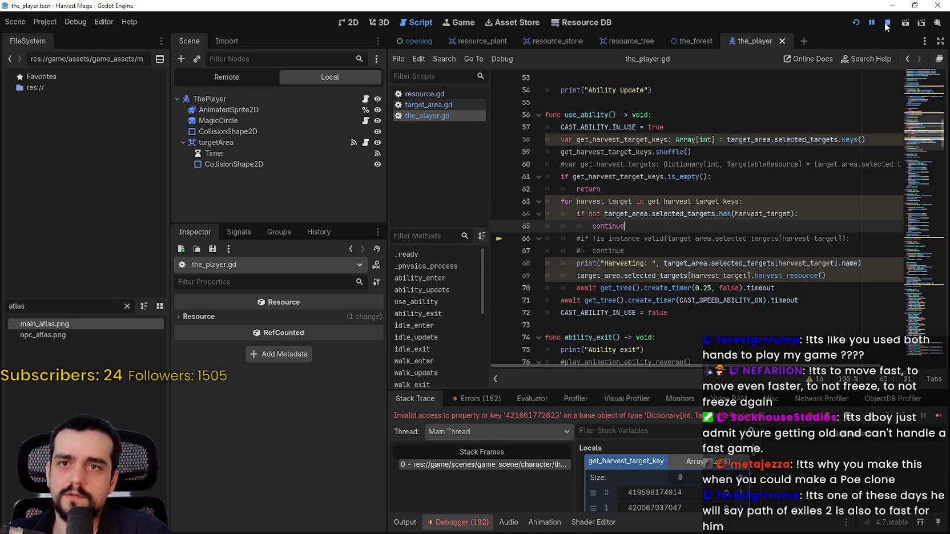
Step: Restart the game, continue the saved game into the forest level, and maximize the game window
left_click(887, 23)
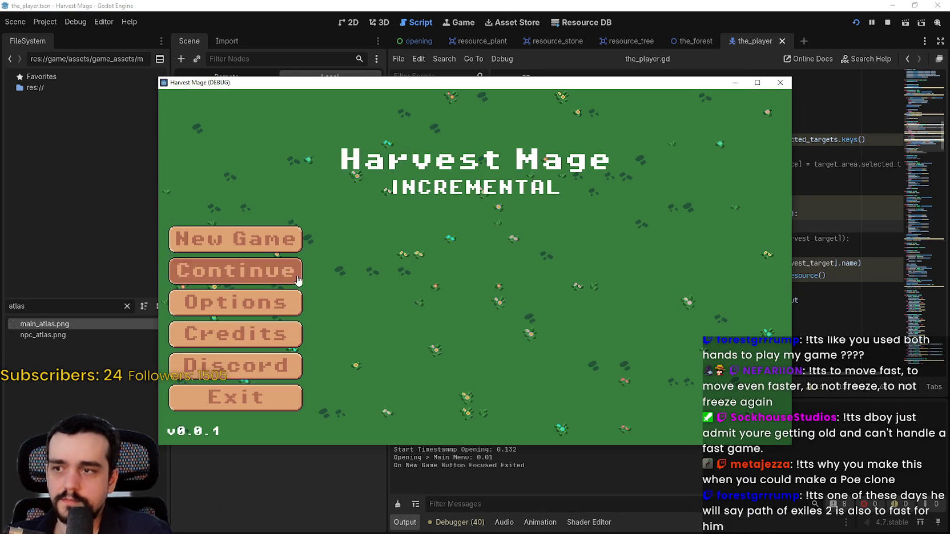
left_click(293, 274)
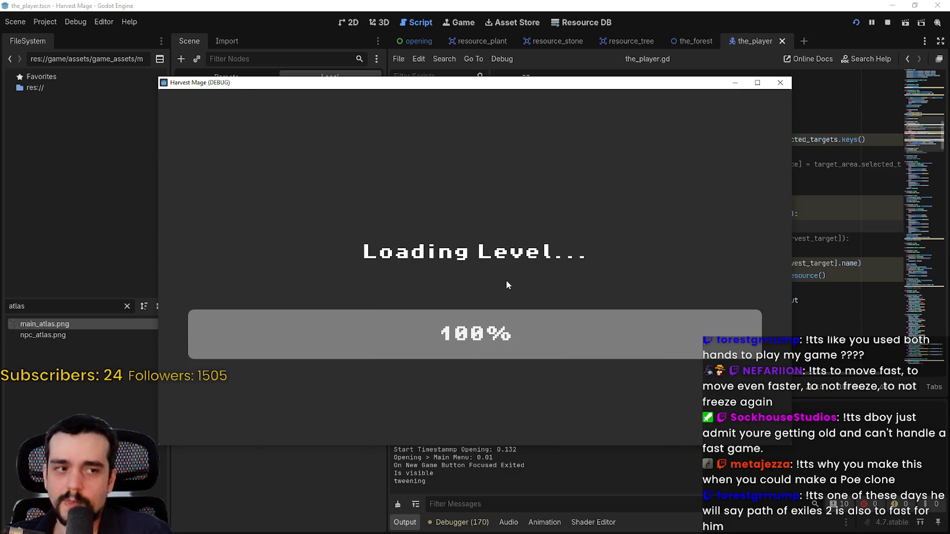
key("s")
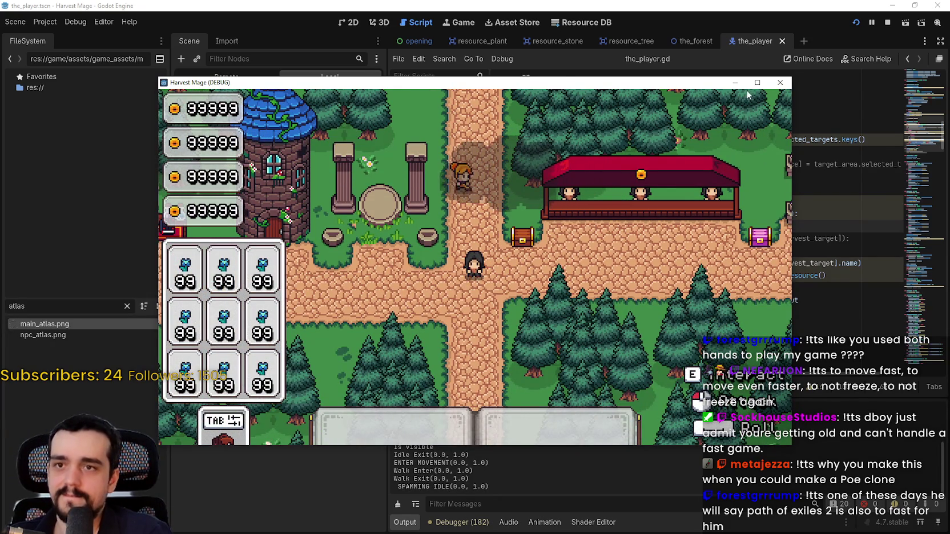
left_click(755, 83)
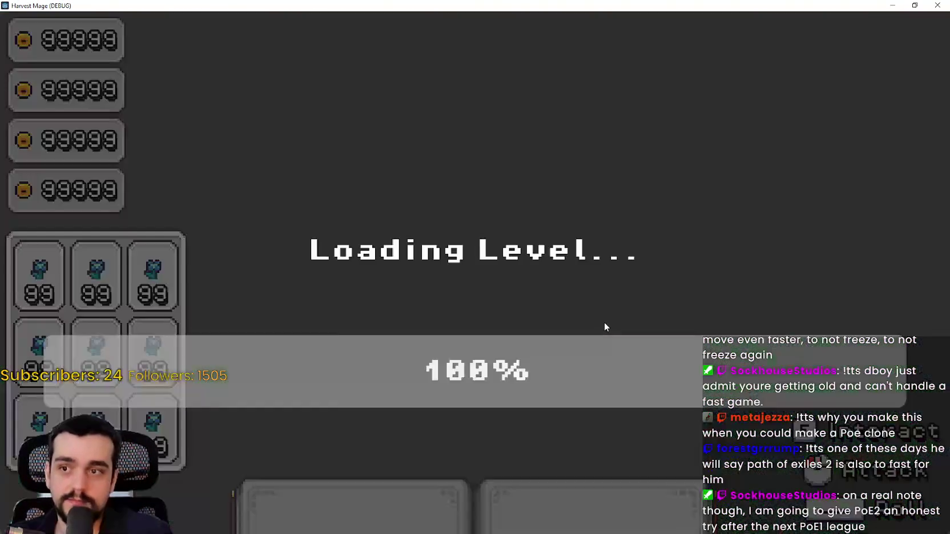
Step: Walk across the farm, cast the harvest ability, and move through the vine patch
key("d")
key("s")
key("w+d")
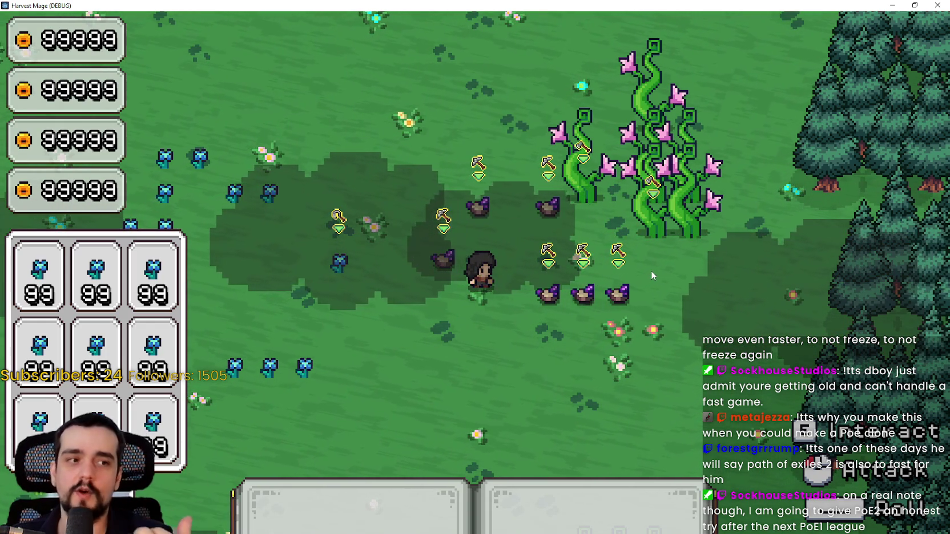
left_click(645, 225)
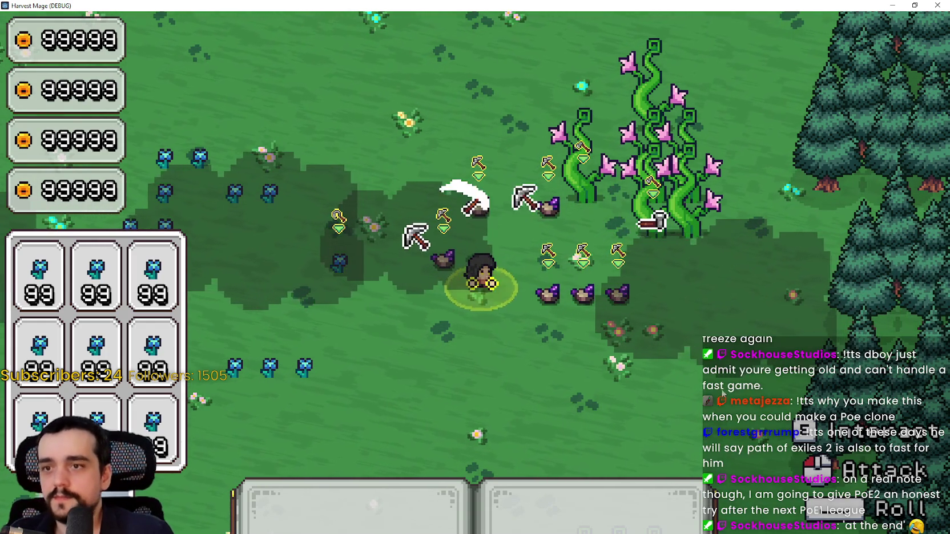
key("s")
key("a")
key("w")
key("a")
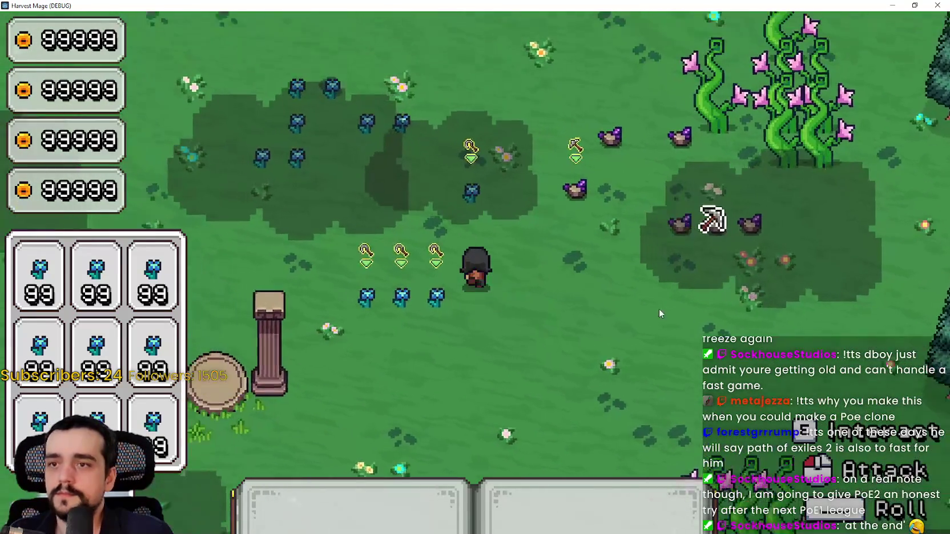
key("d")
key("s")
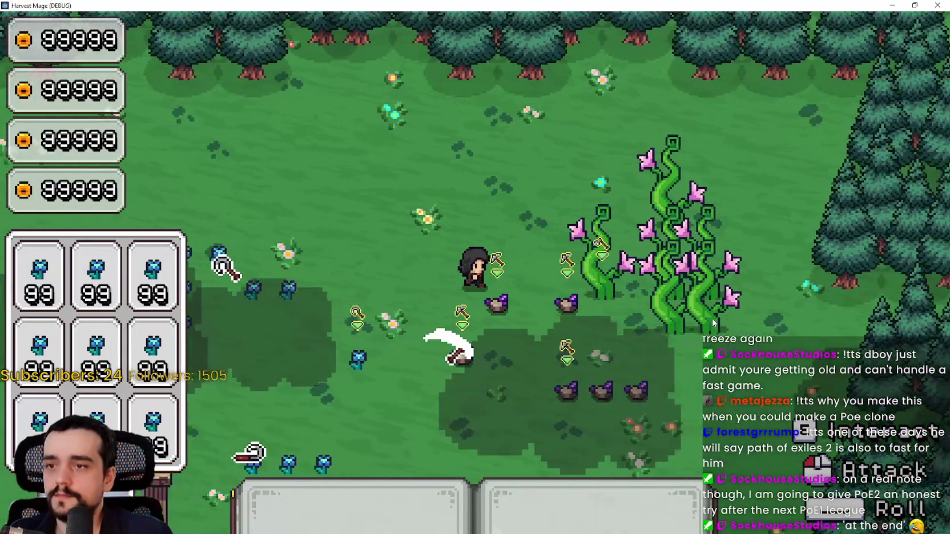
key("a")
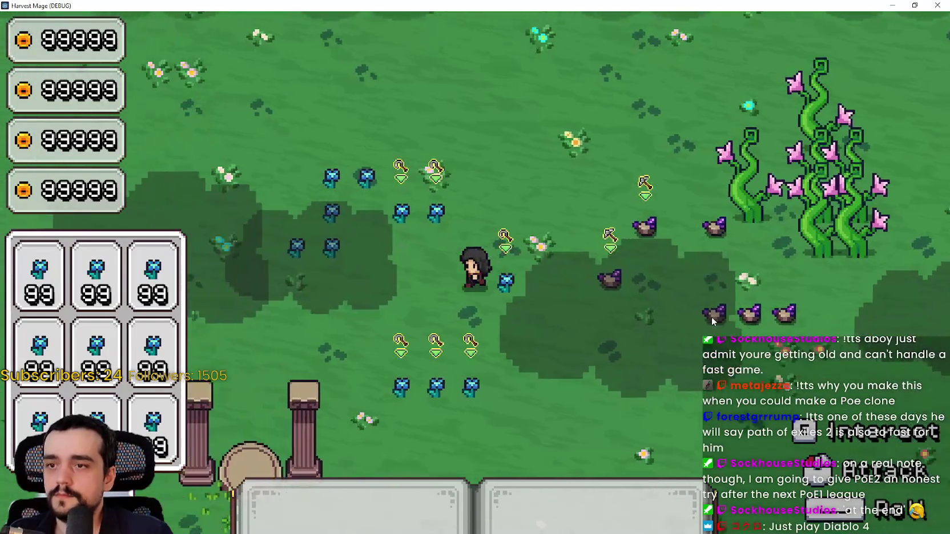
key("s")
key("s")
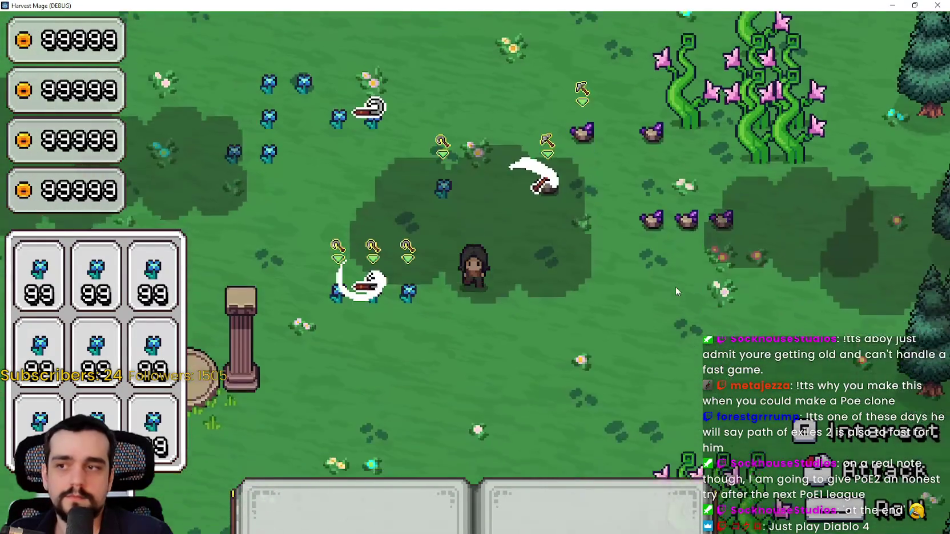
key("d")
key("s")
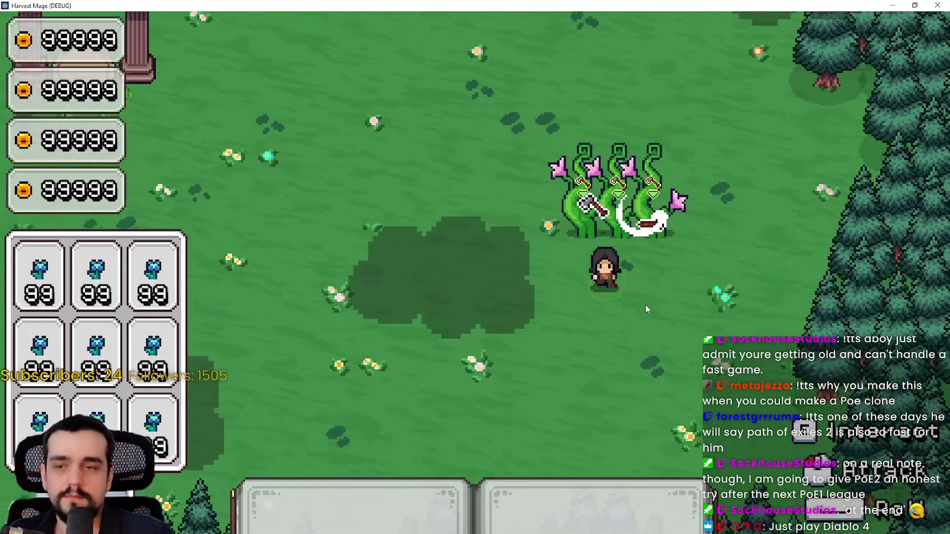
key("a")
key("w")
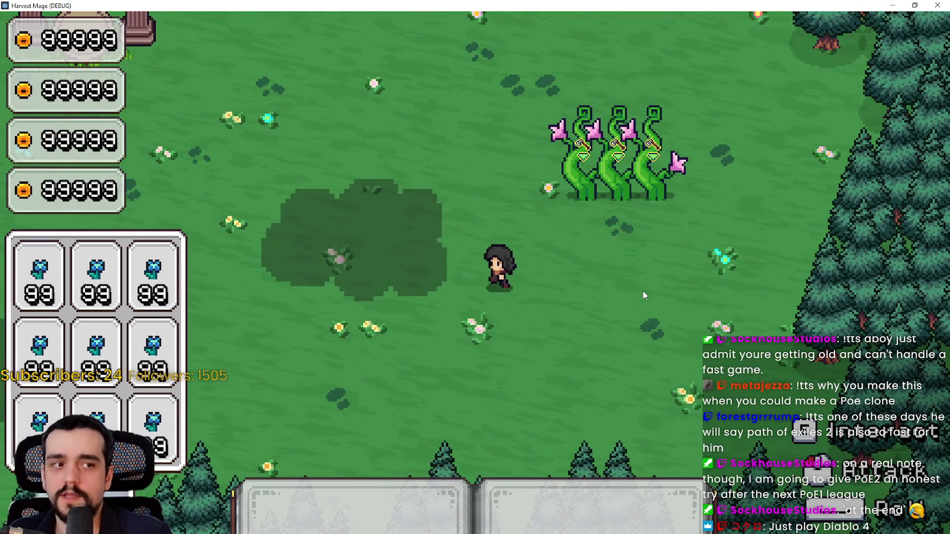
Step: Keep harvesting rocks and flowers around the forest, then close the running game
key("w")
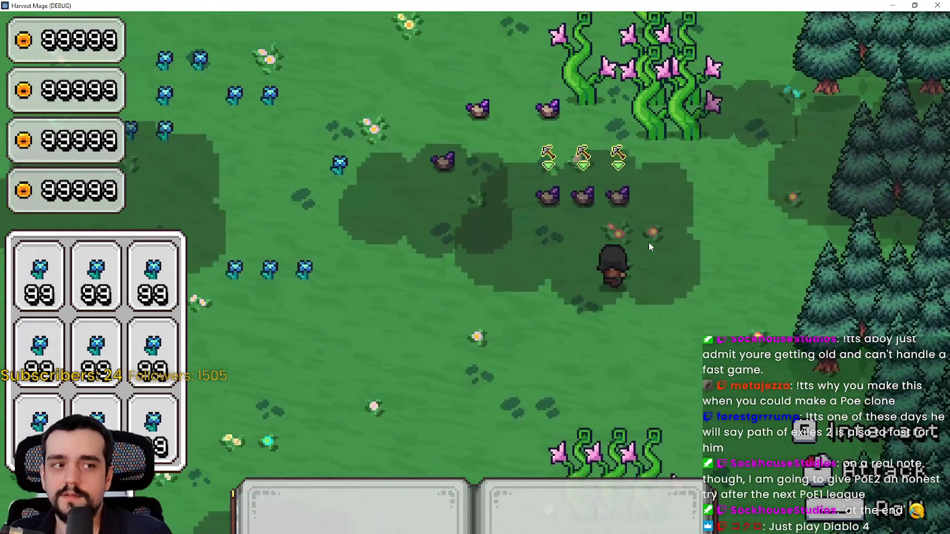
key("a")
key("w")
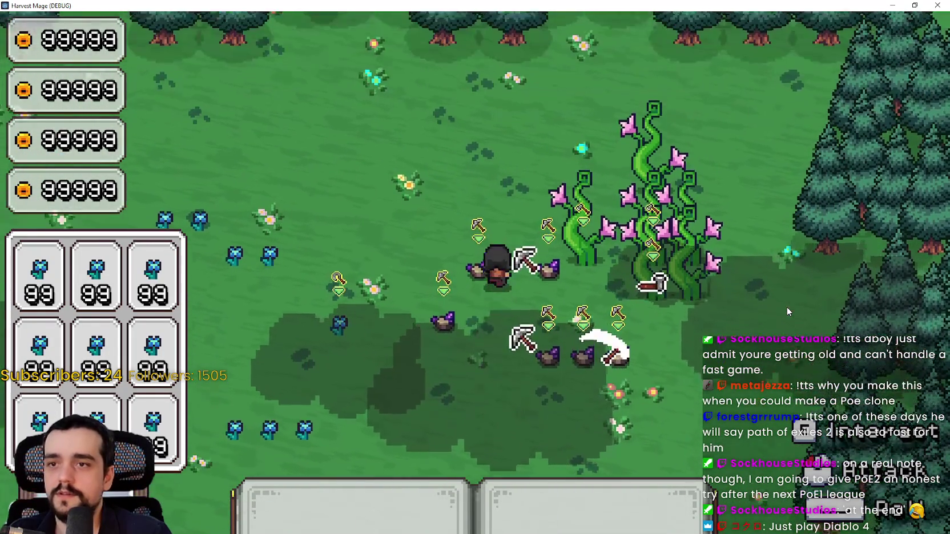
key("a")
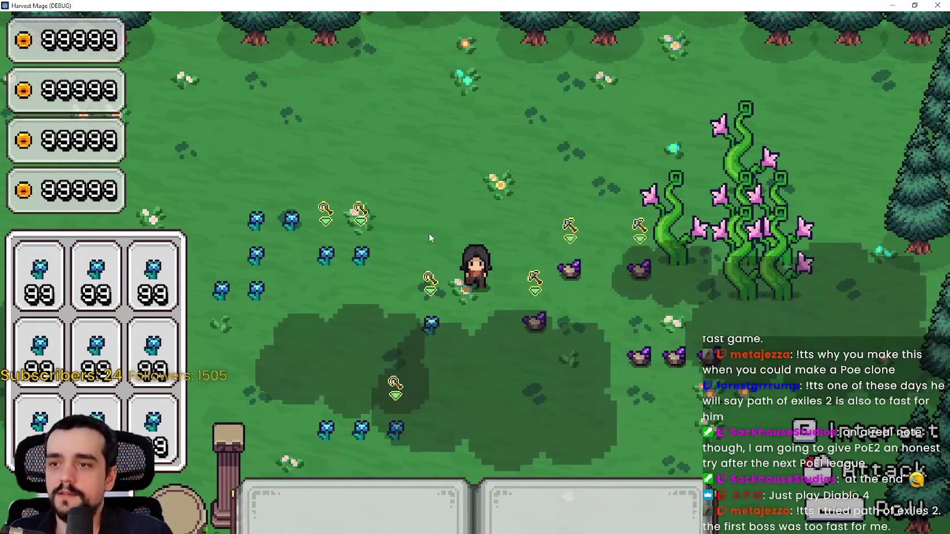
key("s")
key("a")
key("w")
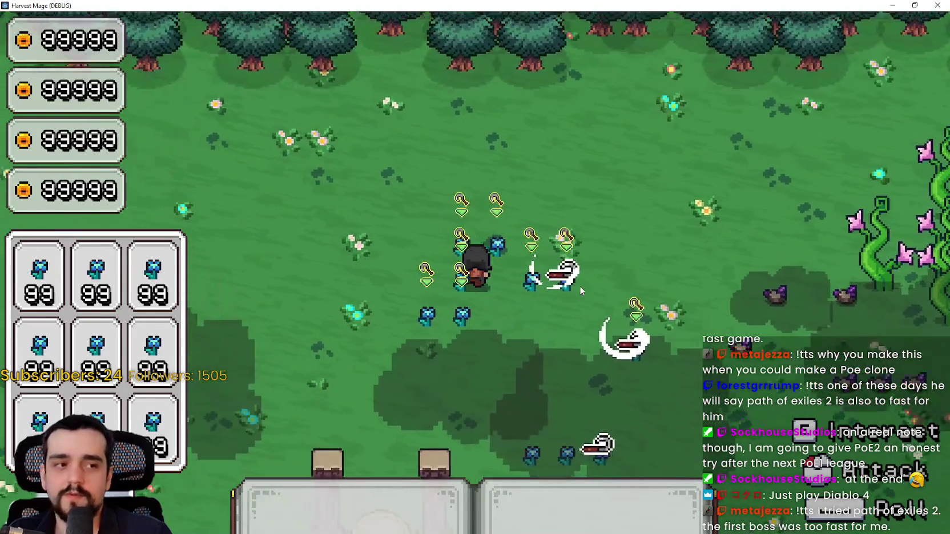
key("d")
key("a")
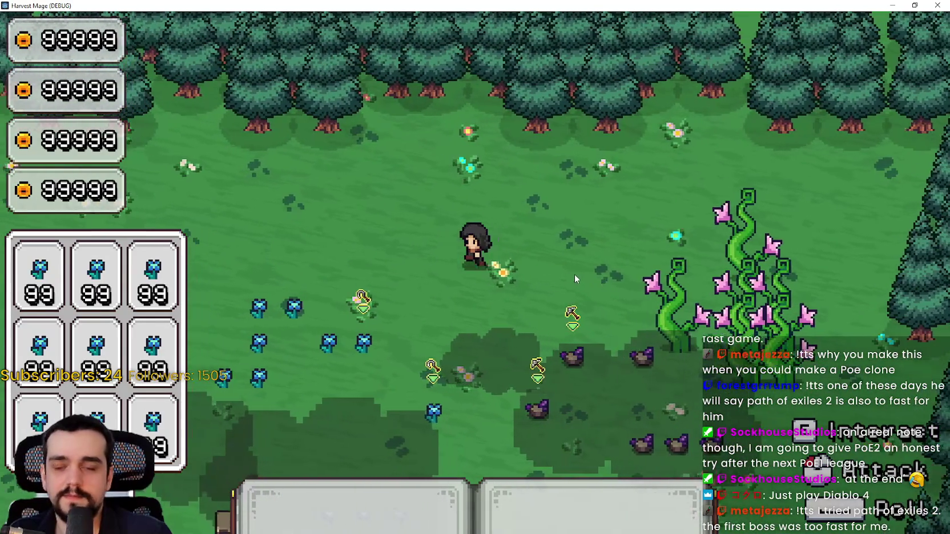
key("a")
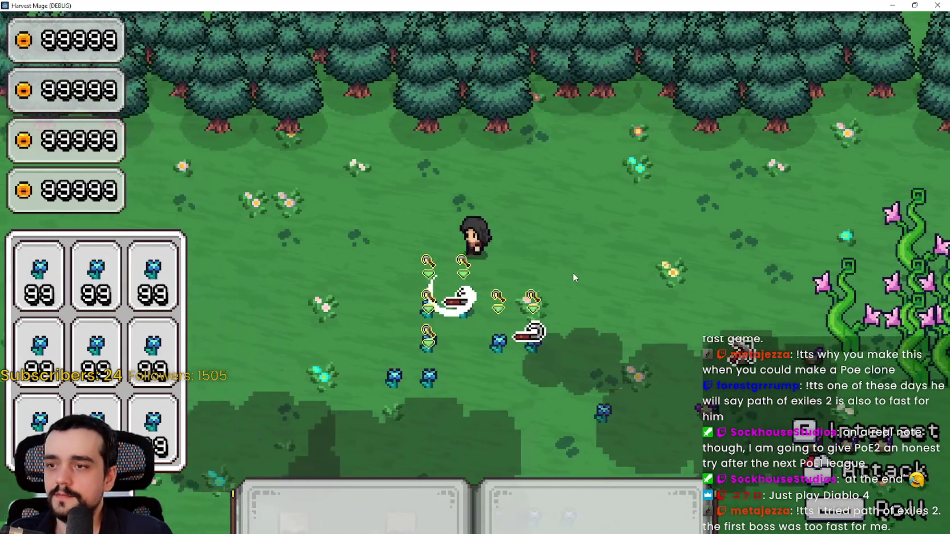
key("s")
key("w")
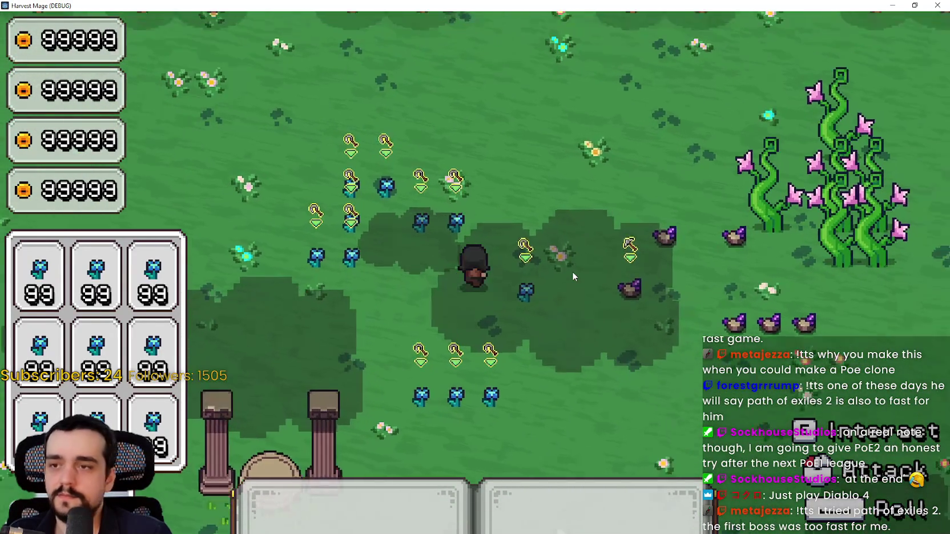
key("a")
key("s")
key("d")
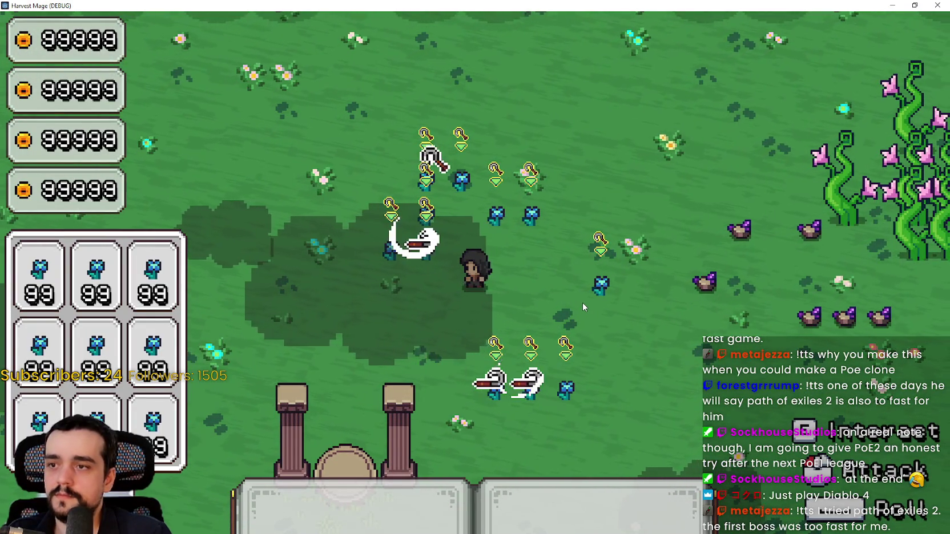
key("w")
key("s")
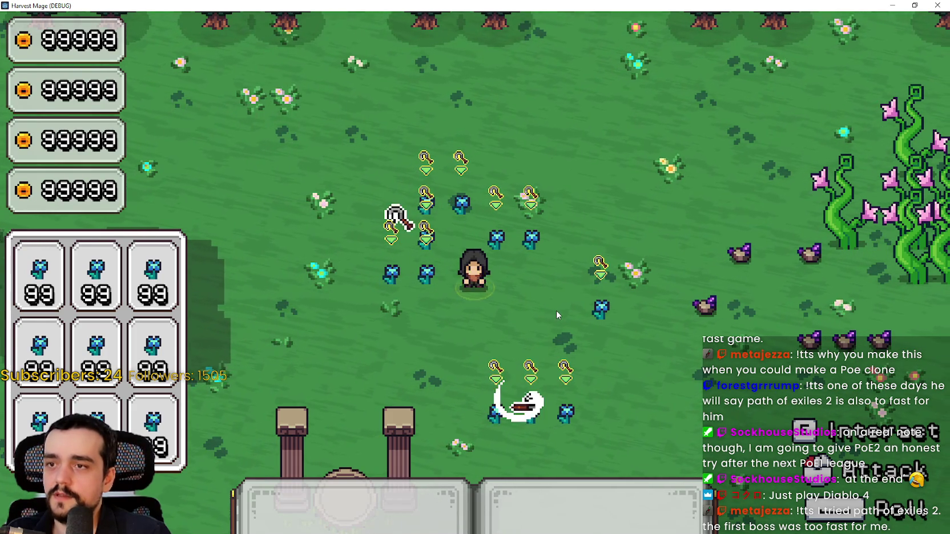
key("d")
key("d")
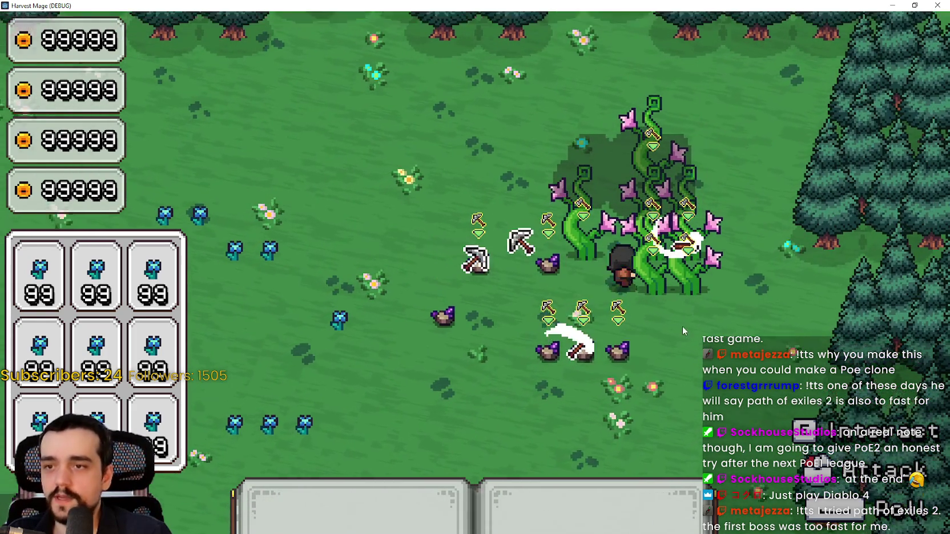
key("w")
key("s")
key("a")
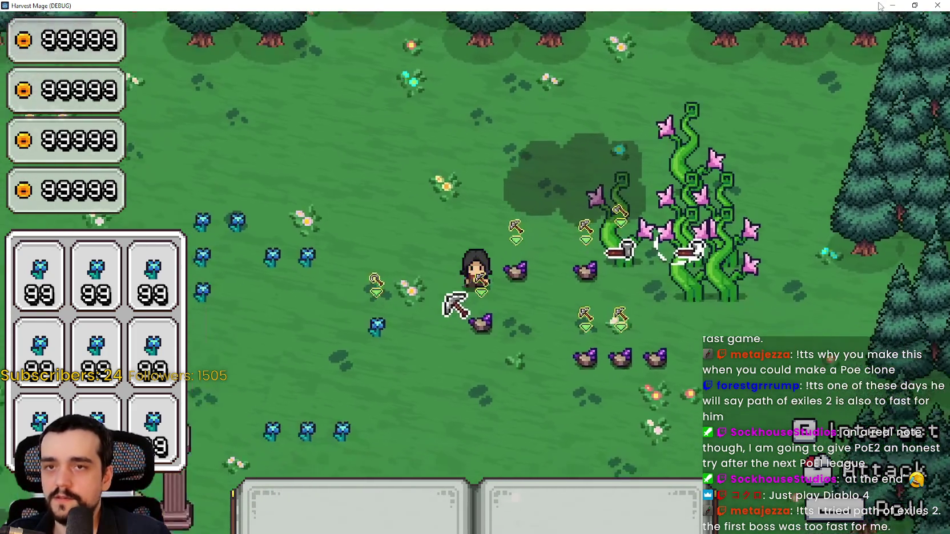
left_click(915, 5)
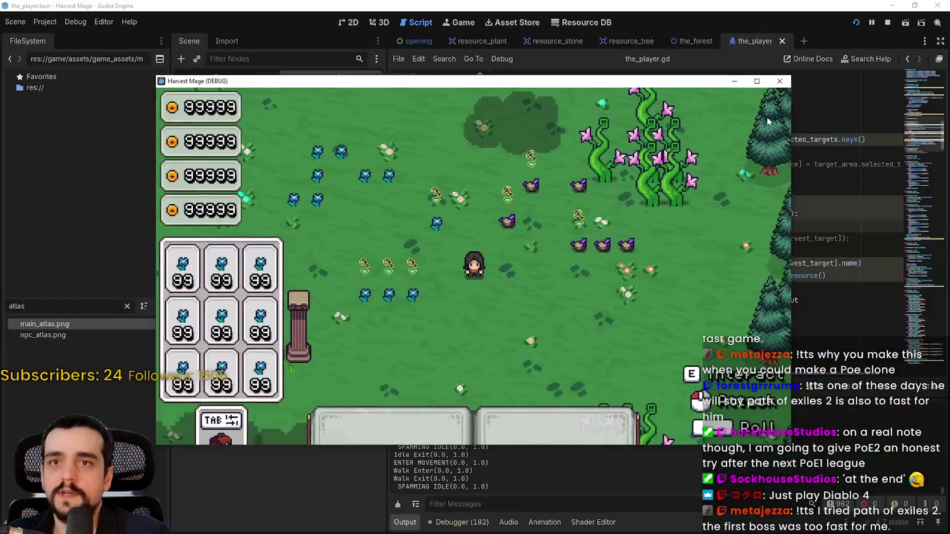
left_click(887, 22)
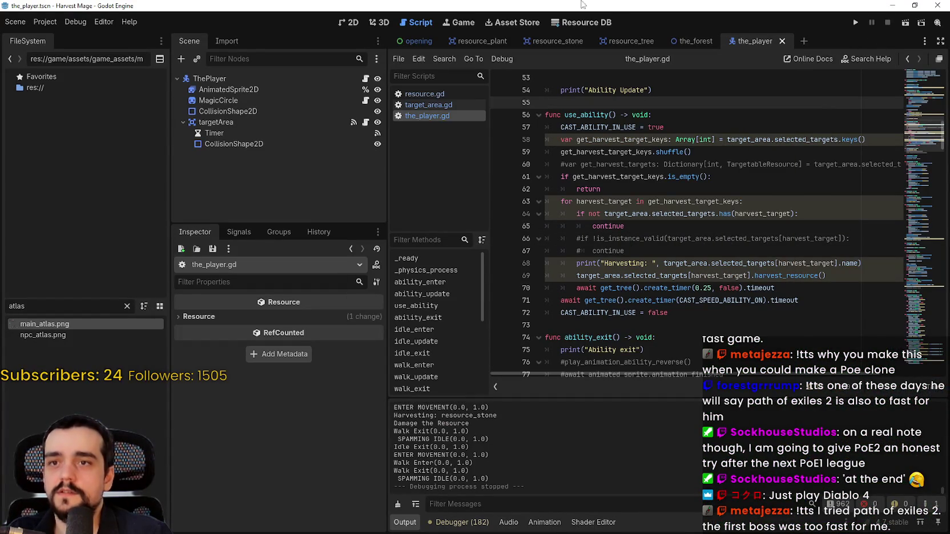
Step: Switch to the the_forest scene, enlarge the Scene tree, and pan the map up-left
left_click(688, 41)
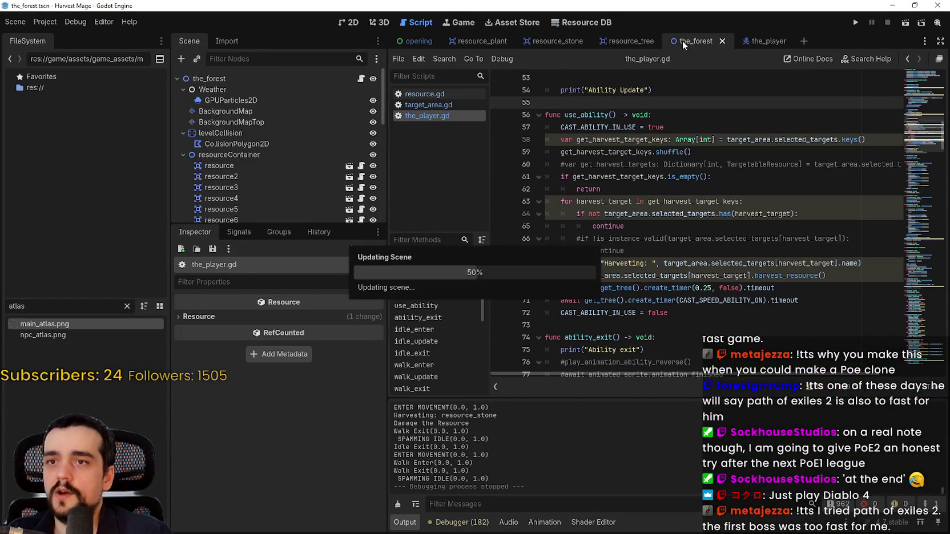
scroll(593, 291, "down", 3)
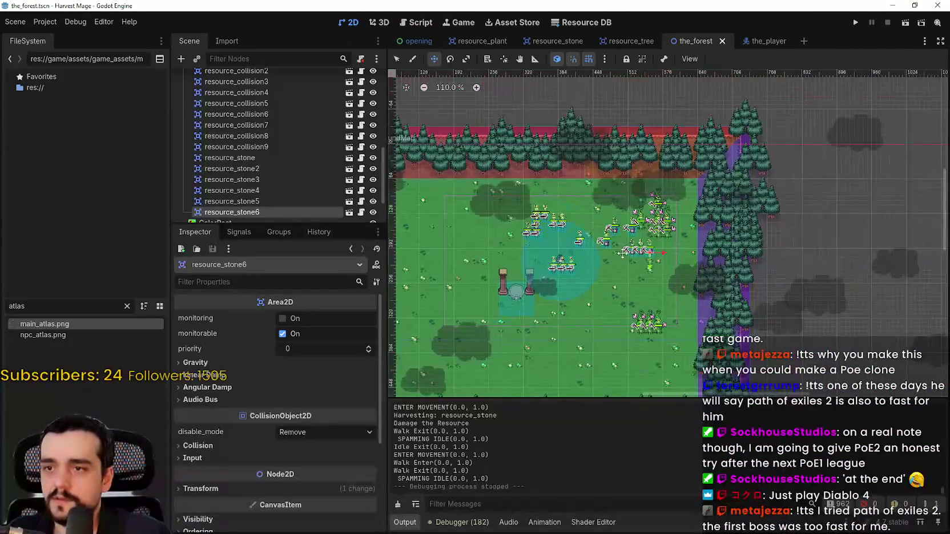
scroll(262, 171, "down", 2)
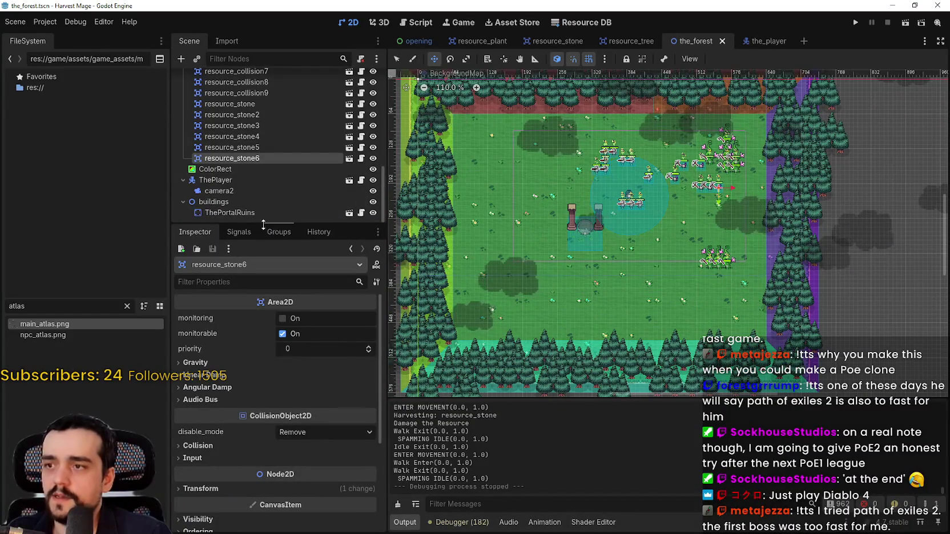
left_click_drag(260, 228, 260, 258)
scroll(723, 259, "up", 5)
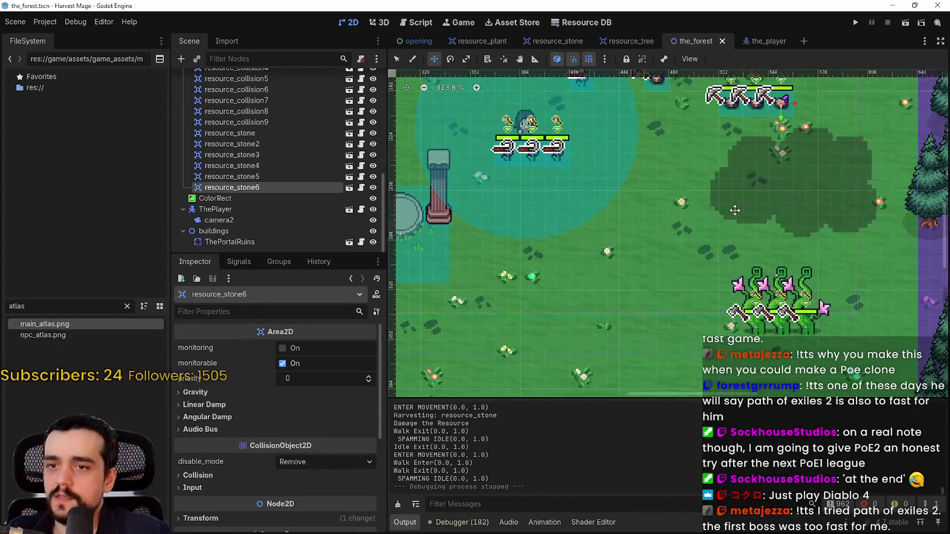
scroll(686, 239, "down", 2)
scroll(691, 143, "up", 3)
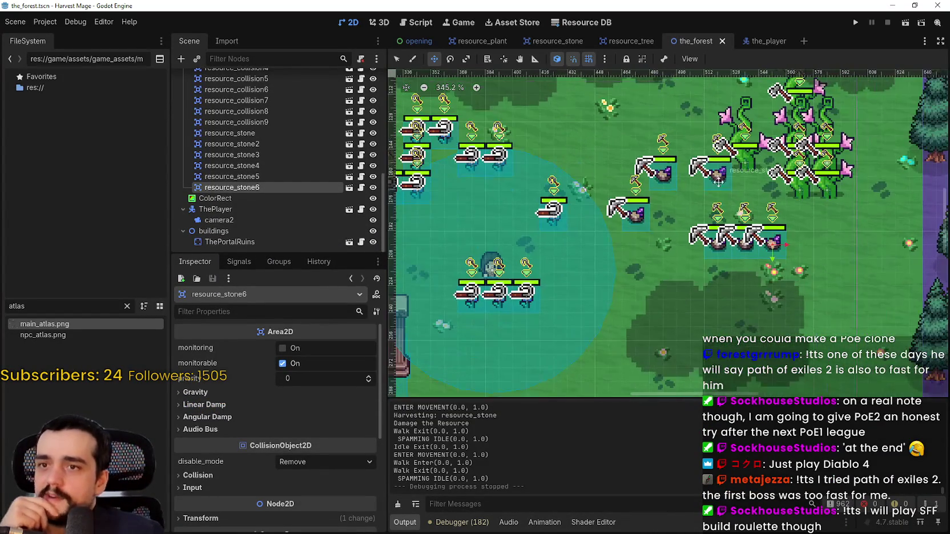
scroll(730, 219, "down", 2)
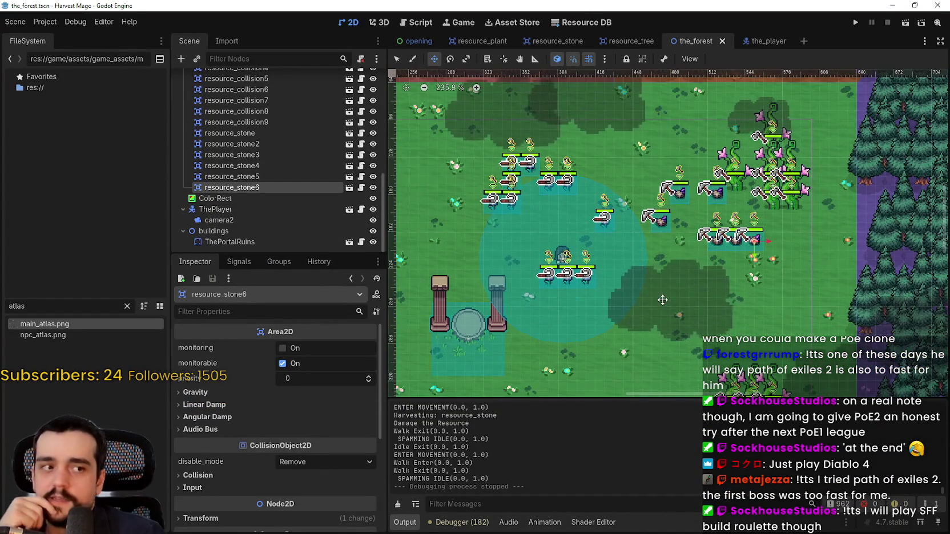
left_click_drag(769, 308, 738, 281)
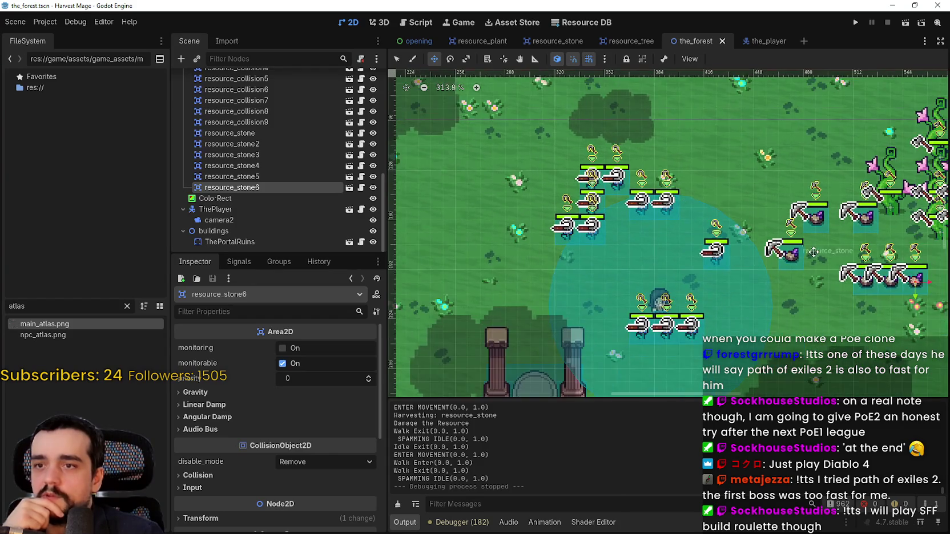
Step: Select the nodes from 'resource' through resource_stone6 in the Scene tree
scroll(606, 190, "down", 3)
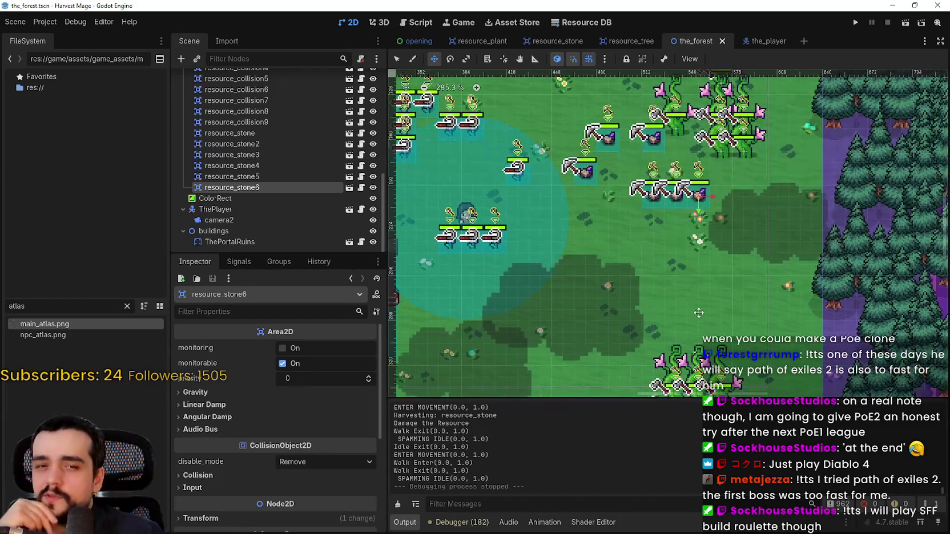
scroll(685, 248, "down", 2)
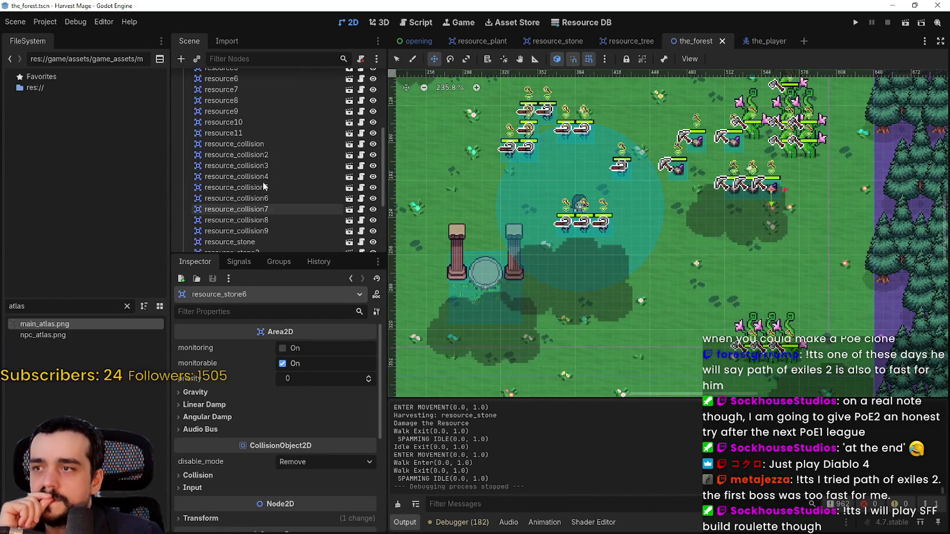
scroll(750, 193, "down", 1)
scroll(328, 168, "up", 5)
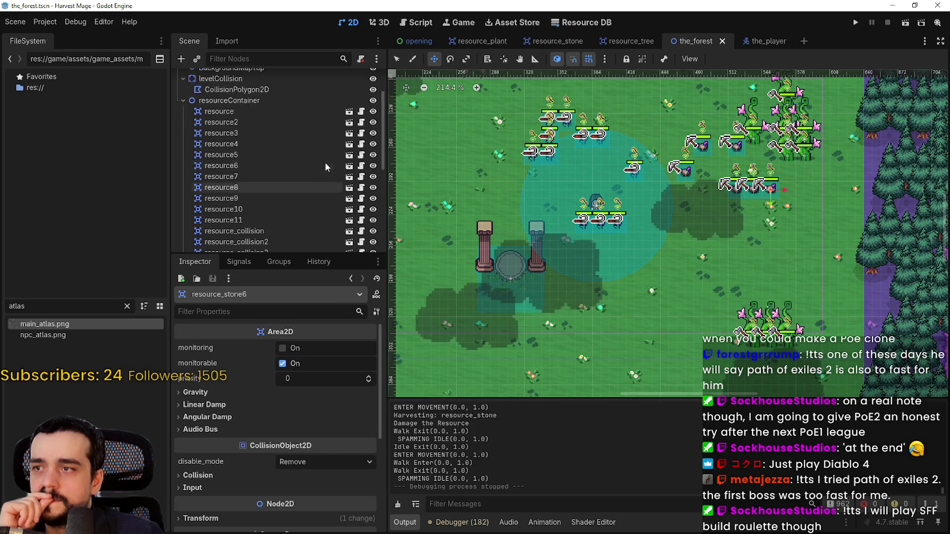
left_click(249, 165)
scroll(247, 171, "down", 5)
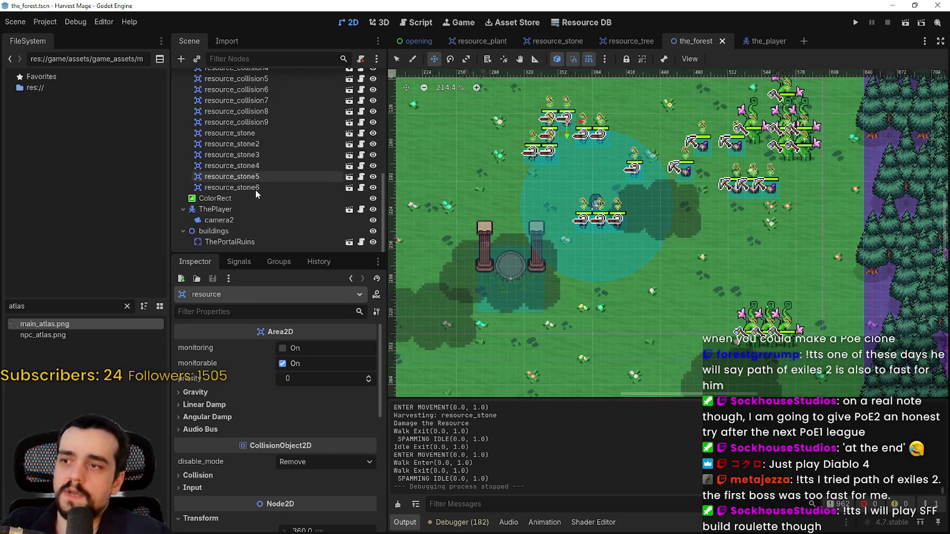
left_click(257, 183, "shift")
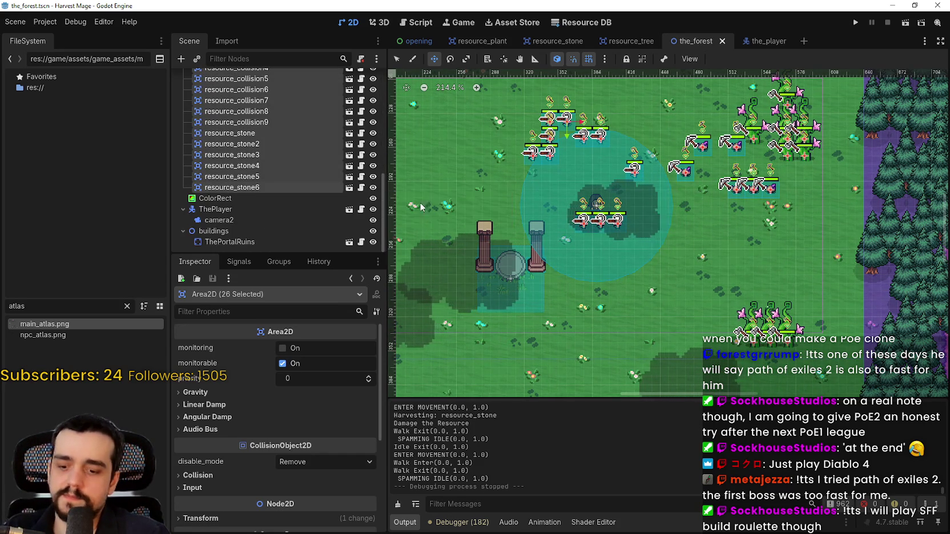
Step: Duplicate the 26 selected resource nodes and drag the copies around the map
key("ctrl+d")
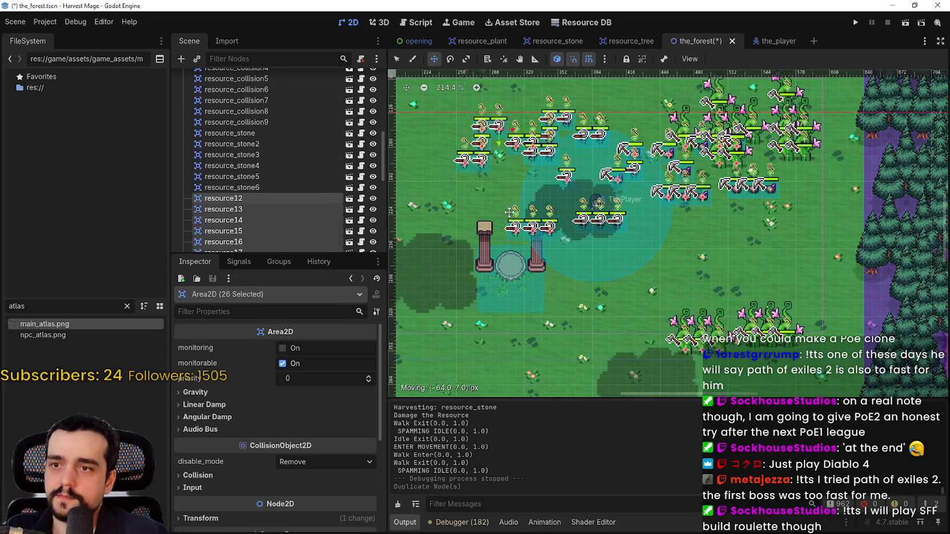
left_click_drag(510, 213, 604, 190)
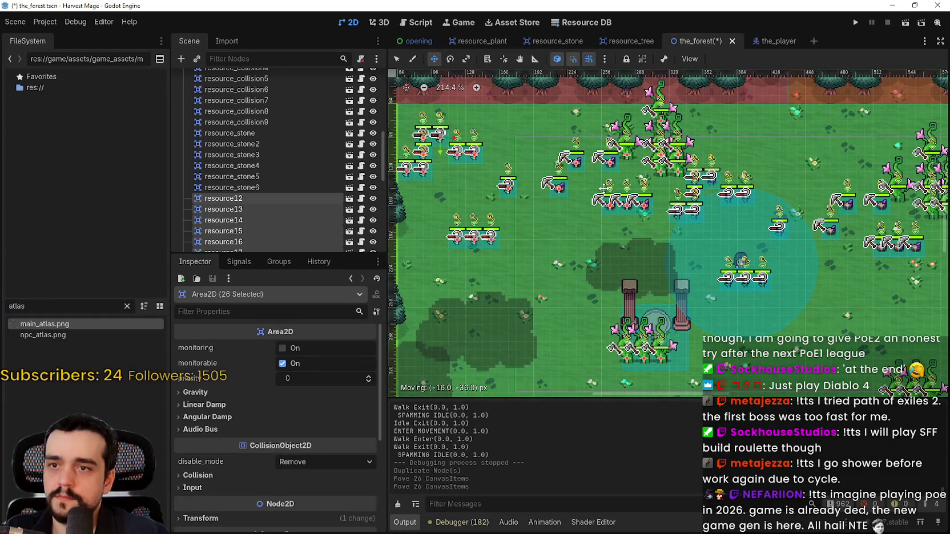
scroll(597, 257, "down", 1)
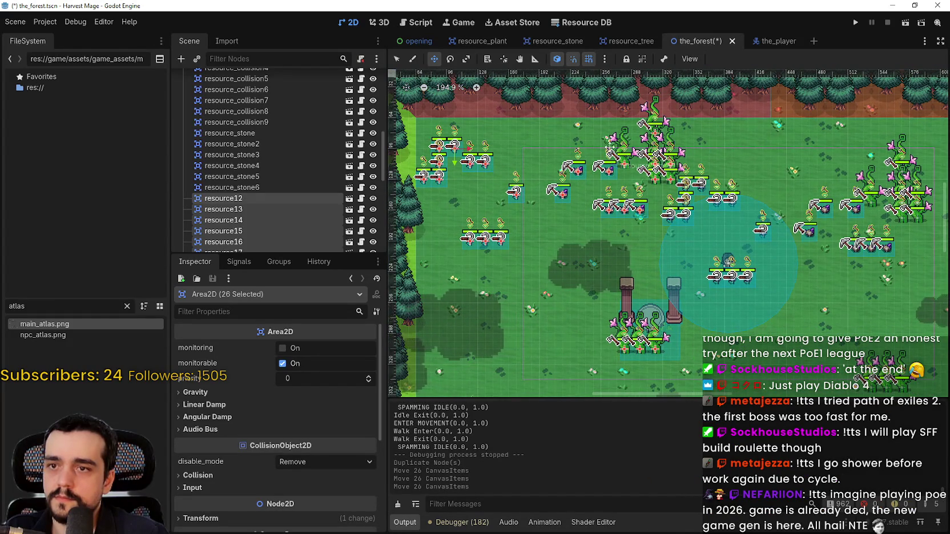
scroll(609, 145, "down", 3)
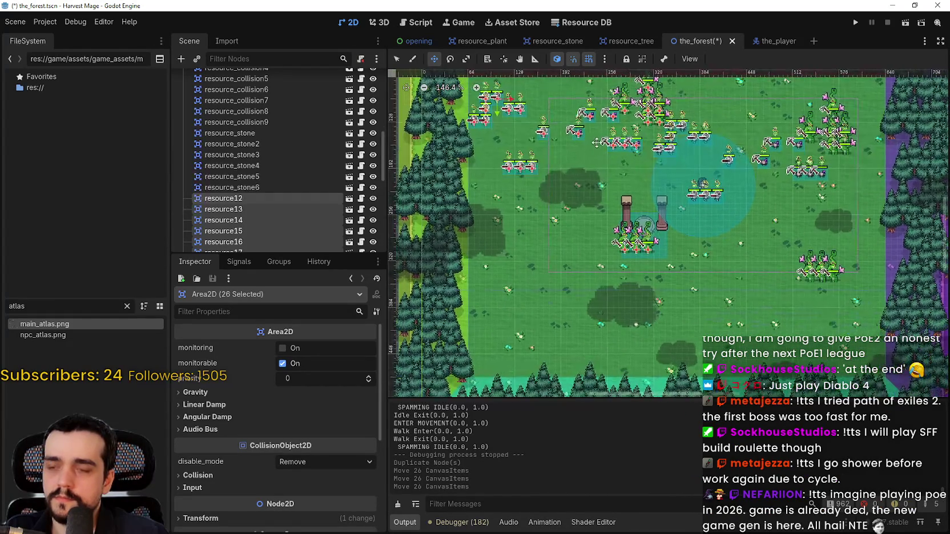
left_click_drag(596, 143, 605, 205)
scroll(607, 205, "up", 4)
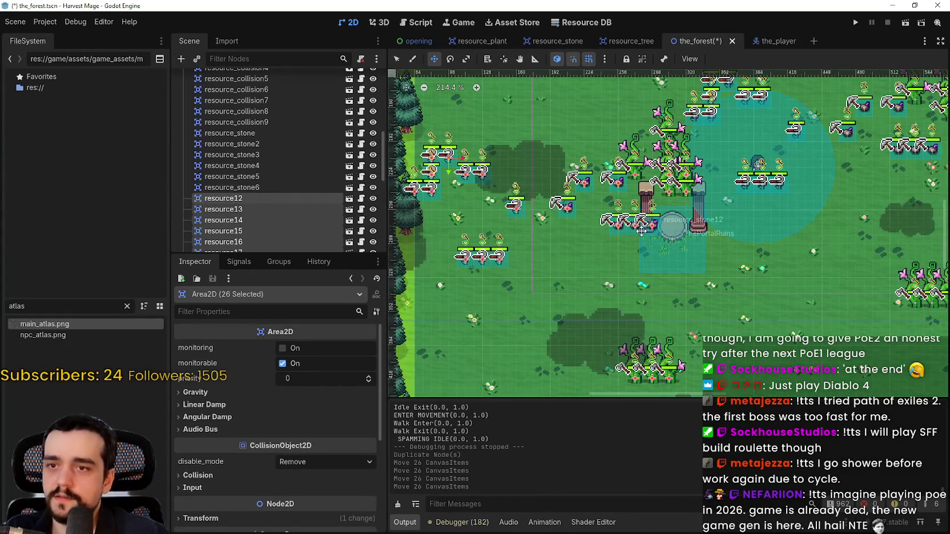
scroll(641, 230, "down", 2)
Step: Undo the copies' last move and then the duplication itself
key("ctrl+z")
key("ctrl+z")
key("ctrl+z")
key("ctrl+z")
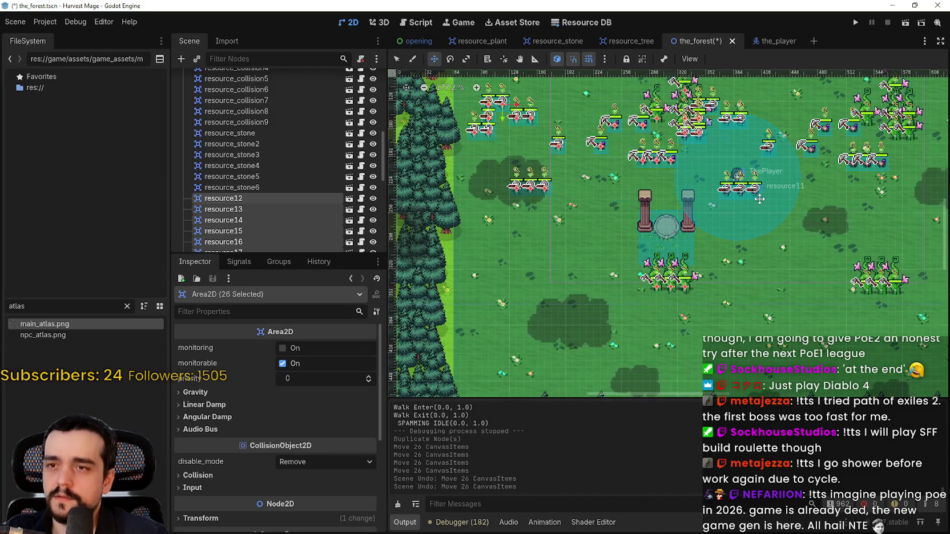
scroll(736, 204, "right", 3)
scroll(628, 200, "down", 1)
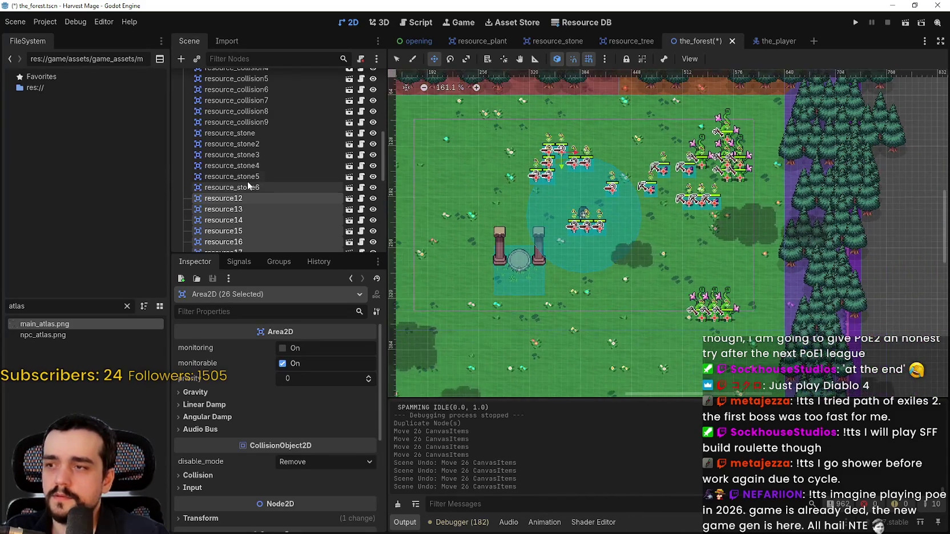
scroll(593, 194, "down", 1)
key("ctrl+z")
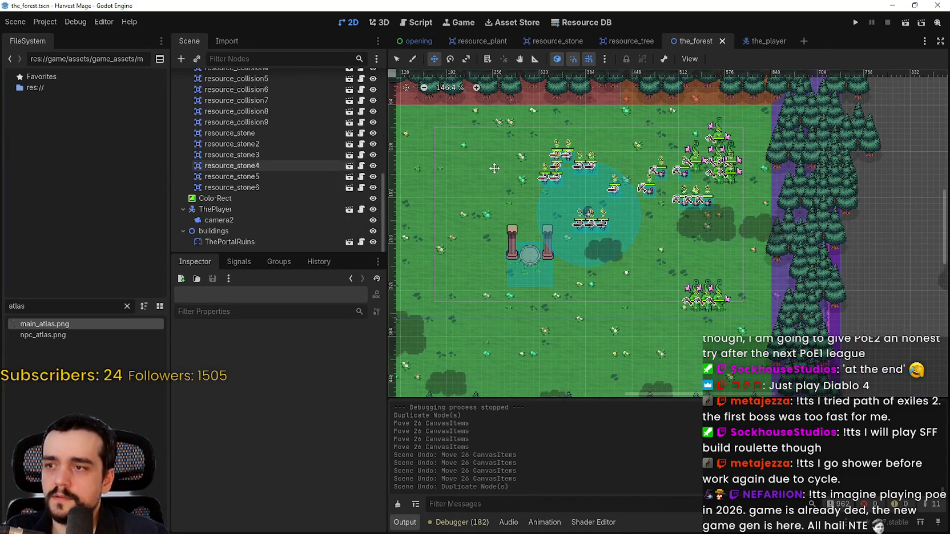
Step: Switch to Select mode and pick resource_stone, then the ColorRect on the map
left_click(395, 60)
scroll(779, 205, "down", 3)
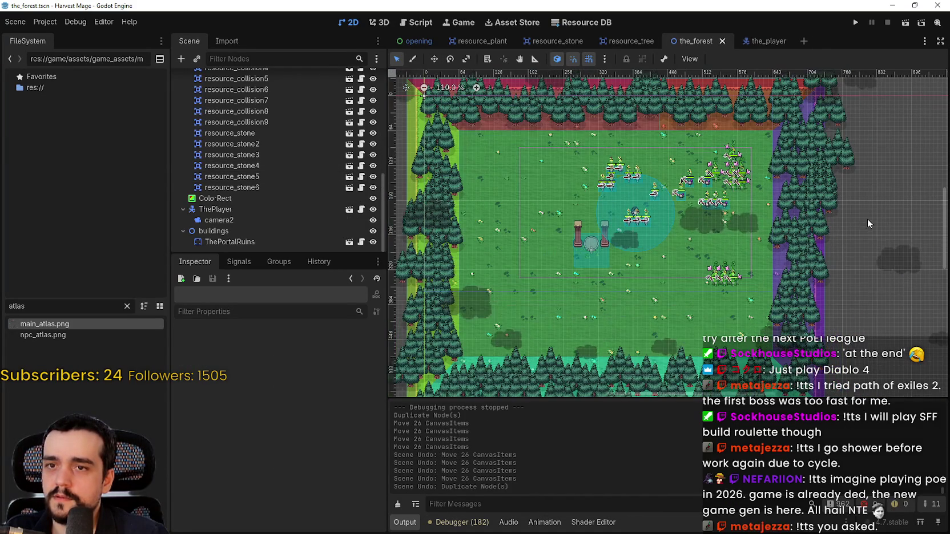
scroll(764, 186, "down", 2)
left_click(615, 187)
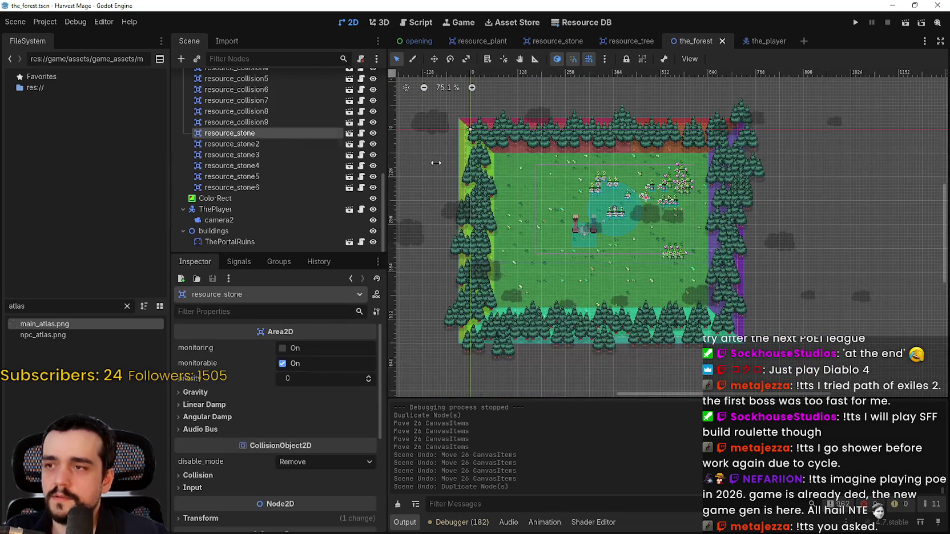
scroll(616, 187, "up", 7)
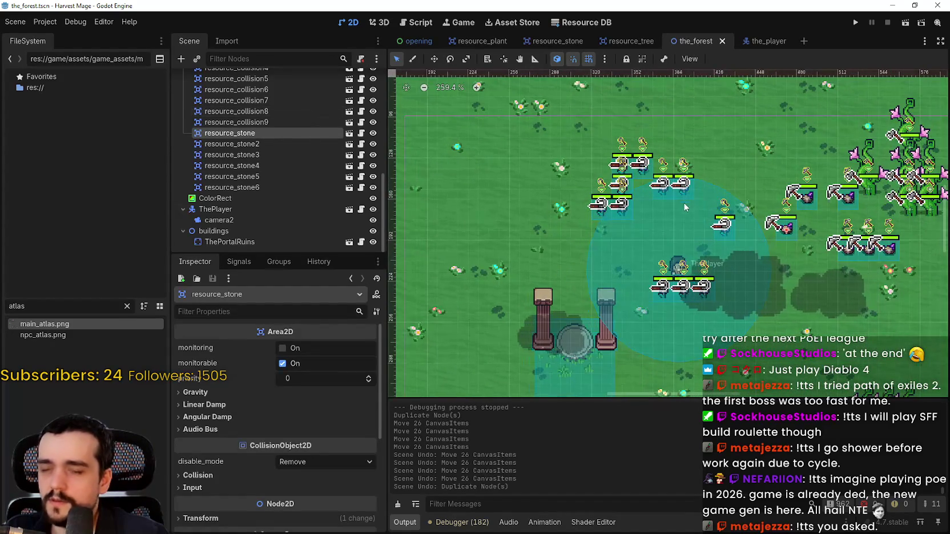
scroll(552, 155, "down", 3)
scroll(553, 197, "down", 3)
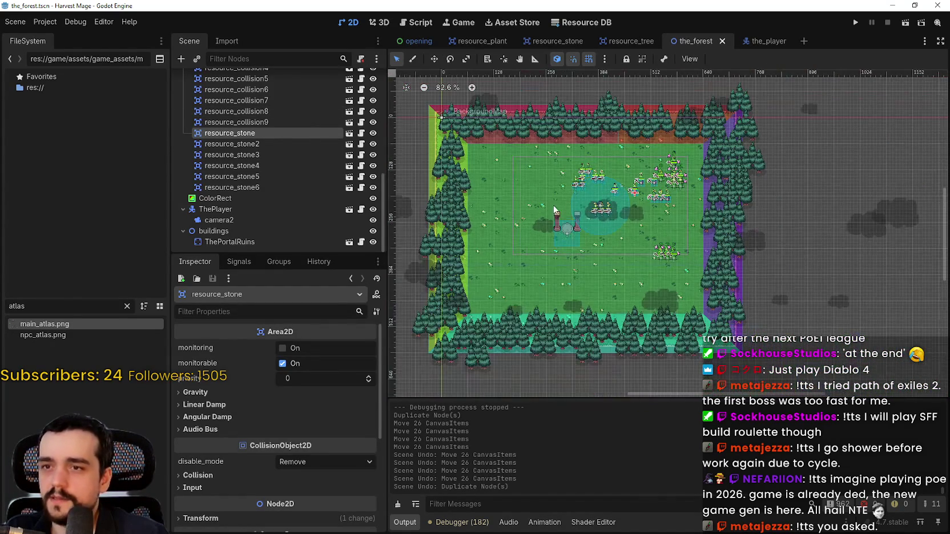
scroll(608, 179, "up", 3)
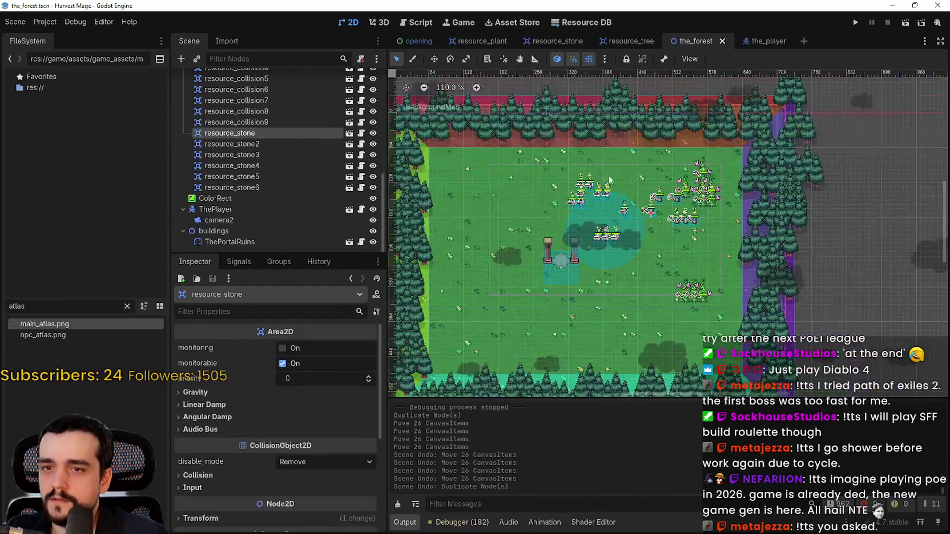
left_click(536, 167)
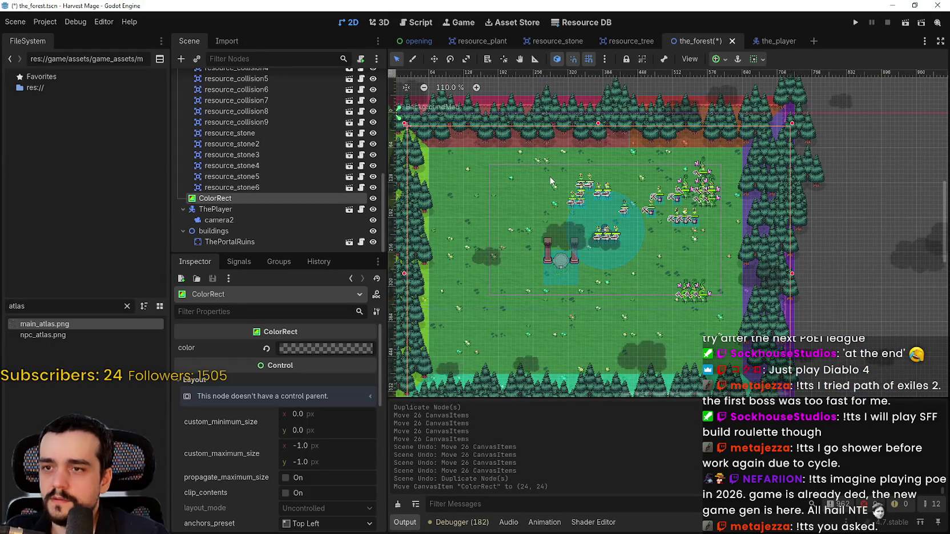
left_click(873, 221)
scroll(807, 225, "up", 1)
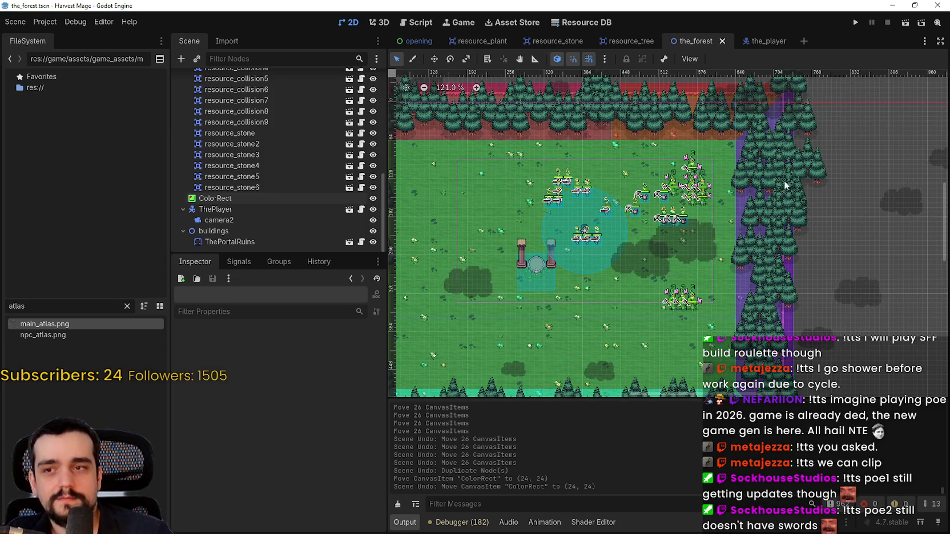
scroll(782, 187, "down", 2)
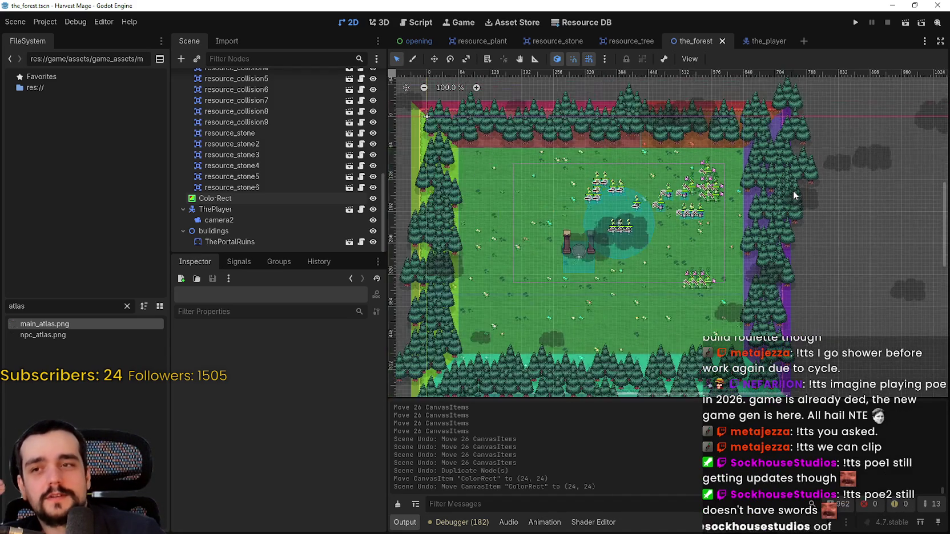
scroll(793, 194, "down", 2)
scroll(264, 146, "up", 5)
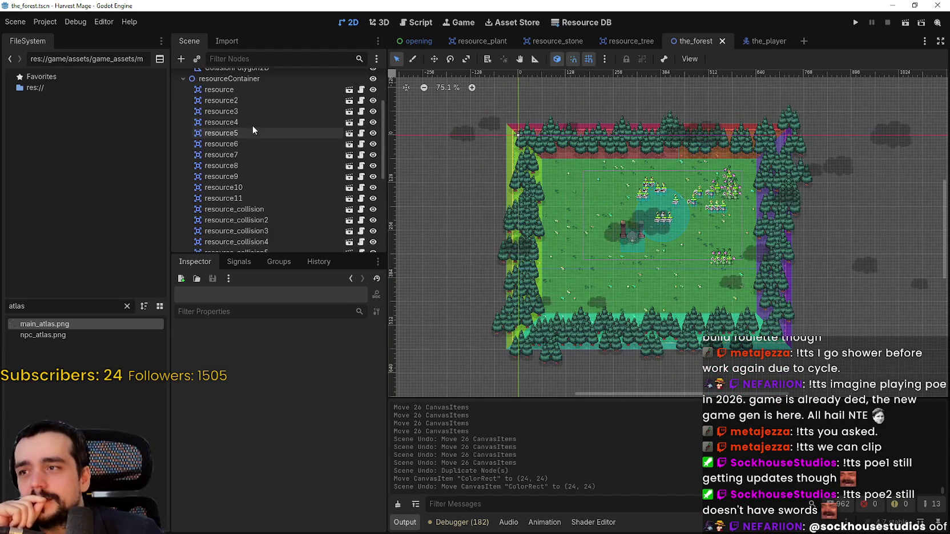
Step: Duplicate resource through resource11 and move the copies to the upper-left meadow
left_click(247, 89)
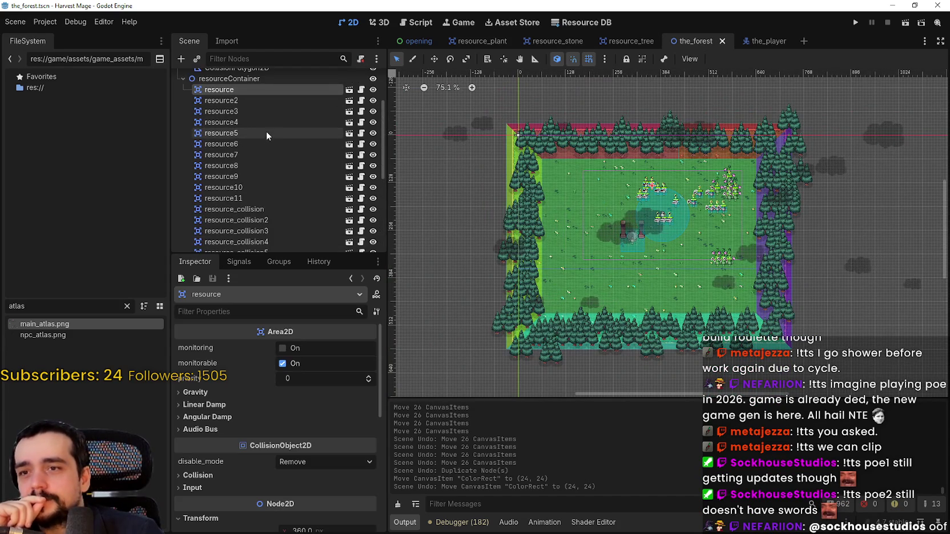
left_click(241, 196, "shift")
scroll(677, 163, "up", 6)
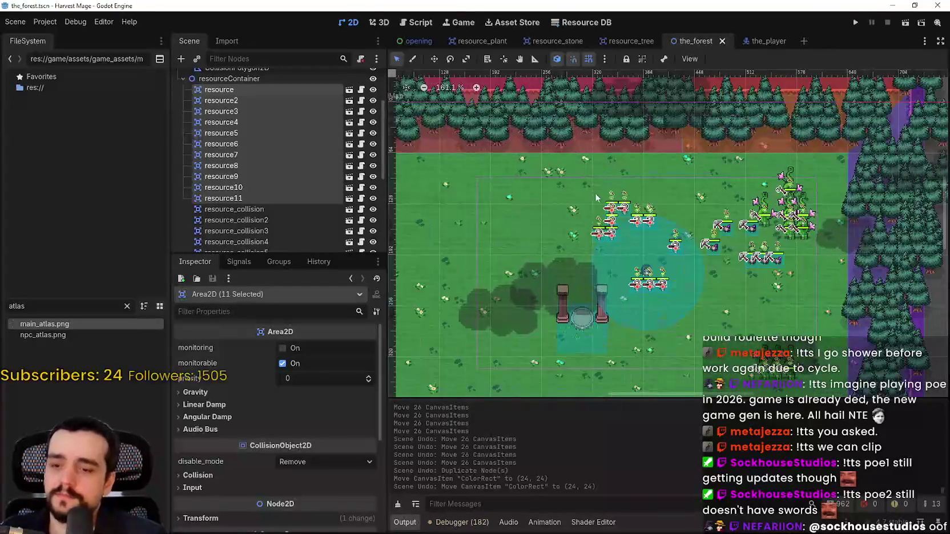
key("ctrl+d")
key("w")
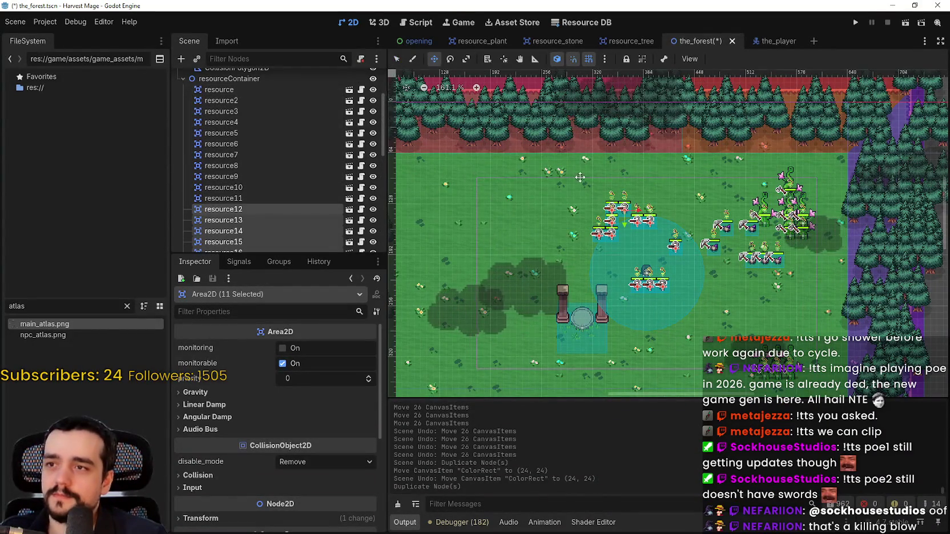
left_click_drag(635, 220, 451, 190)
scroll(451, 190, "up", 8)
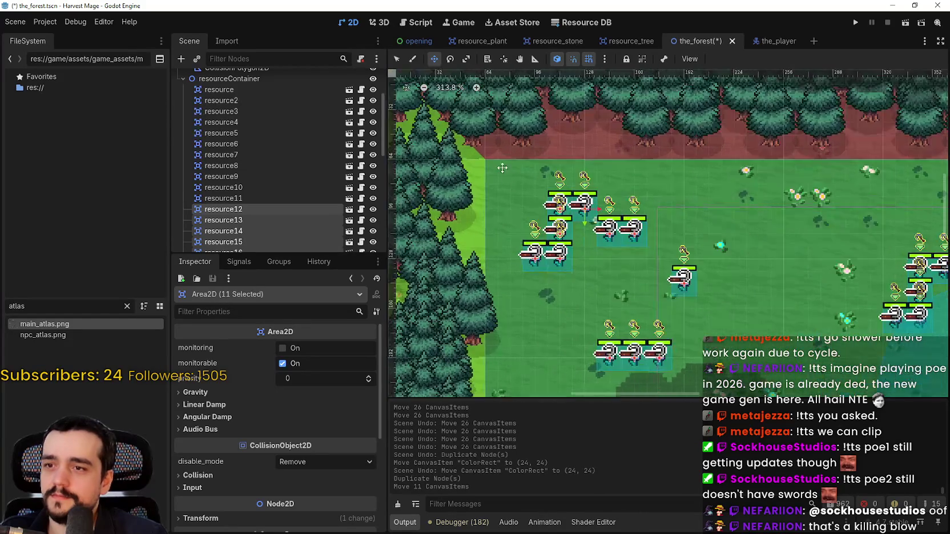
mouse_move(611, 230)
left_mouse_down()
mouse_move(669, 204)
mouse_move(666, 186)
left_mouse_up()
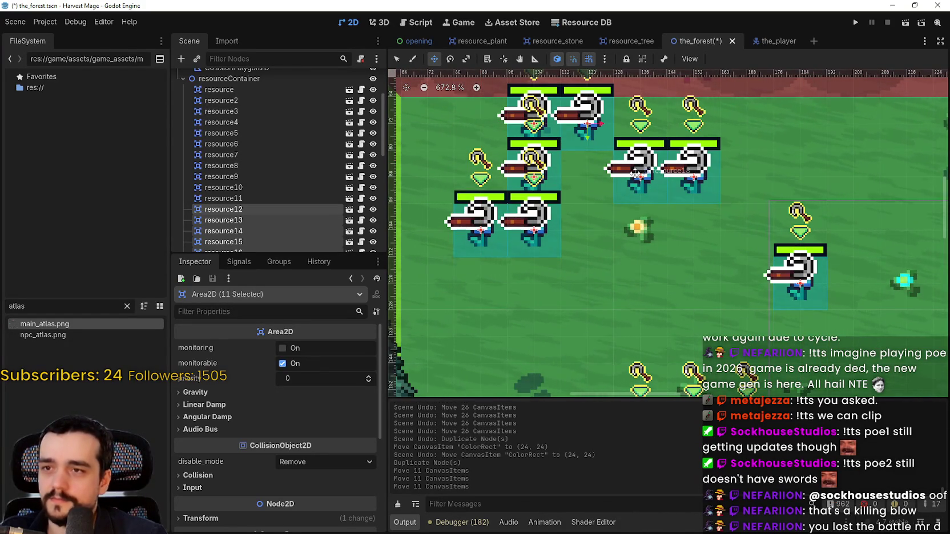
scroll(636, 173, "down", 6)
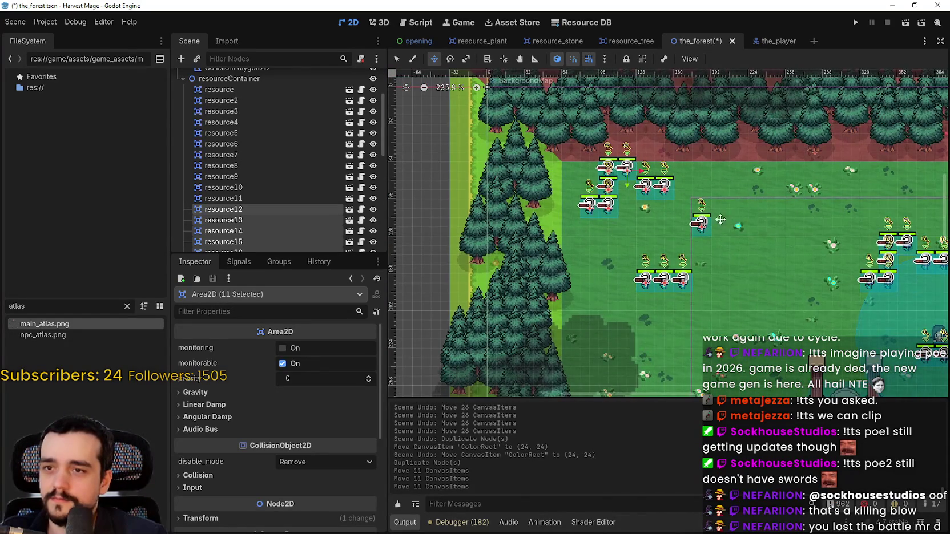
Step: Duplicate the eleven-resource cluster again and place the new copies in rows below the previous ones
key("ctrl+d")
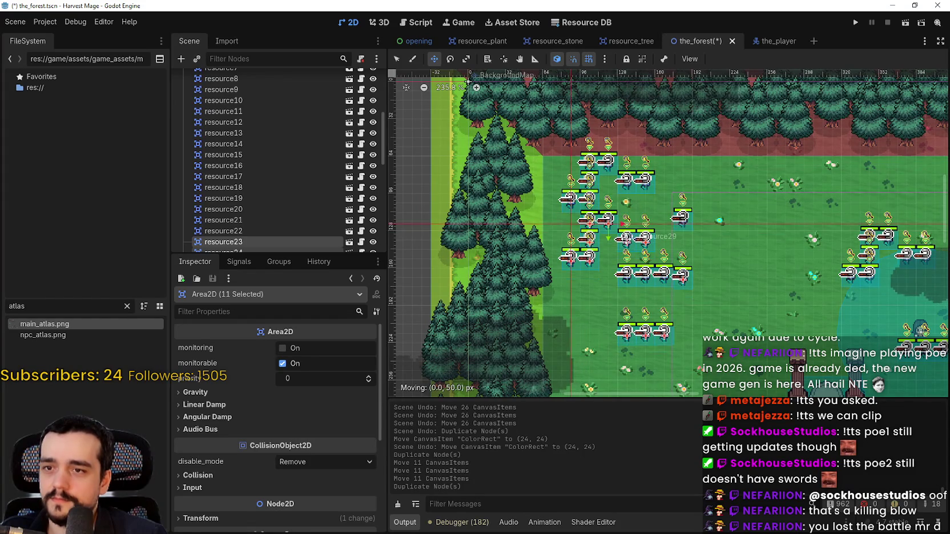
scroll(634, 239, "up", 3)
left_click_drag(626, 238, 671, 235)
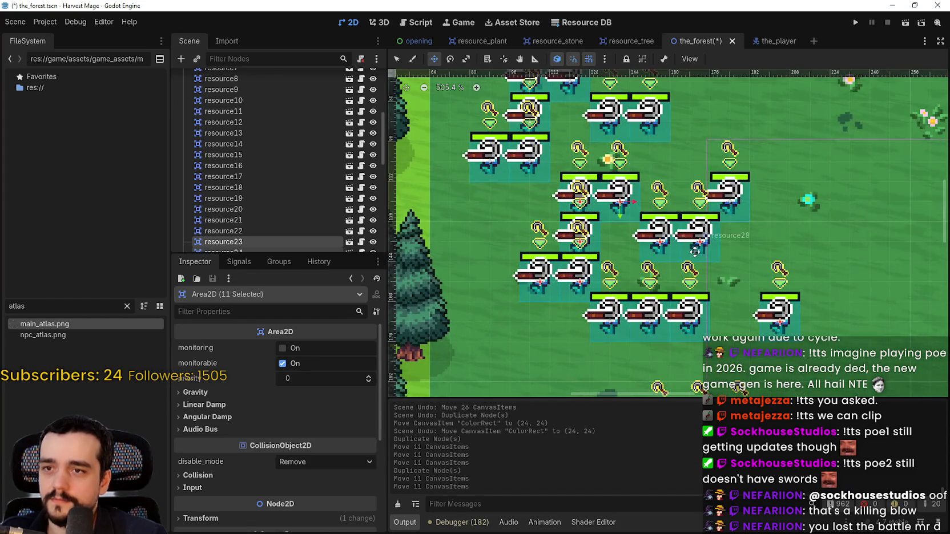
scroll(674, 239, "up", 4)
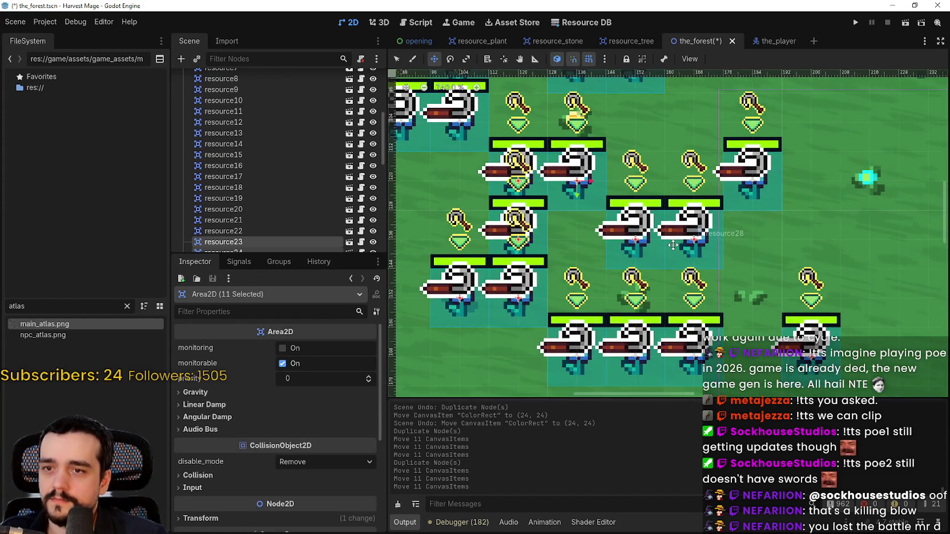
scroll(673, 245, "down", 9)
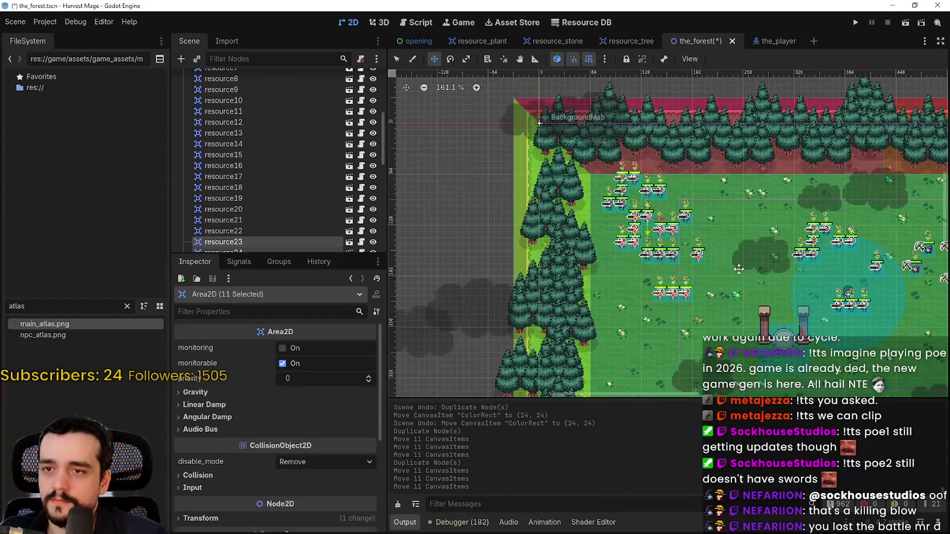
scroll(684, 240, "down", 3)
scroll(685, 240, "right", 2)
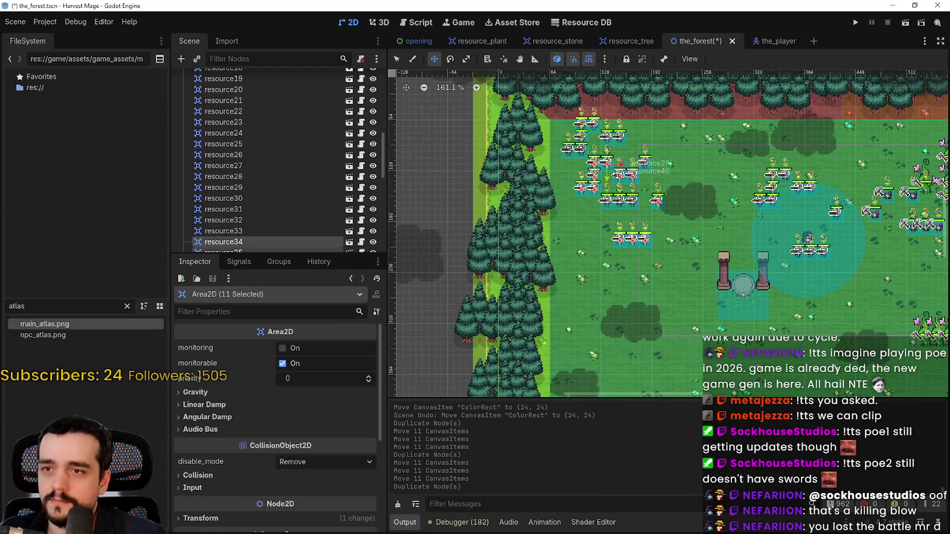
left_click_drag(608, 275, 609, 275)
scroll(608, 268, "up", 10)
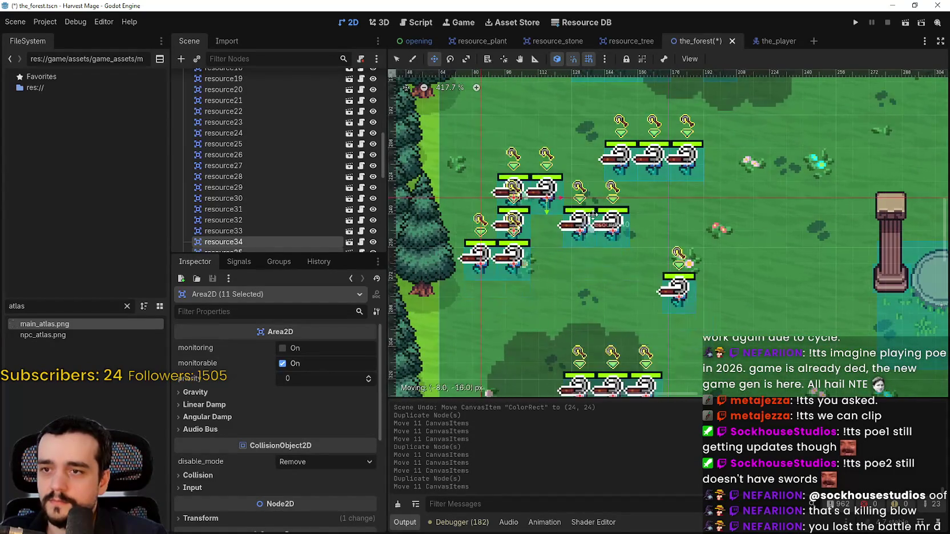
left_click_drag(594, 201, 595, 201)
scroll(617, 212, "up", 8)
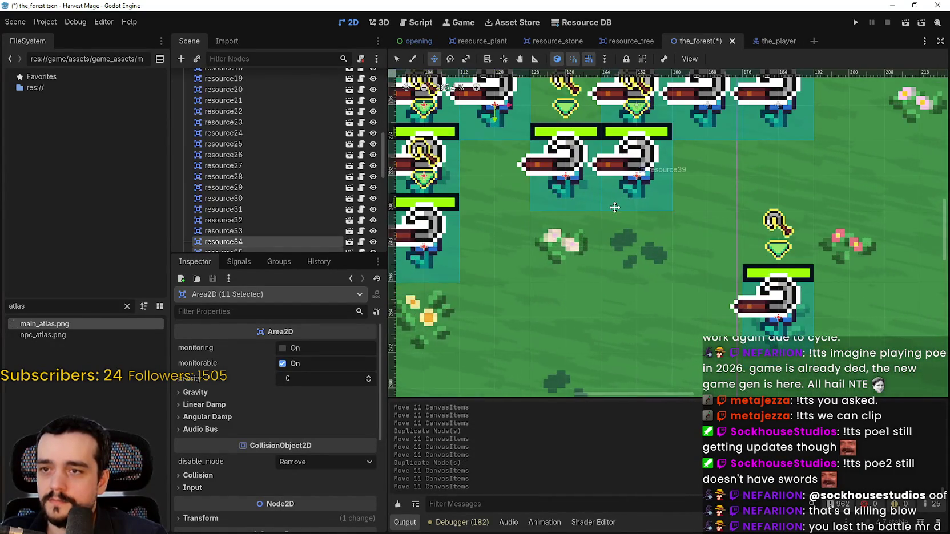
scroll(624, 207, "down", 12)
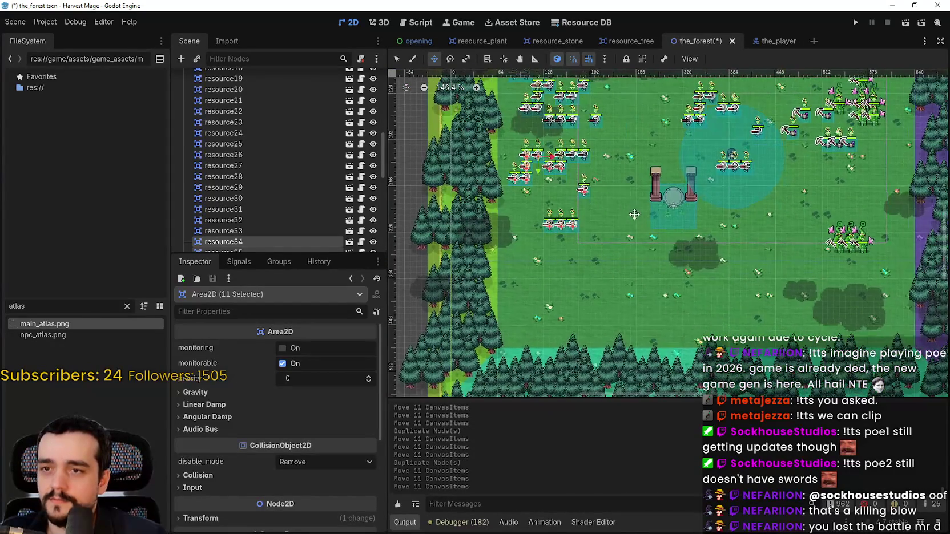
left_click_drag(562, 197, 569, 190)
scroll(562, 197, "up", 13)
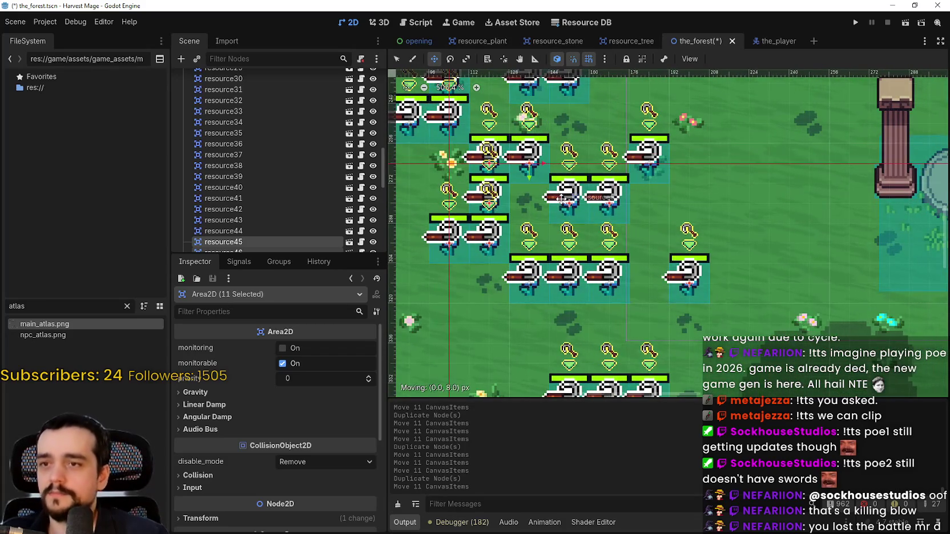
scroll(576, 204, "up", 8)
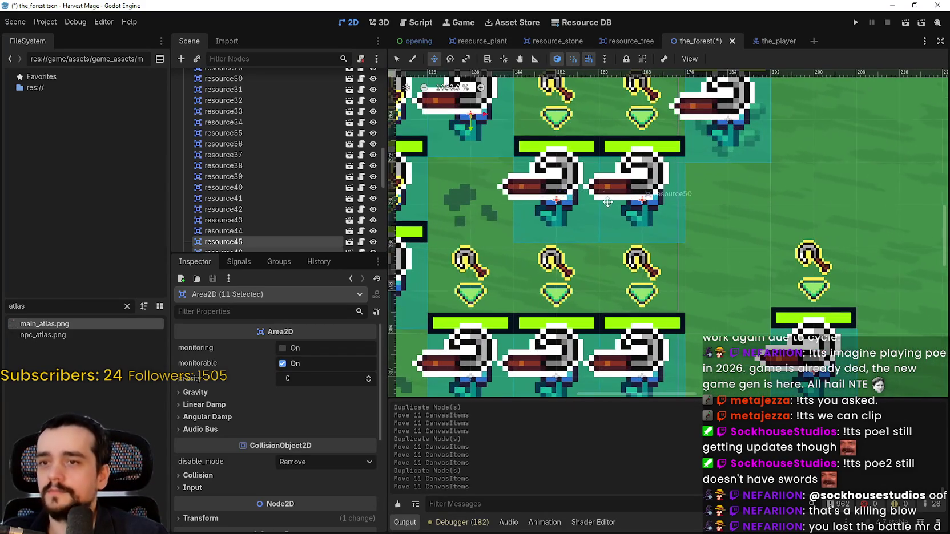
left_click_drag(595, 203, 595, 209)
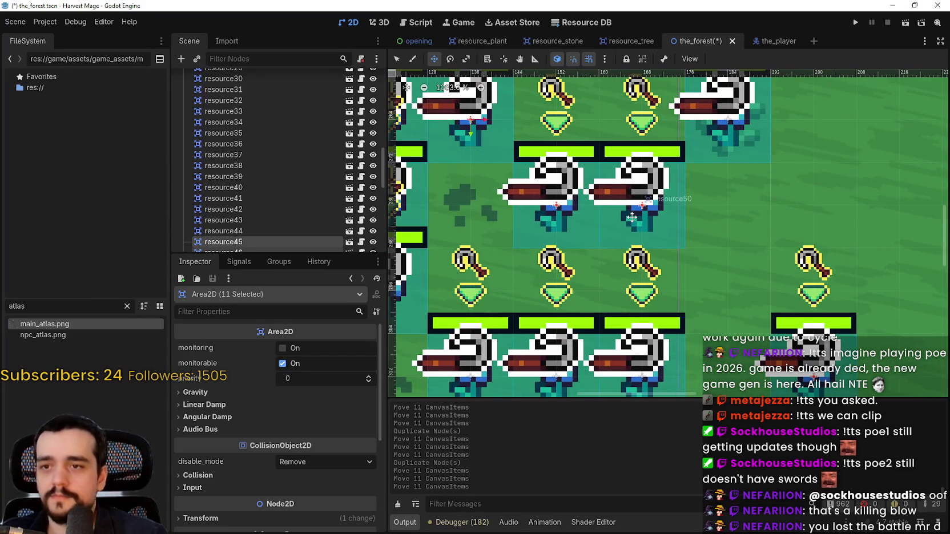
Step: Nudge the selected copies a pixel at a time with the Left arrow to align them
key("Left")
key("Left")
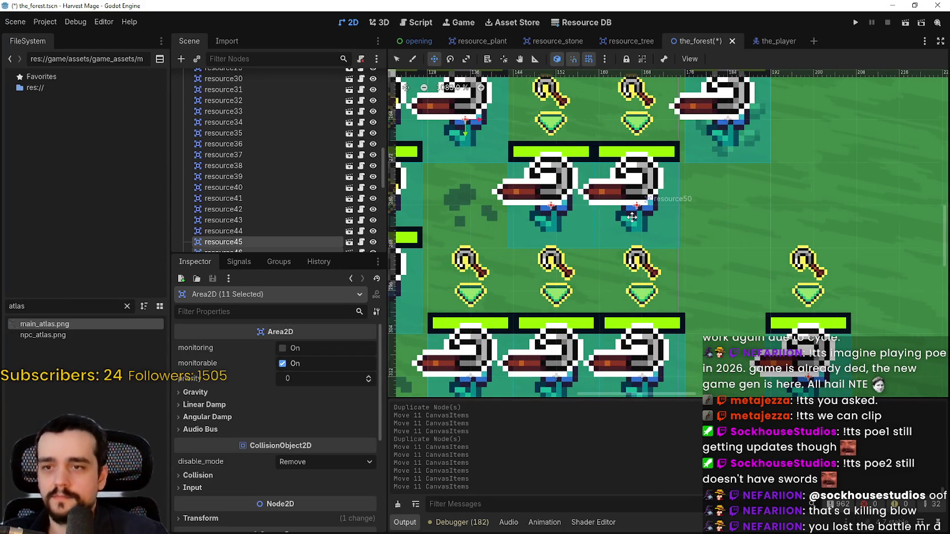
left_click_drag(664, 235, 670, 217)
key("Left")
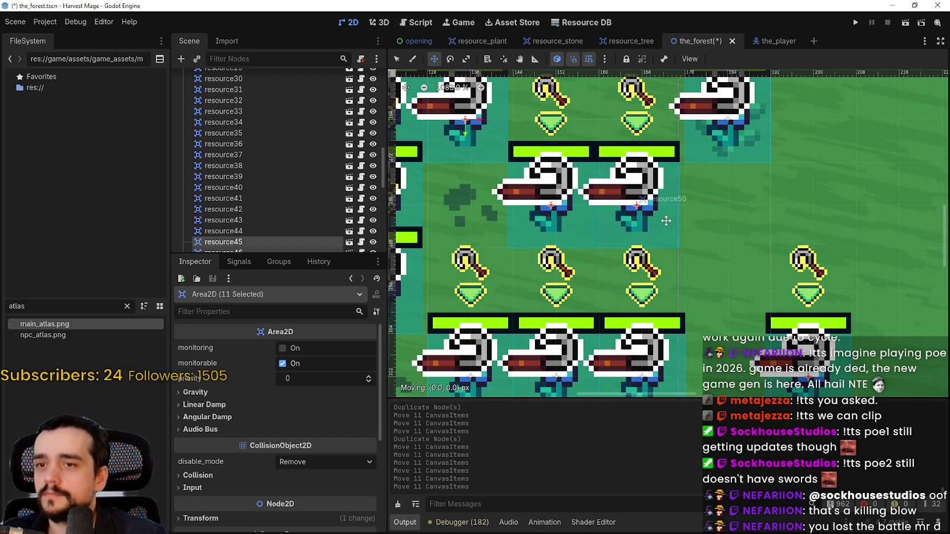
scroll(681, 209, "down", 2)
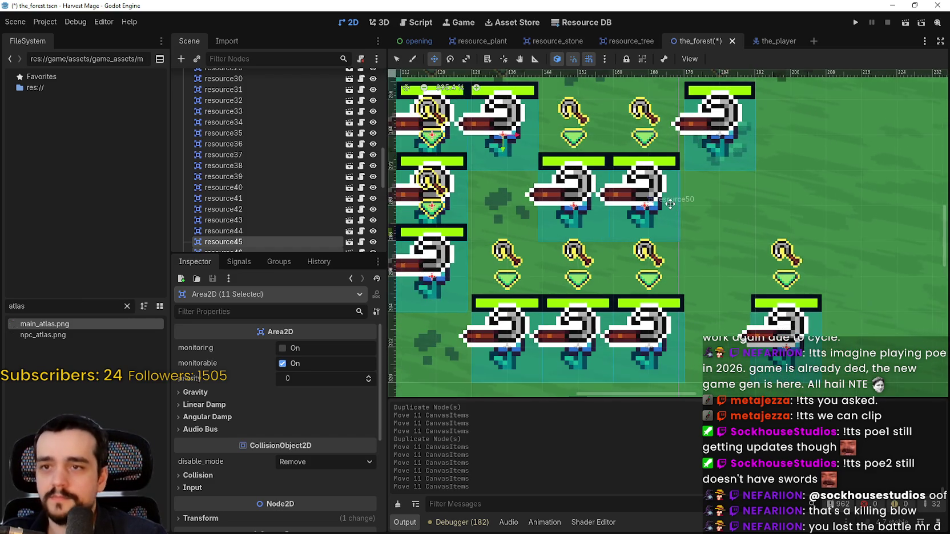
scroll(657, 210, "up", 10)
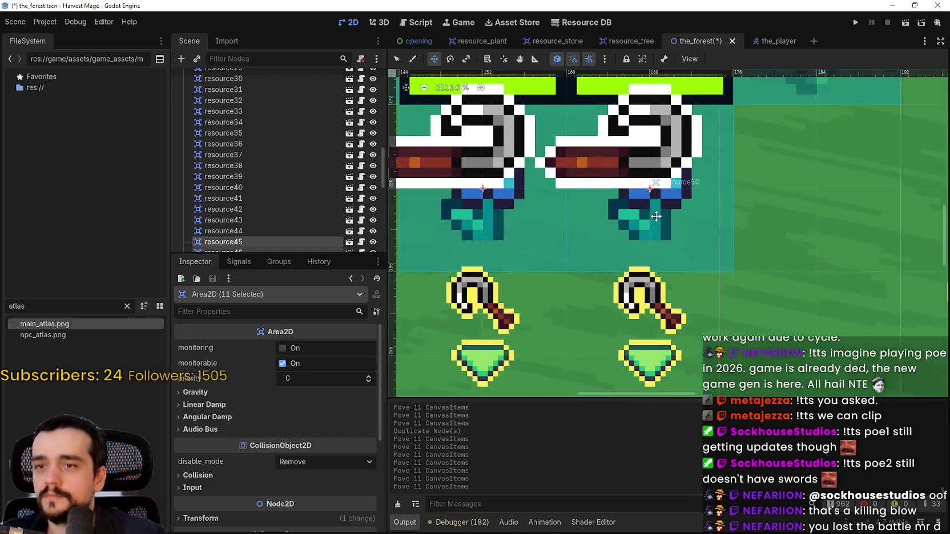
scroll(628, 240, "down", 8)
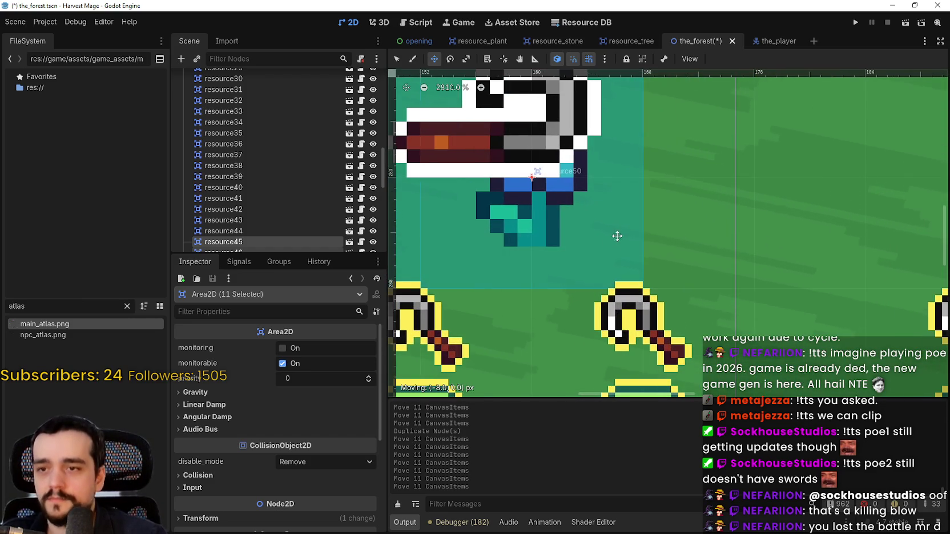
scroll(717, 228, "up", 7)
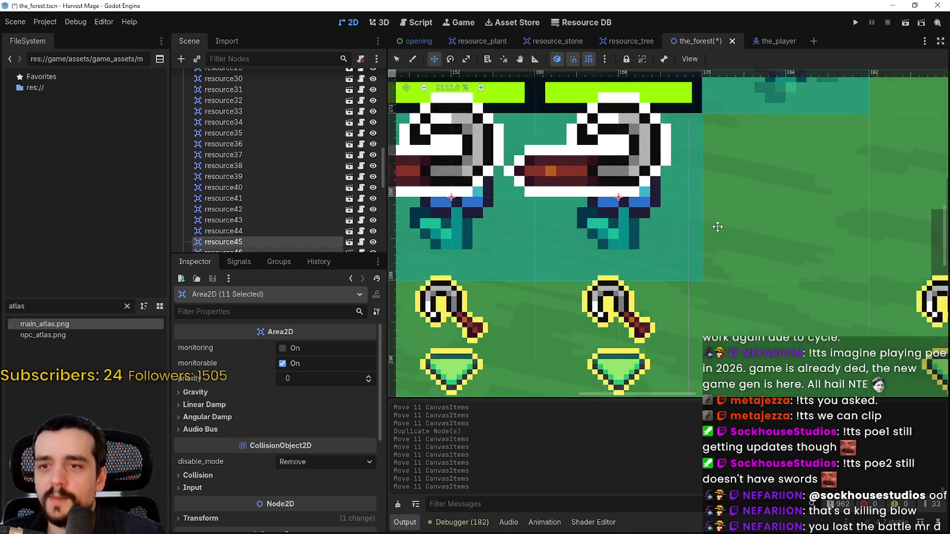
scroll(734, 231, "down", 10)
scroll(735, 233, "down", 5)
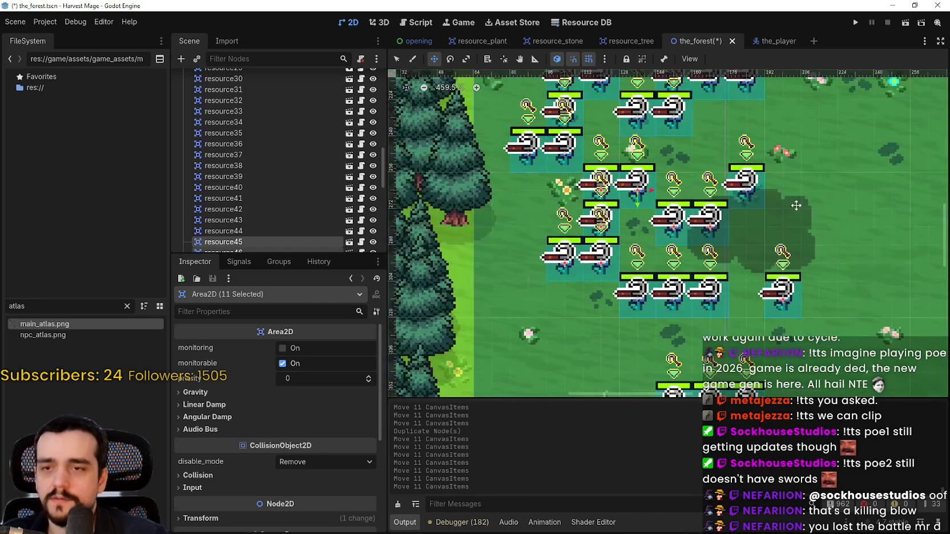
scroll(666, 262, "up", 4)
scroll(596, 322, "down", 6)
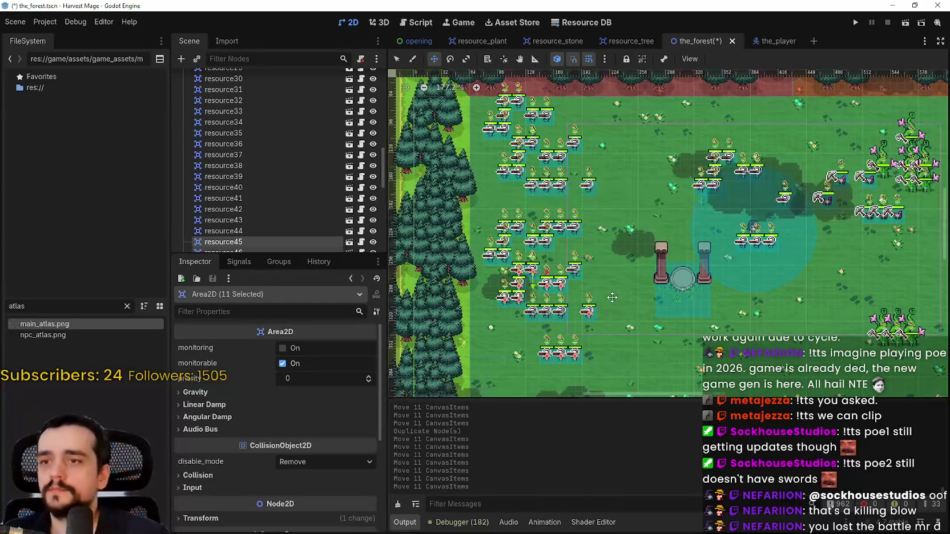
scroll(612, 298, "down", 4)
Step: Save the forest scene with Ctrl+S and select the resource_stone node
key("ctrl+s")
scroll(227, 170, "down", 3)
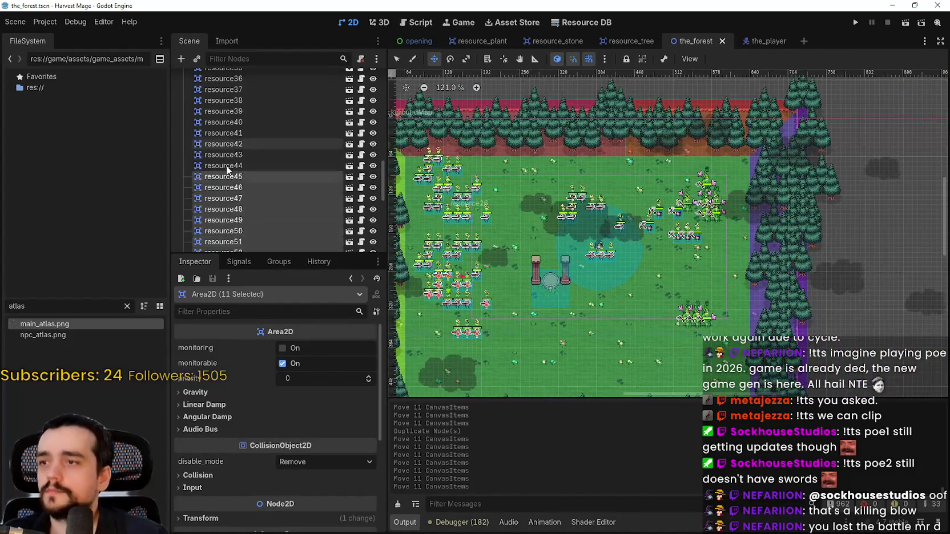
scroll(227, 170, "down", 10)
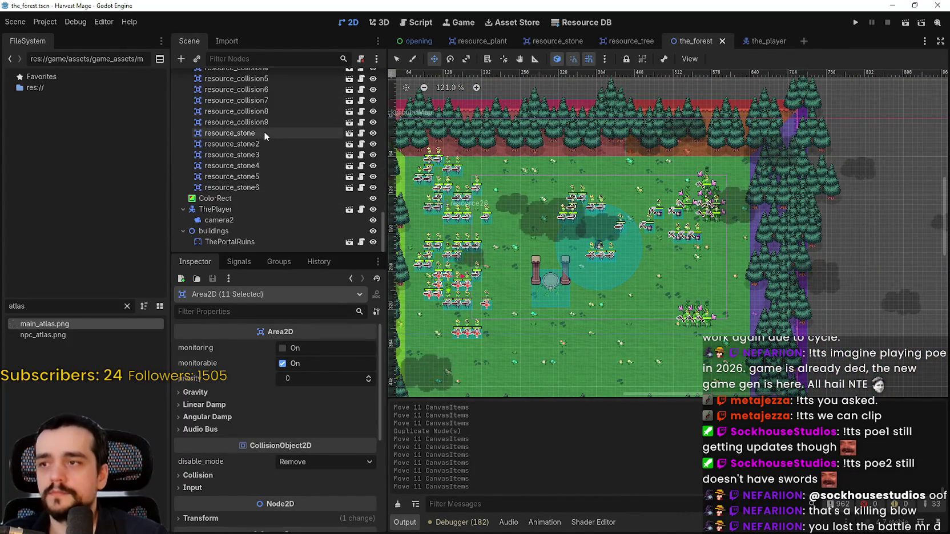
left_click(264, 133)
scroll(267, 126, "up", 3)
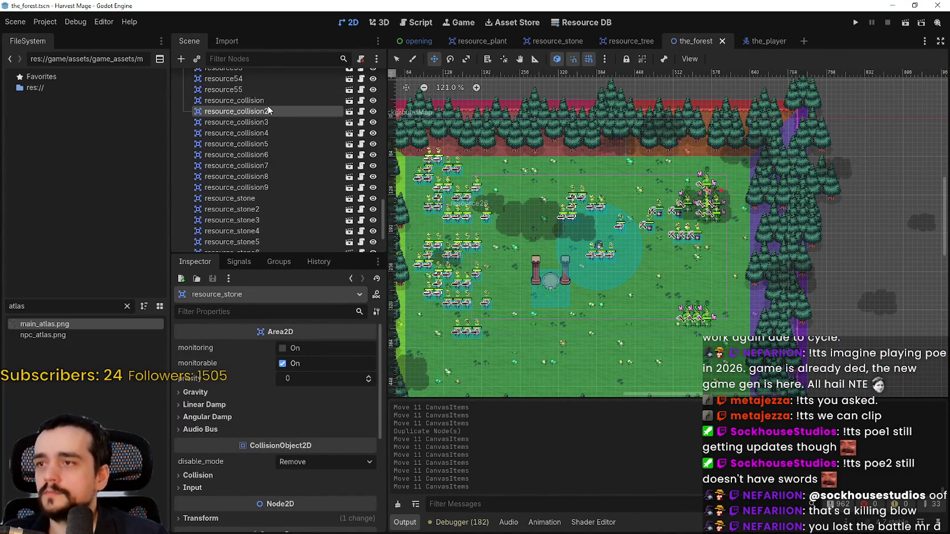
Step: Duplicate resource_collision through resource_collision9 with Ctrl+D
left_click(276, 100)
left_click(282, 187, "shift")
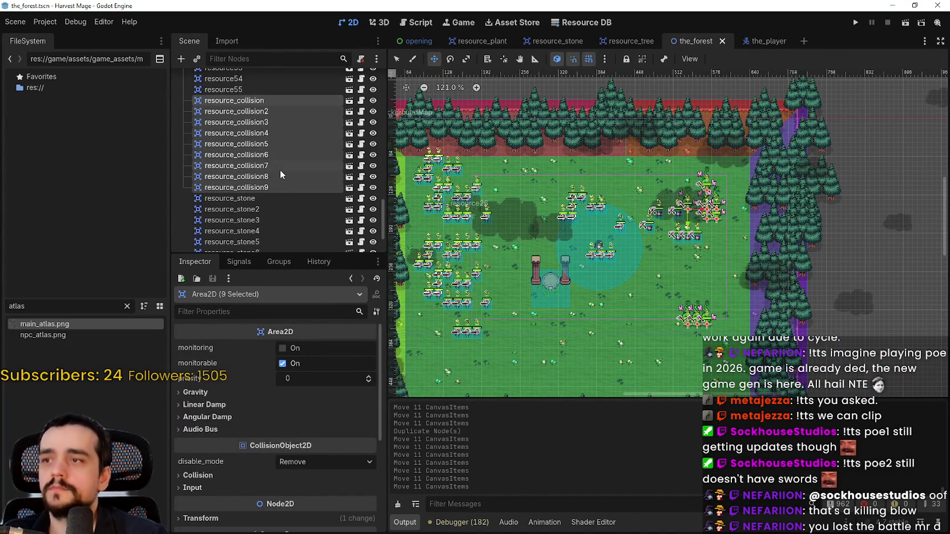
key("ctrl+d")
scroll(721, 198, "up", 2)
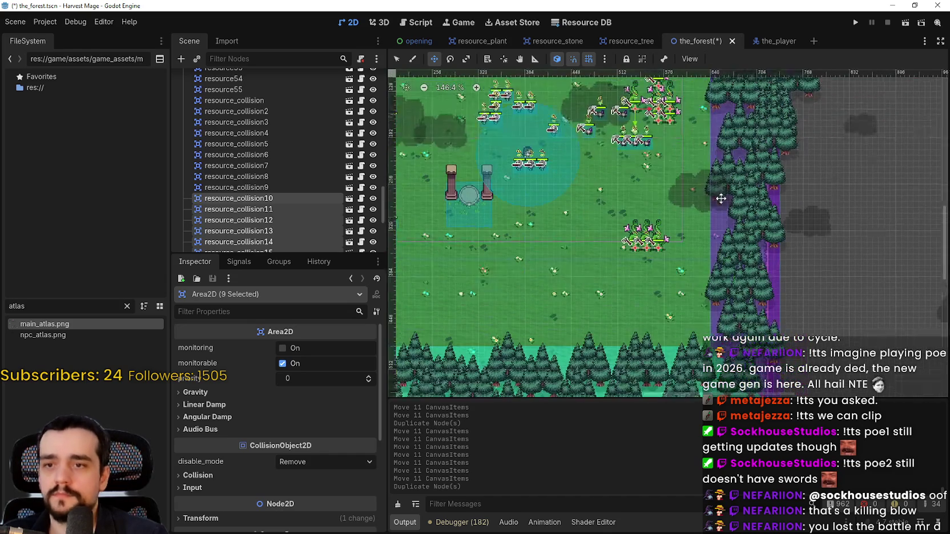
scroll(721, 198, "down", 1)
Step: Drag the nine duplicated plants tightly into the vine cluster beside the originals
mouse_move(622, 151)
left_mouse_down()
mouse_move(635, 175)
mouse_move(662, 177)
mouse_move(677, 201)
left_mouse_up()
scroll(665, 188, "up", 16)
scroll(685, 229, "up", 3)
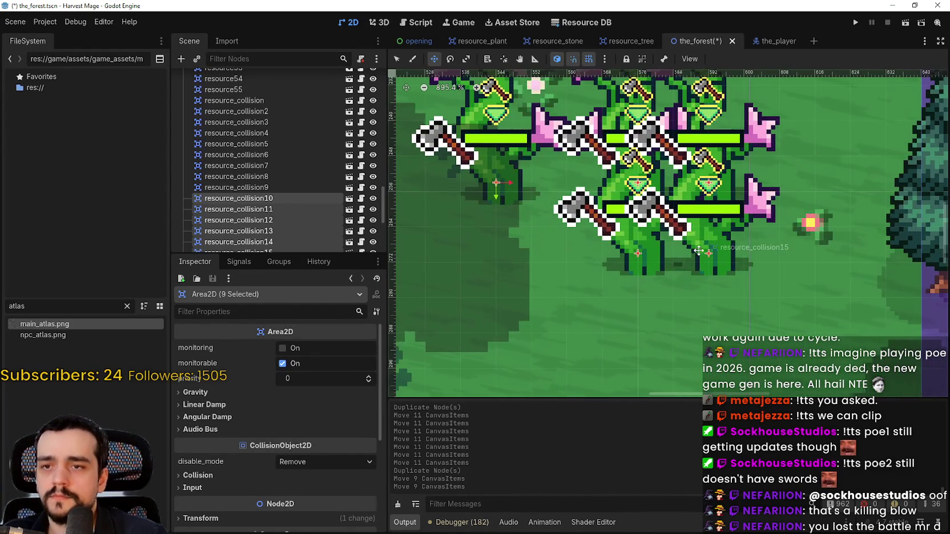
left_click_drag(697, 274, 697, 244)
scroll(684, 228, "down", 7)
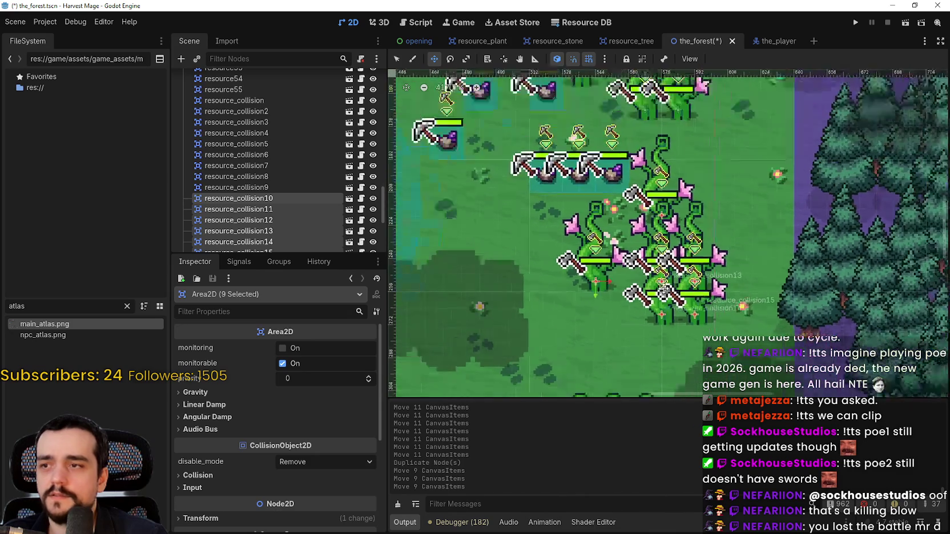
scroll(669, 208, "up", 3)
mouse_move(669, 208)
left_mouse_down()
mouse_move(706, 345)
mouse_move(729, 339)
mouse_move(710, 277)
left_mouse_up()
scroll(727, 336, "up", 4)
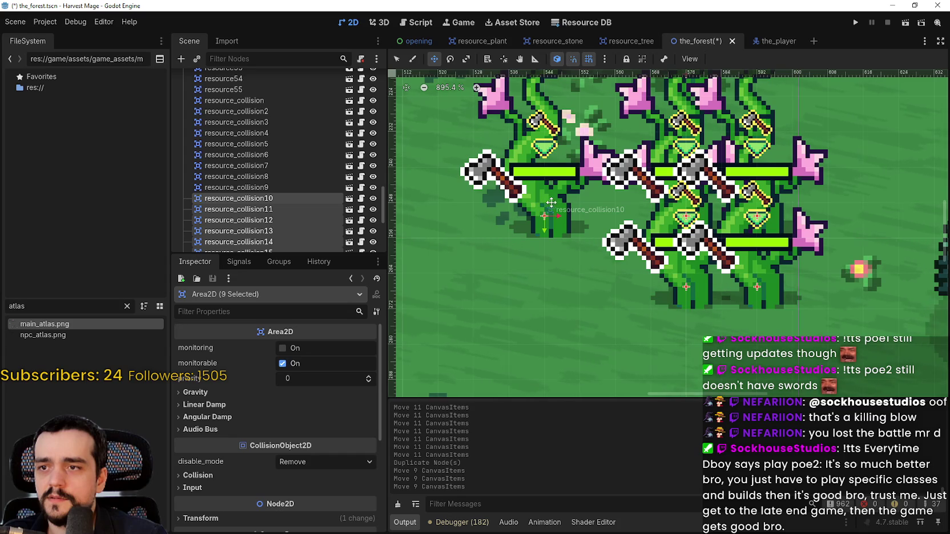
mouse_move(550, 202)
left_mouse_down()
mouse_move(627, 312)
mouse_move(657, 268)
mouse_move(670, 223)
left_mouse_up()
scroll(558, 202, "down", 4)
scroll(689, 188, "down", 1)
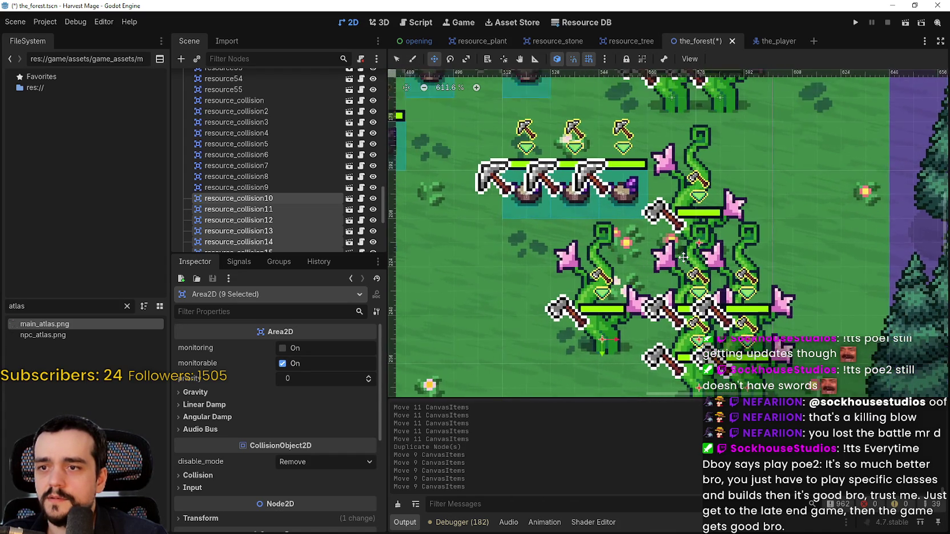
mouse_move(689, 188)
left_mouse_down()
mouse_move(653, 309)
mouse_move(669, 307)
mouse_move(658, 309)
left_mouse_up()
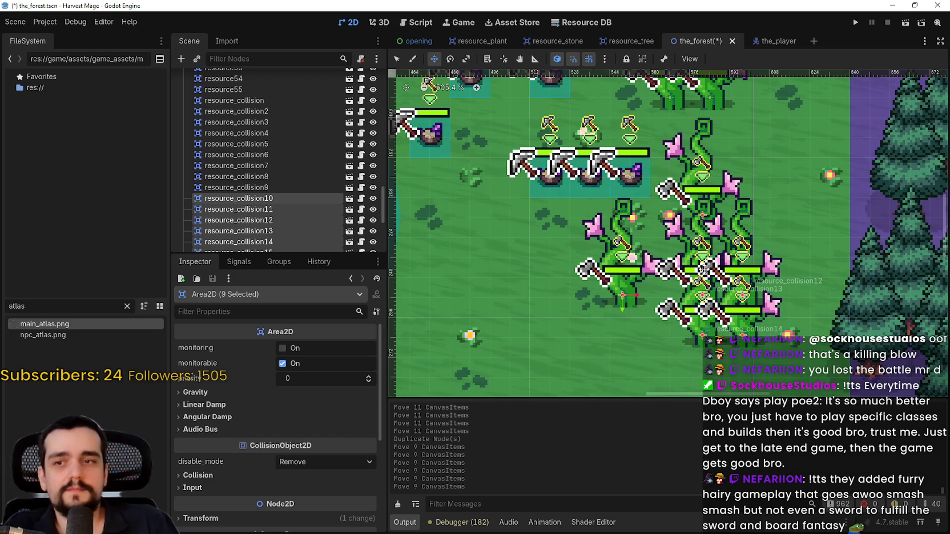
Step: Undo the plant move and the Duplicate Node(s) action, removing resource_collision10–18
scroll(792, 234, "down", 3)
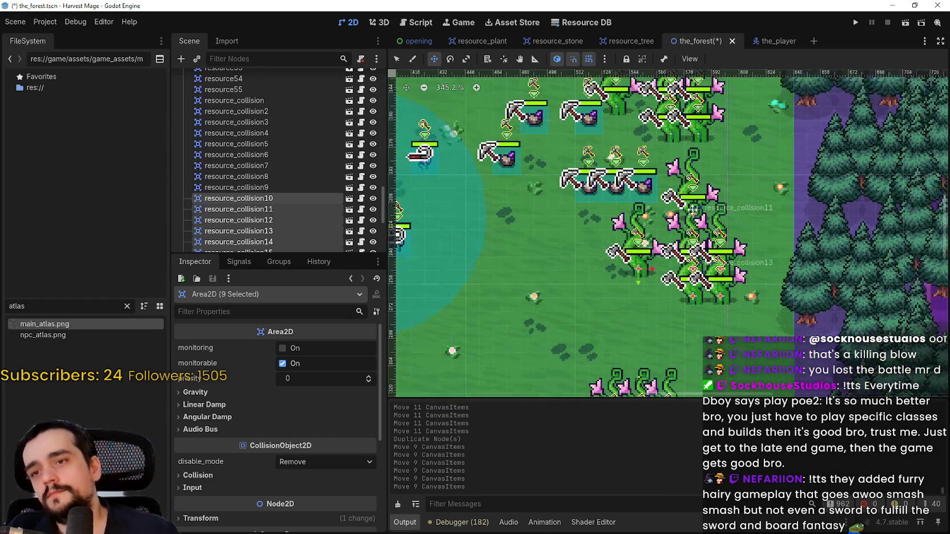
key("ctrl+z")
key("ctrl+z")
key("ctrl+z")
key("ctrl+z")
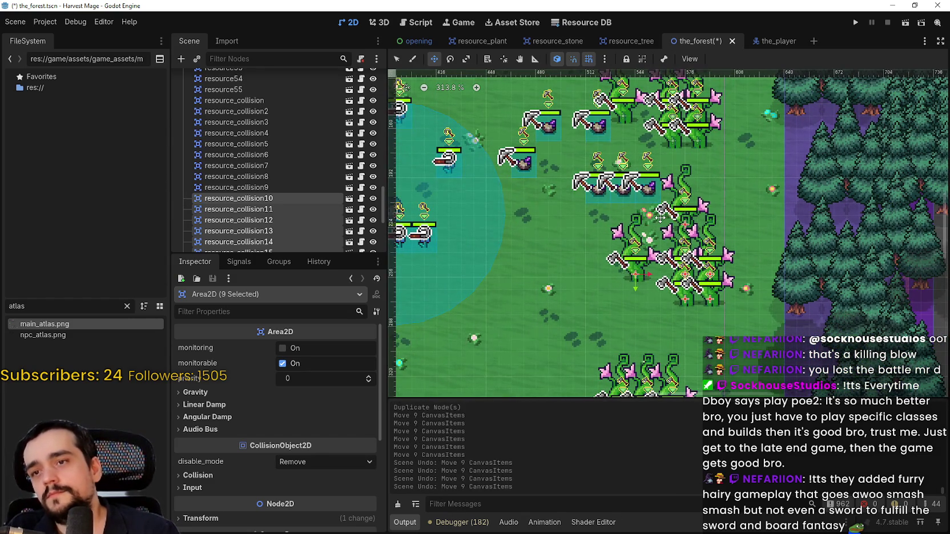
scroll(634, 247, "down", 2)
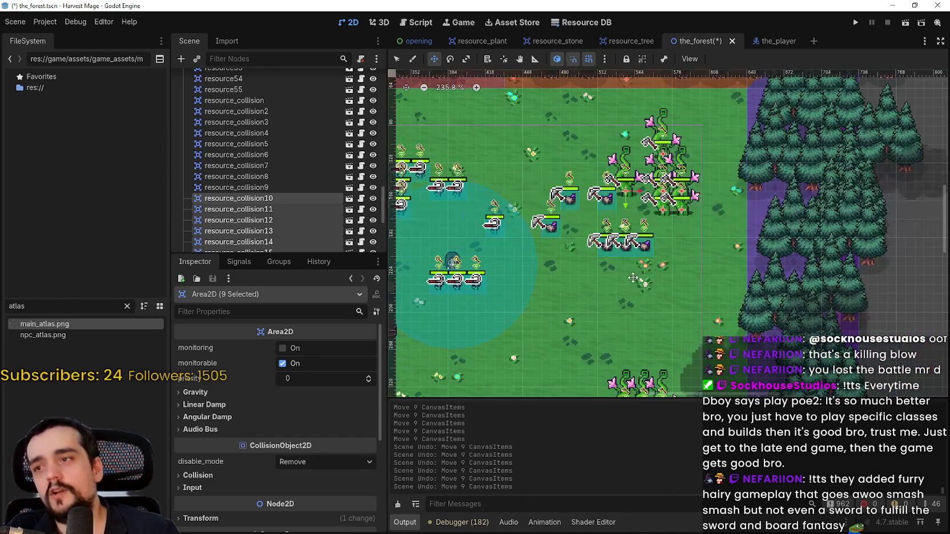
scroll(306, 179, "down", 5)
scroll(618, 222, "down", 2)
scroll(243, 162, "up", 1)
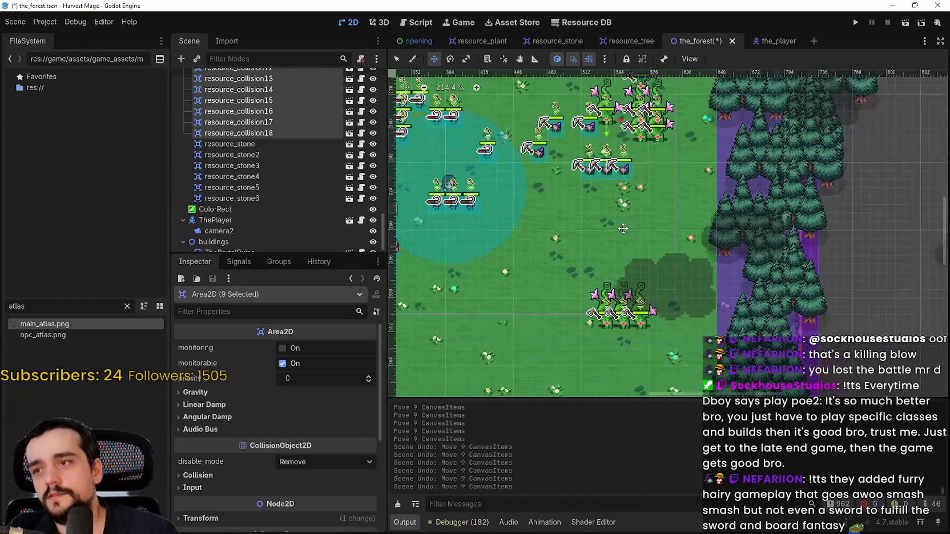
scroll(243, 162, "up", 4)
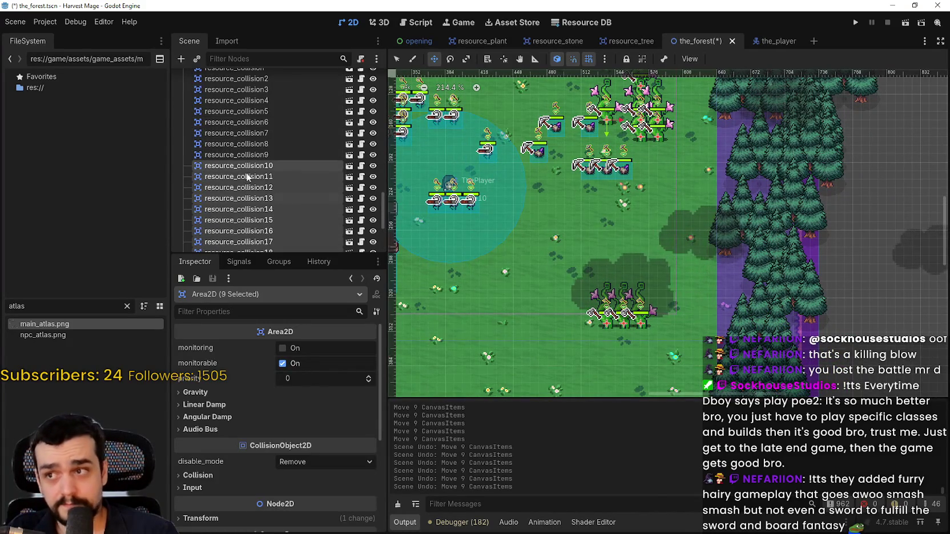
key("ctrl+z")
scroll(282, 200, "up", 2)
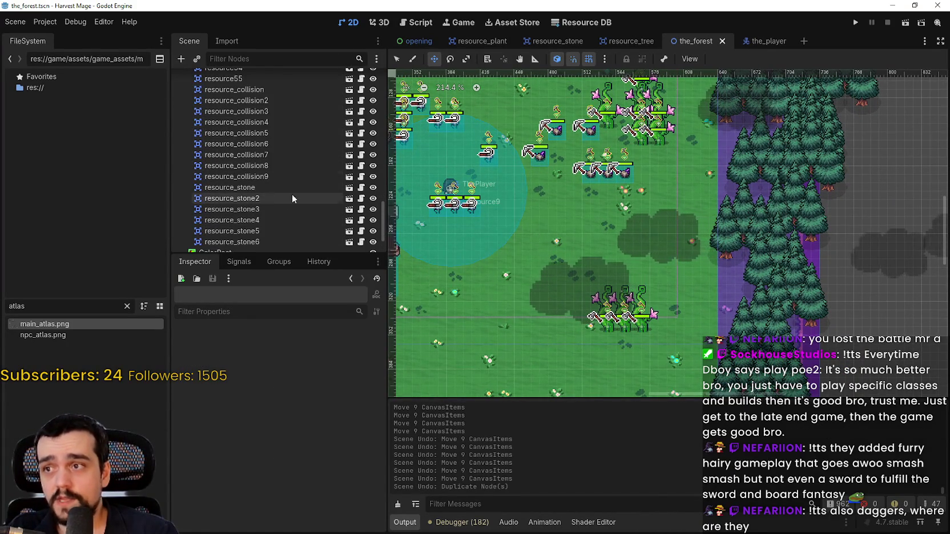
scroll(640, 198, "down", 1)
scroll(640, 198, "up", 1)
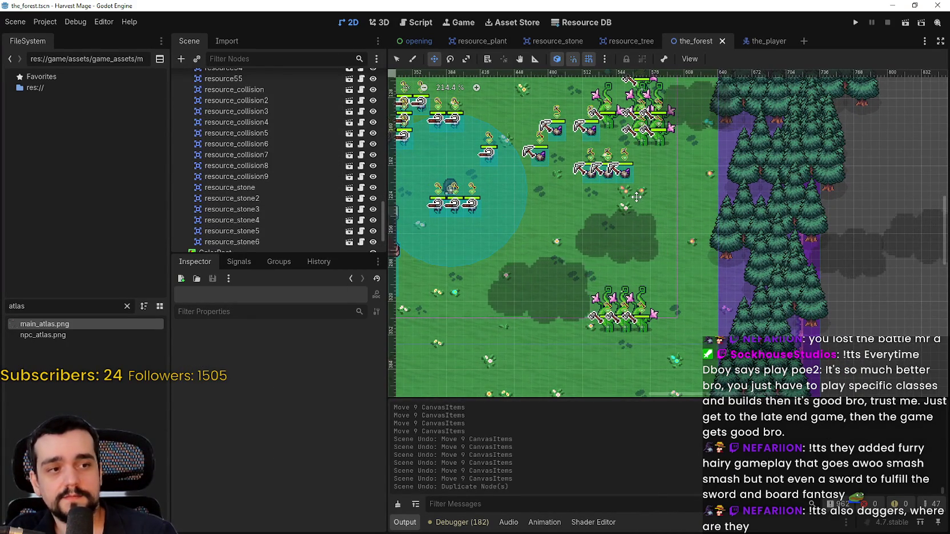
Step: Make resource_tree's CollisionShape2D visible, then switch back to the_forest scene
left_click(349, 144)
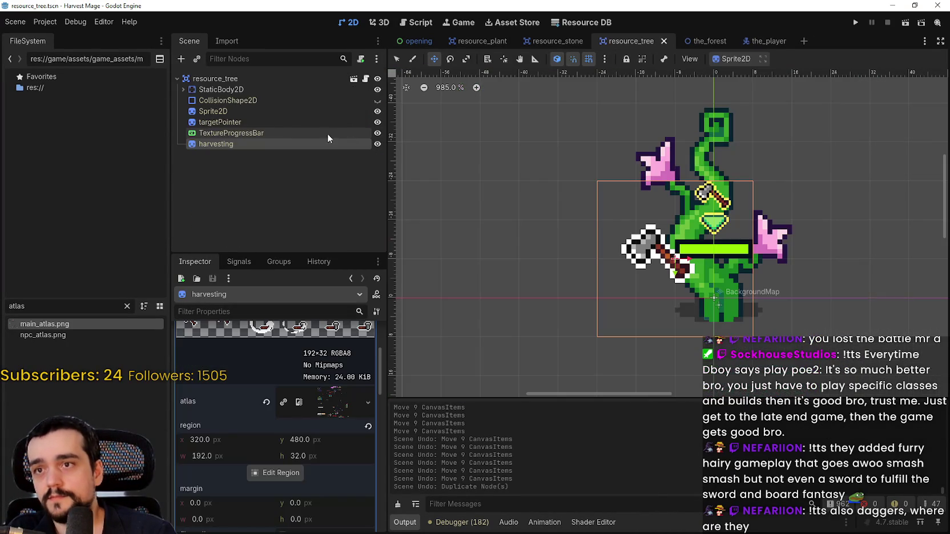
left_click(377, 101)
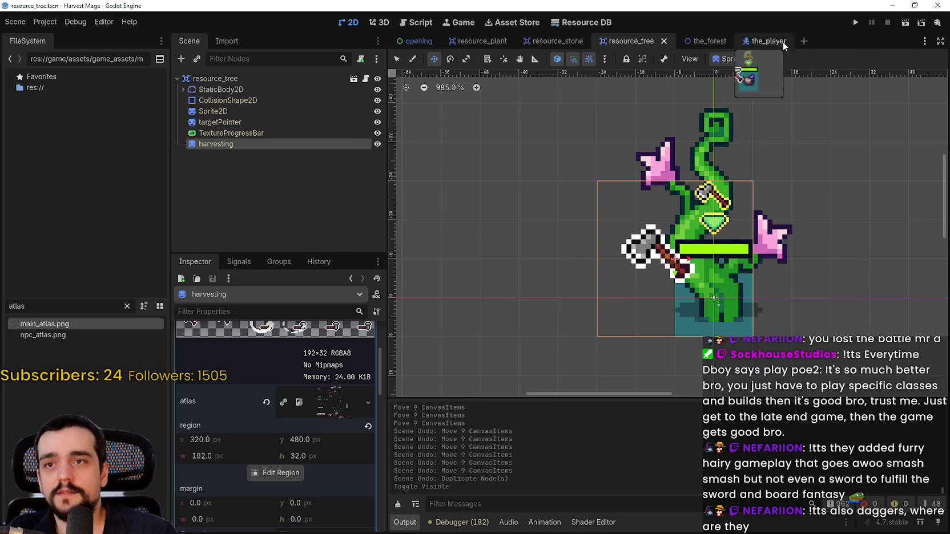
mouse_move(718, 44)
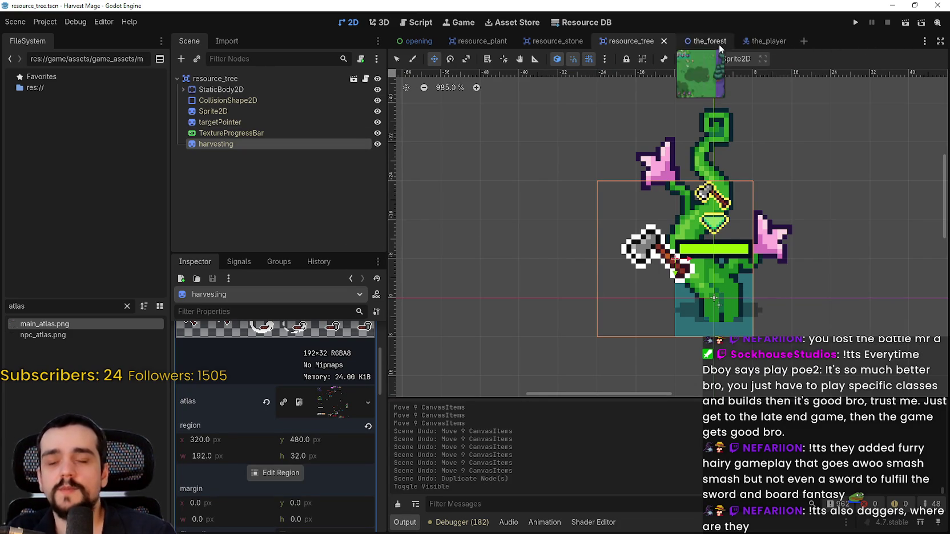
mouse_move(556, 38)
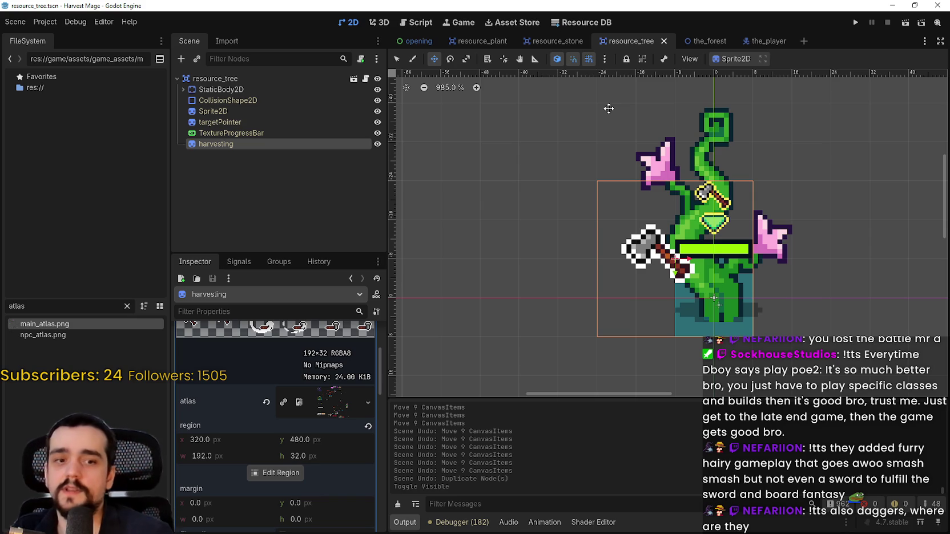
left_click(703, 41)
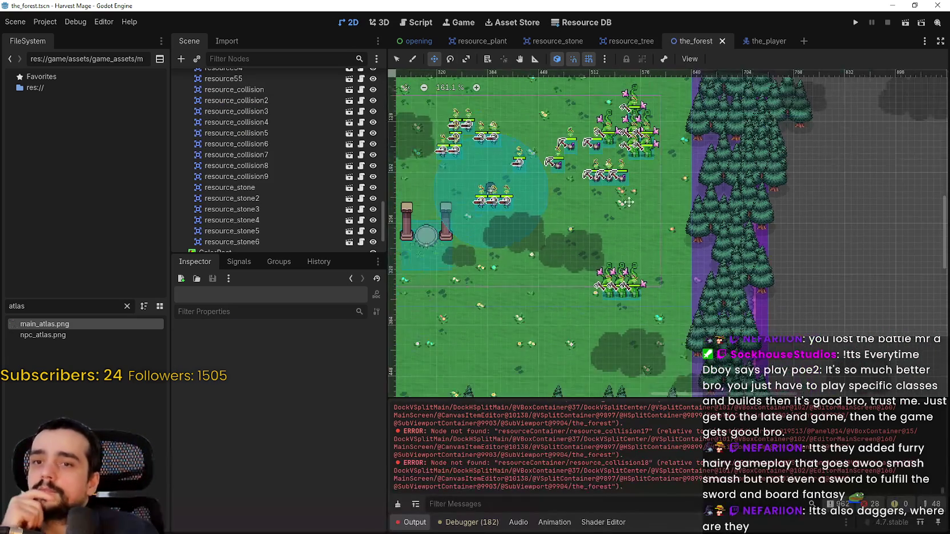
Step: Select the plant nodes from resource_collision through resource_collision9
scroll(614, 189, "down", 3)
scroll(693, 209, "up", 4)
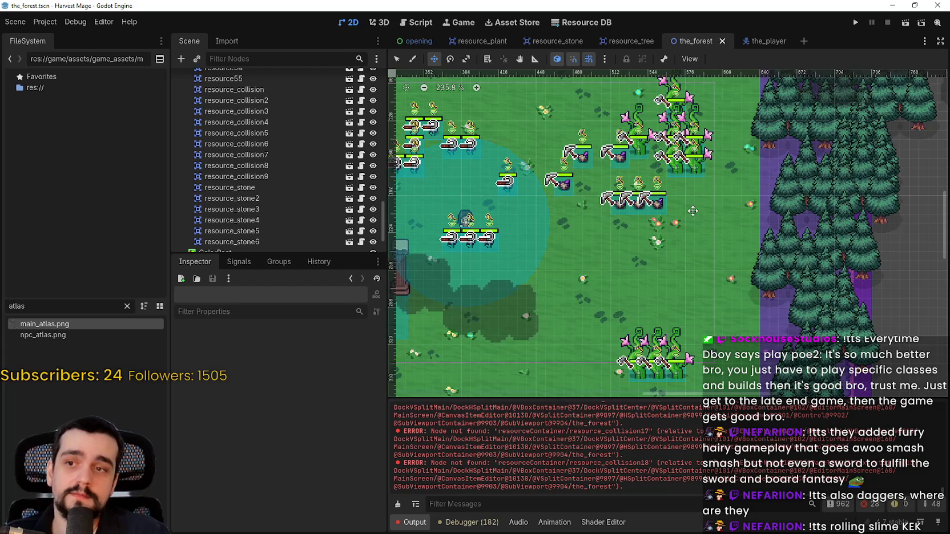
scroll(690, 205, "down", 2)
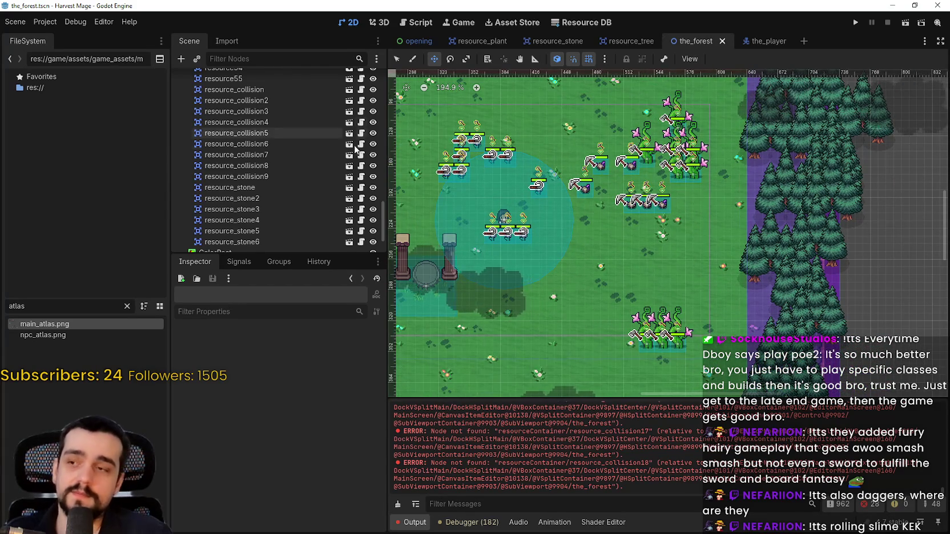
scroll(271, 188, "down", 3)
scroll(284, 150, "up", 2)
left_click(260, 78)
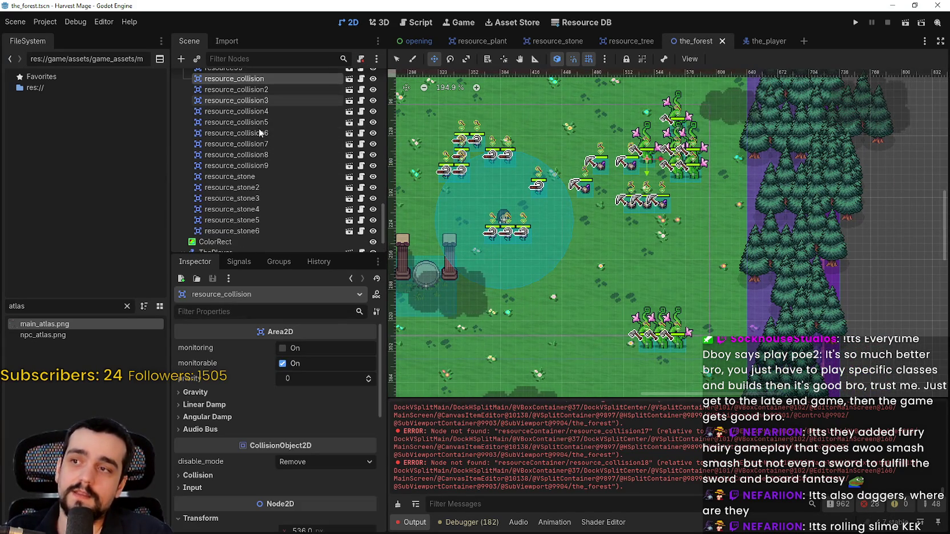
left_click(258, 165, "shift")
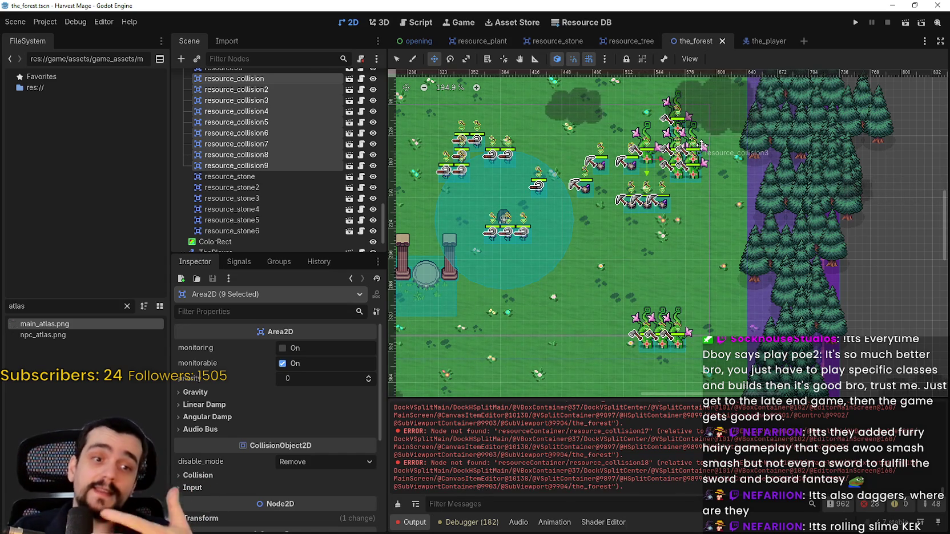
Step: Duplicate the nine plants and position the copied group below the originals
scroll(719, 188, "up", 6)
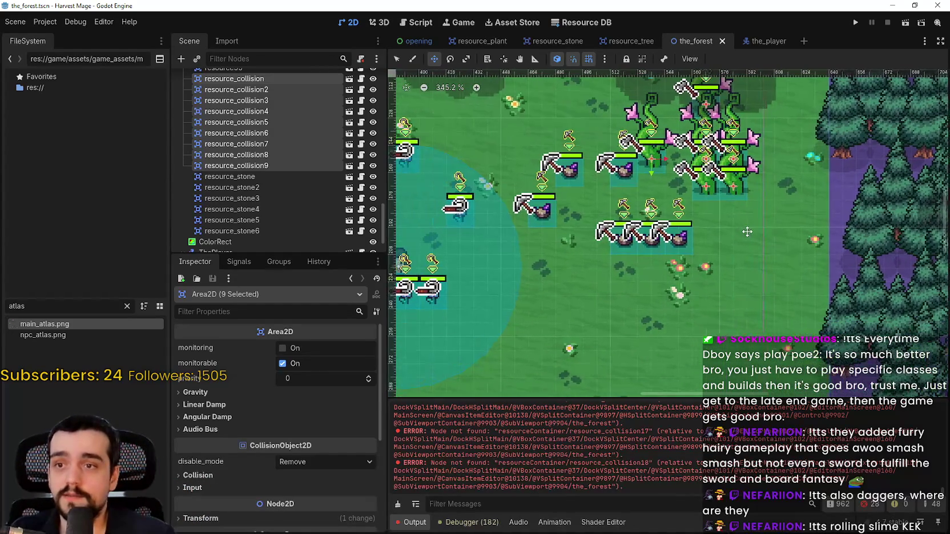
key("ctrl+d")
left_click_drag(655, 157, 662, 328)
scroll(656, 240, "up", 1)
left_click_drag(656, 240, 655, 227)
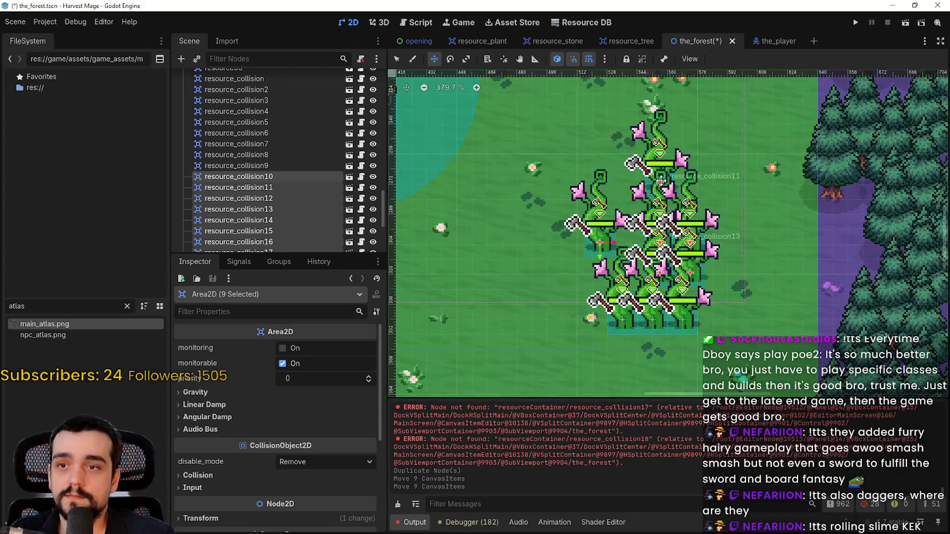
scroll(654, 227, "down", 1)
scroll(279, 181, "down", 5)
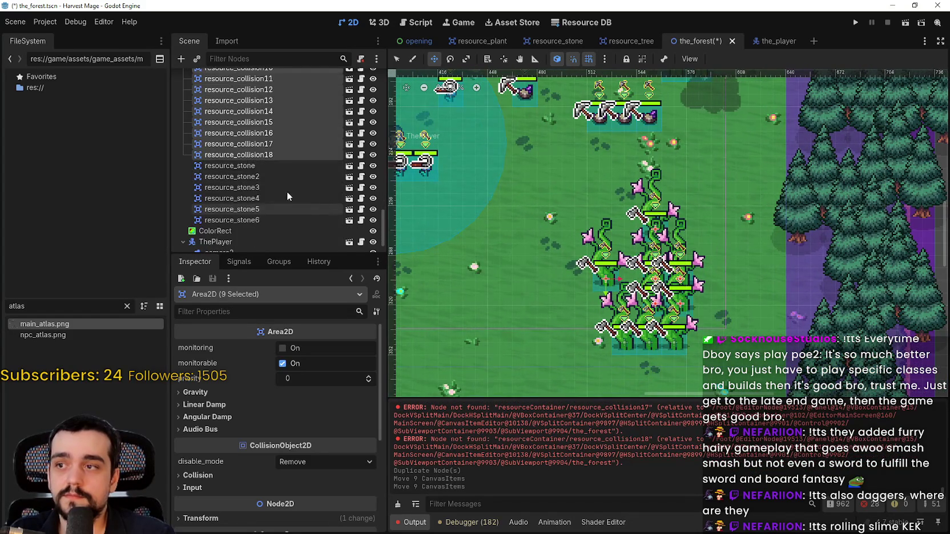
scroll(287, 191, "up", 4)
scroll(294, 186, "up", 2)
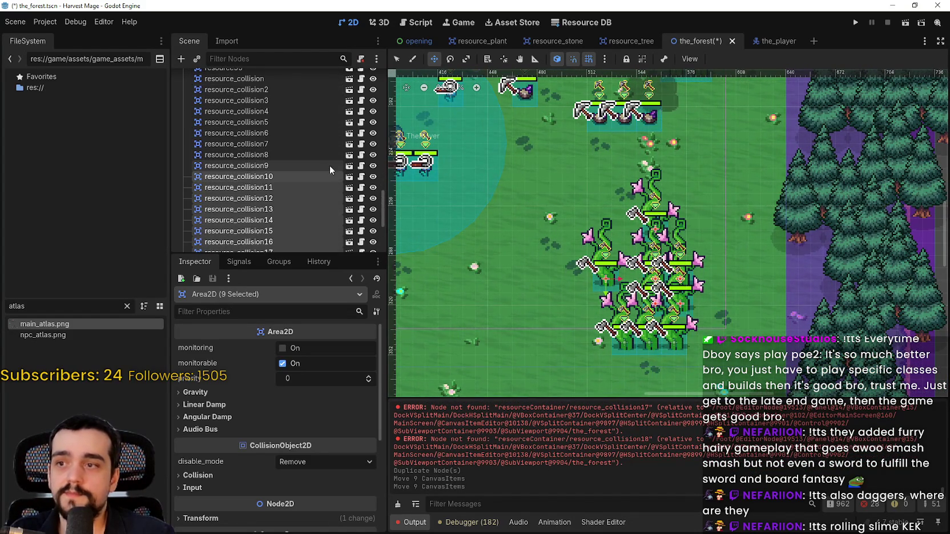
scroll(694, 243, "down", 1)
scroll(694, 244, "down", 2)
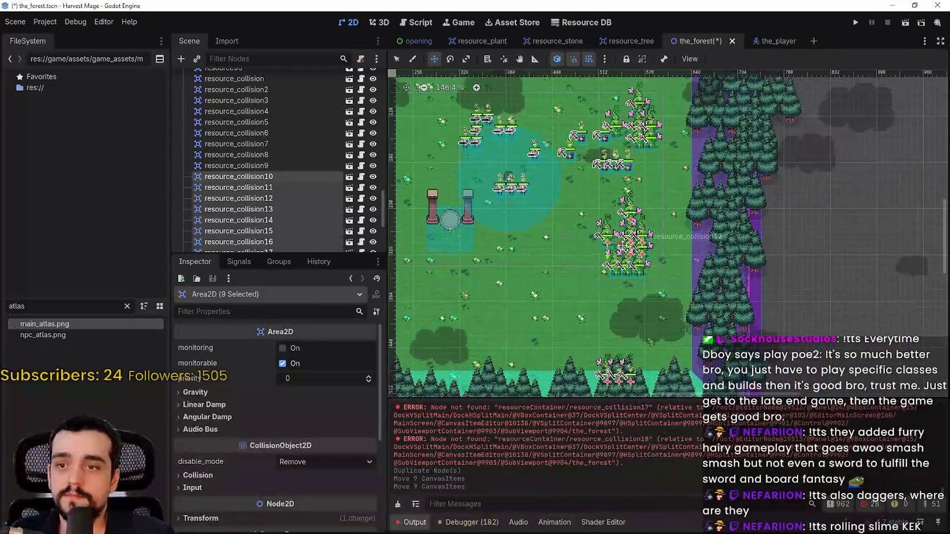
left_click_drag(650, 218, 679, 206)
scroll(680, 206, "up", 4)
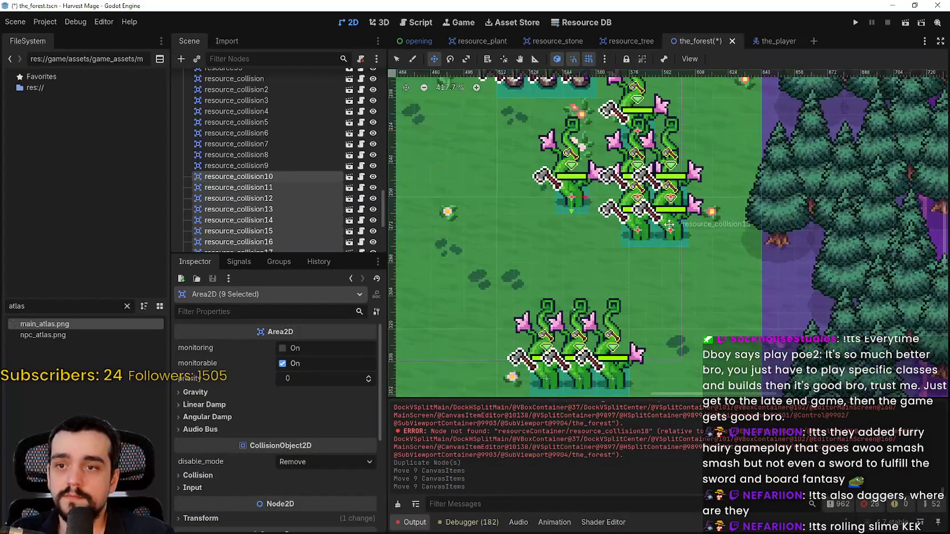
scroll(666, 239, "up", 8)
left_click_drag(666, 238, 685, 265)
scroll(684, 265, "down", 8)
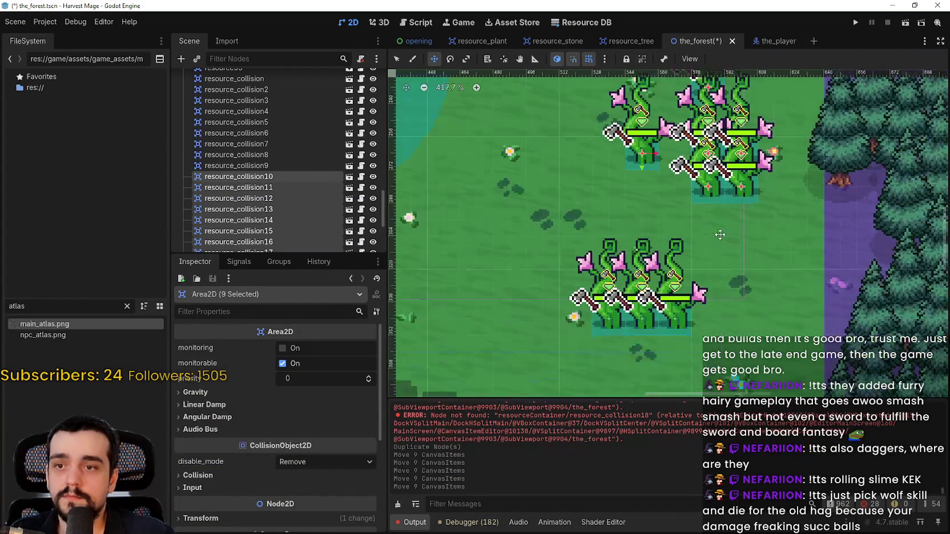
scroll(719, 235, "down", 6)
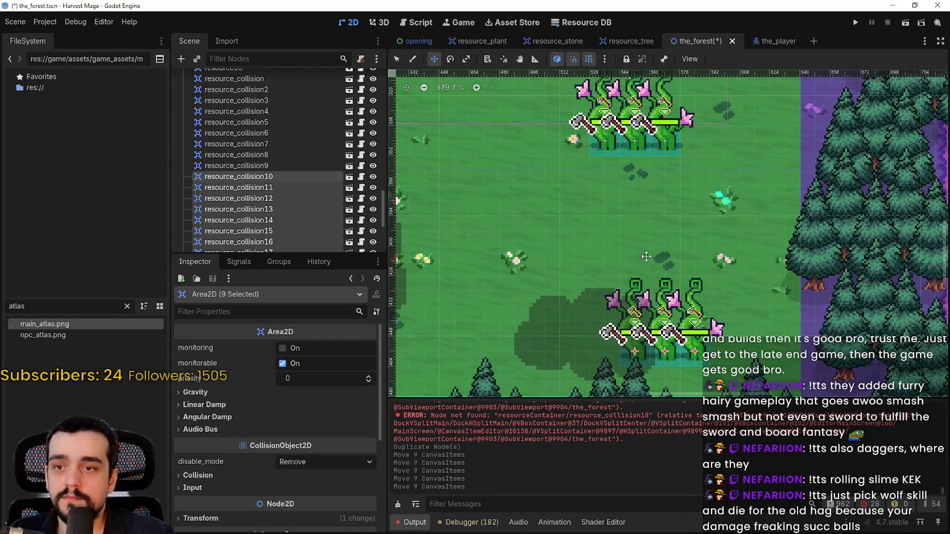
scroll(669, 308, "down", 6)
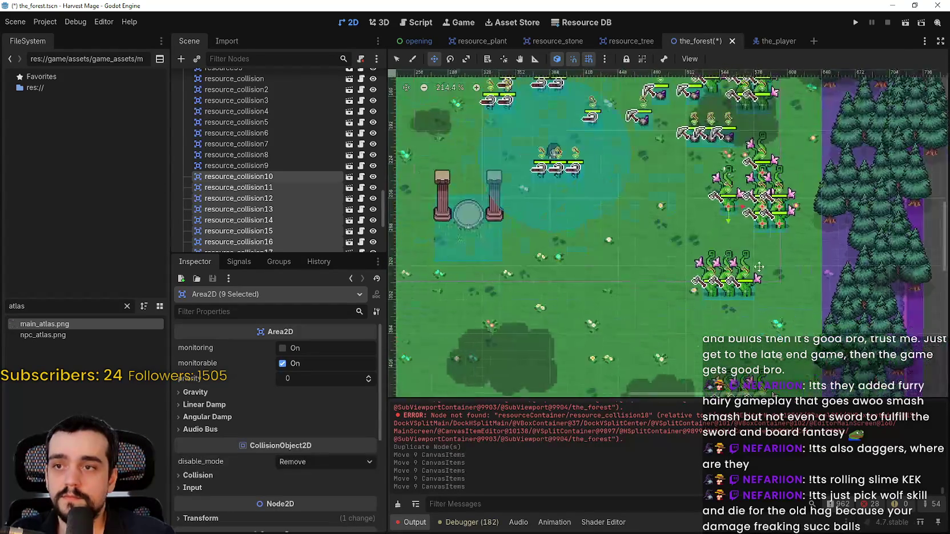
scroll(780, 277, "down", 2)
Step: Duplicate the nine plants again, place them beside the pillars, and save the_forest scene
key("ctrl+d")
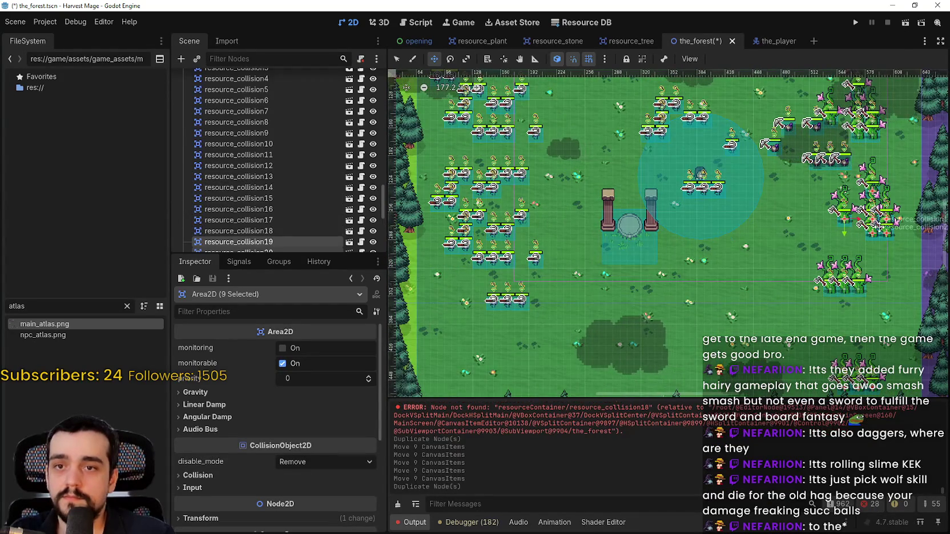
mouse_move(830, 227)
left_mouse_down()
mouse_move(594, 172)
mouse_move(613, 167)
left_mouse_up()
scroll(594, 171, "up", 1)
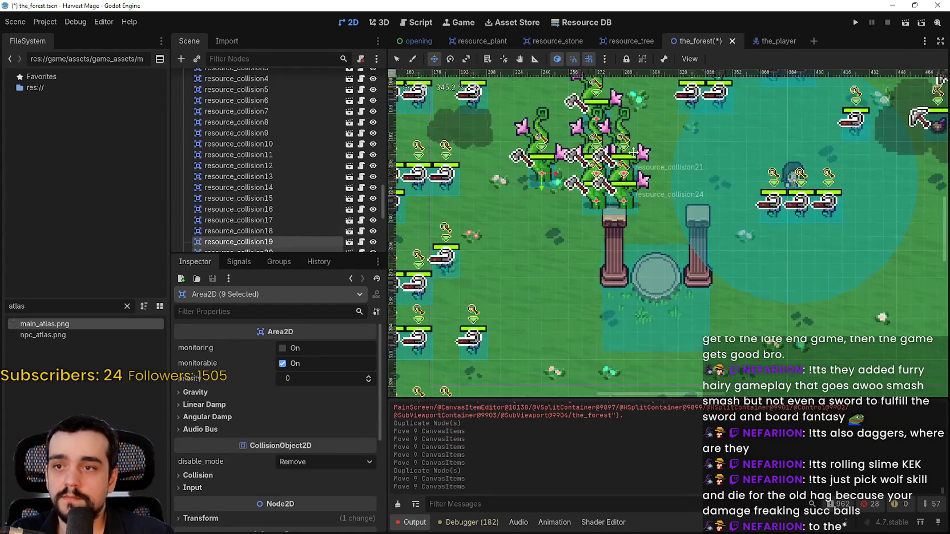
scroll(616, 228, "up", 5)
mouse_move(619, 235)
left_mouse_down()
mouse_move(588, 219)
mouse_move(587, 247)
left_mouse_up()
scroll(587, 275, "down", 6)
scroll(587, 275, "down", 3)
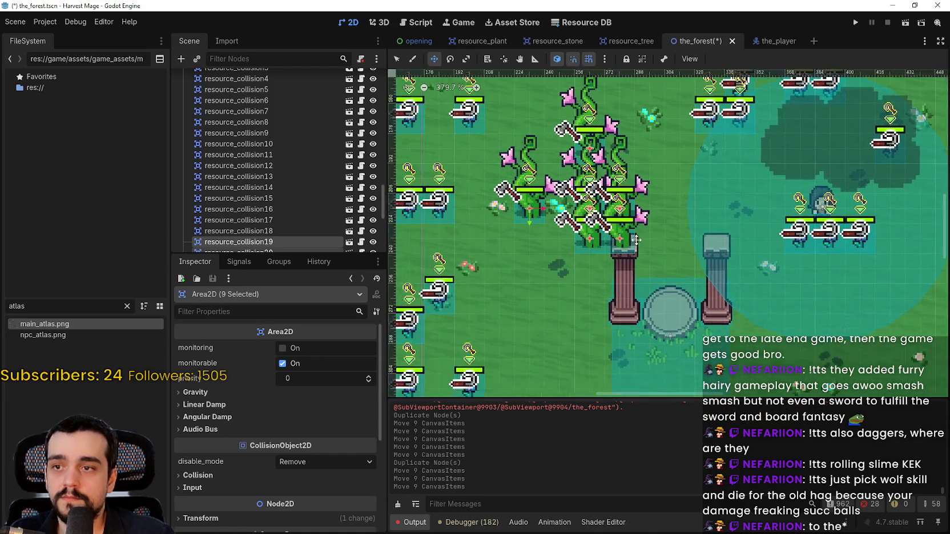
key("ctrl+s")
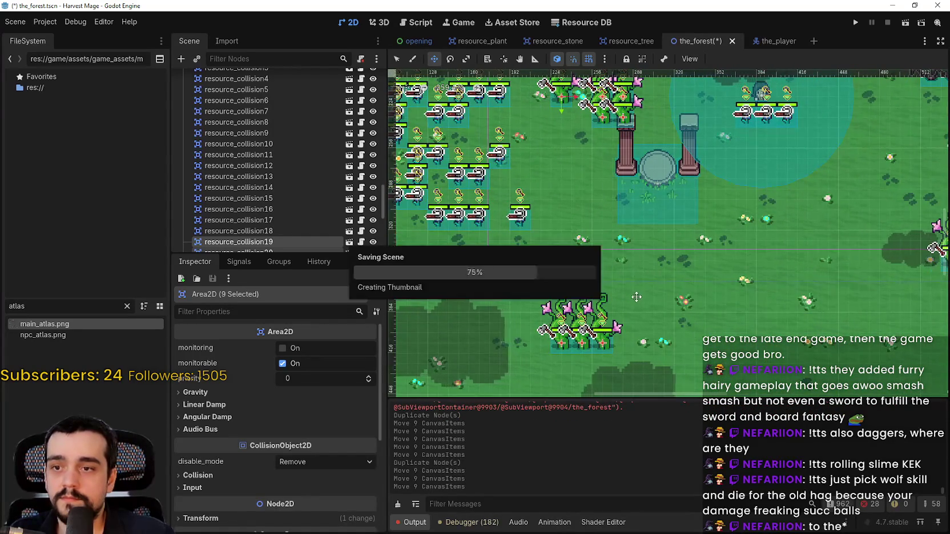
scroll(645, 245, "down", 5)
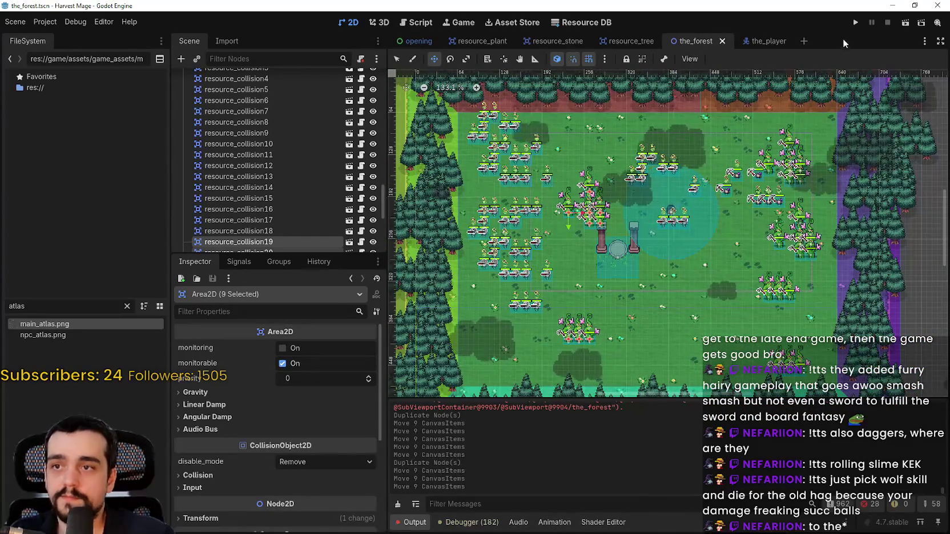
Step: Launch the game, start a New Game, and walk south through the new plants
left_click(855, 23)
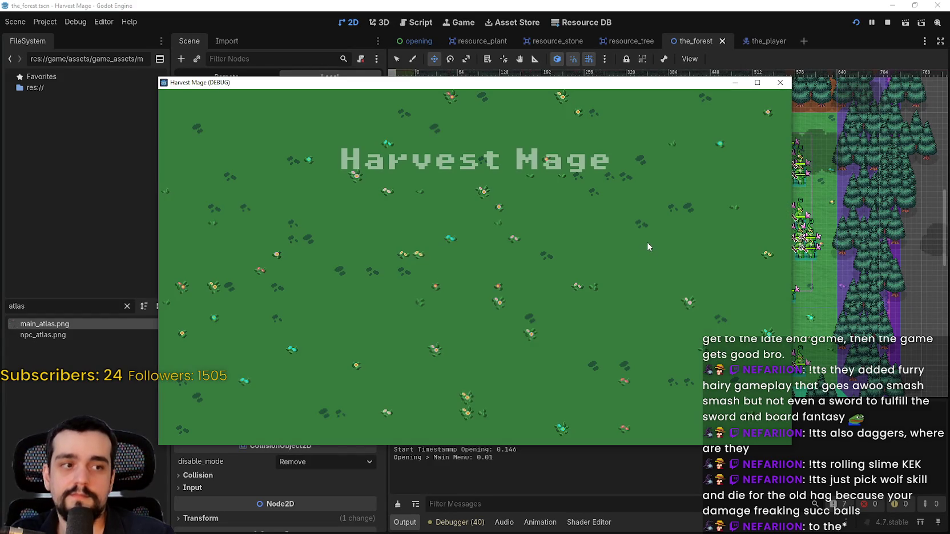
left_click(235, 238)
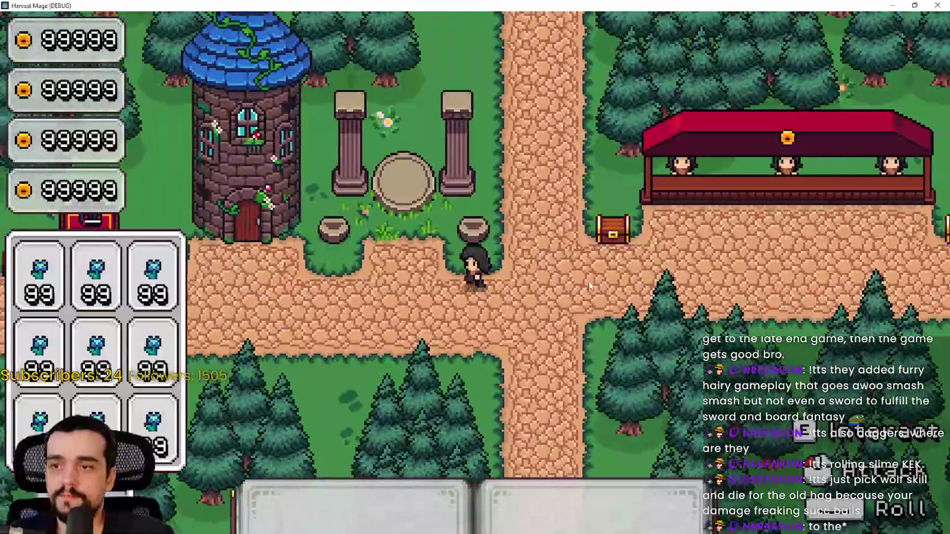
key("d")
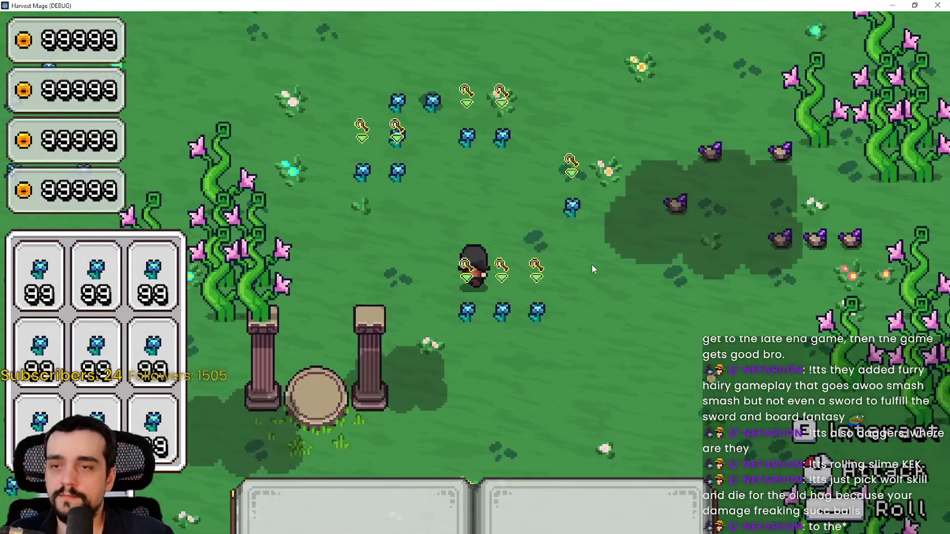
key("w")
key("s")
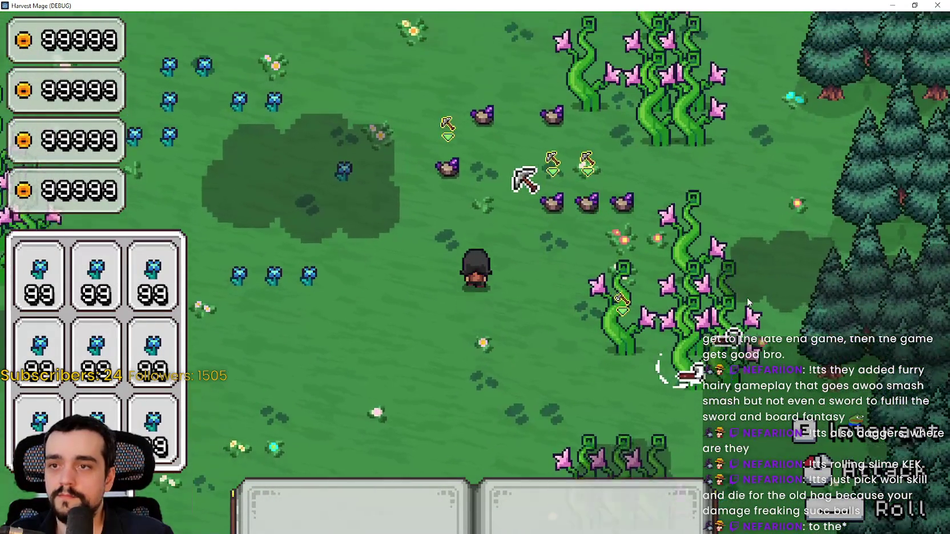
key("w")
key("s")
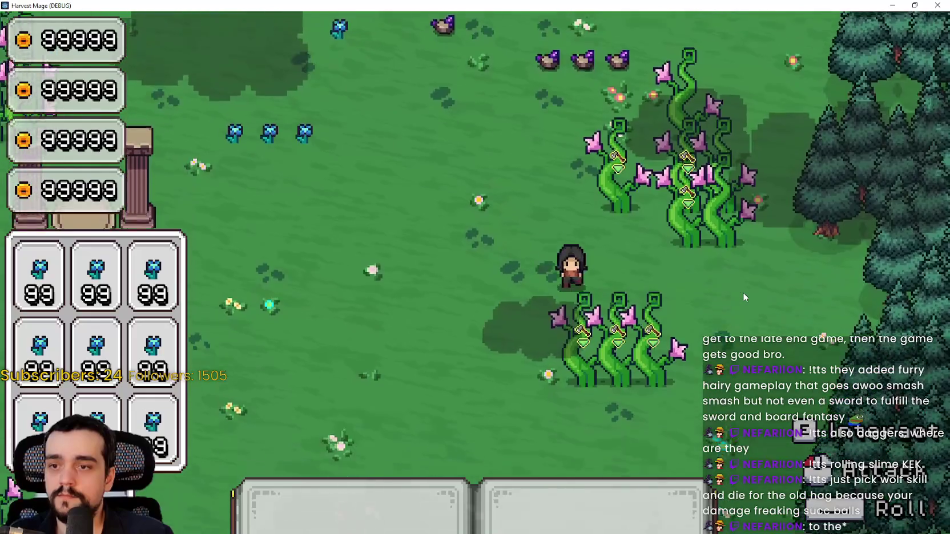
key("s")
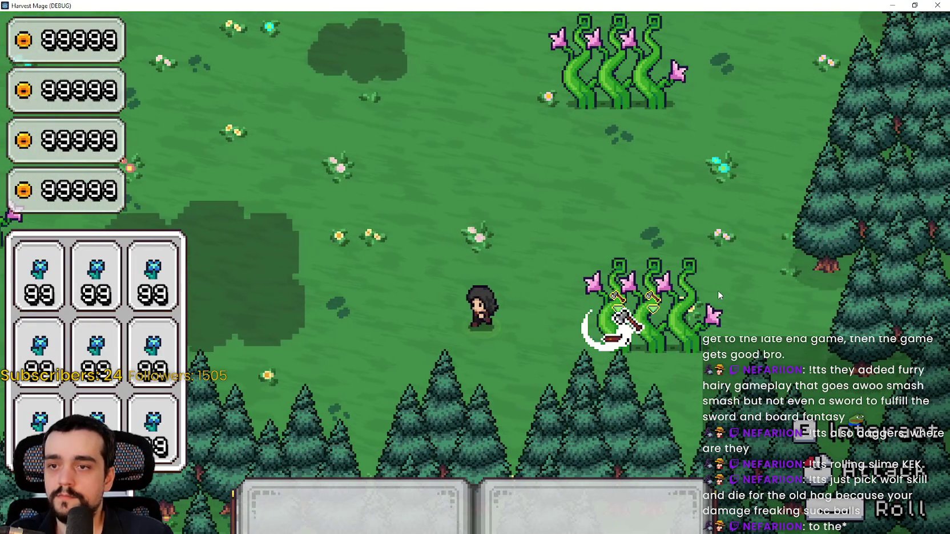
Step: Walk past the vines to the crop field, harvest it, and close the game
key("d")
key("w")
key("a")
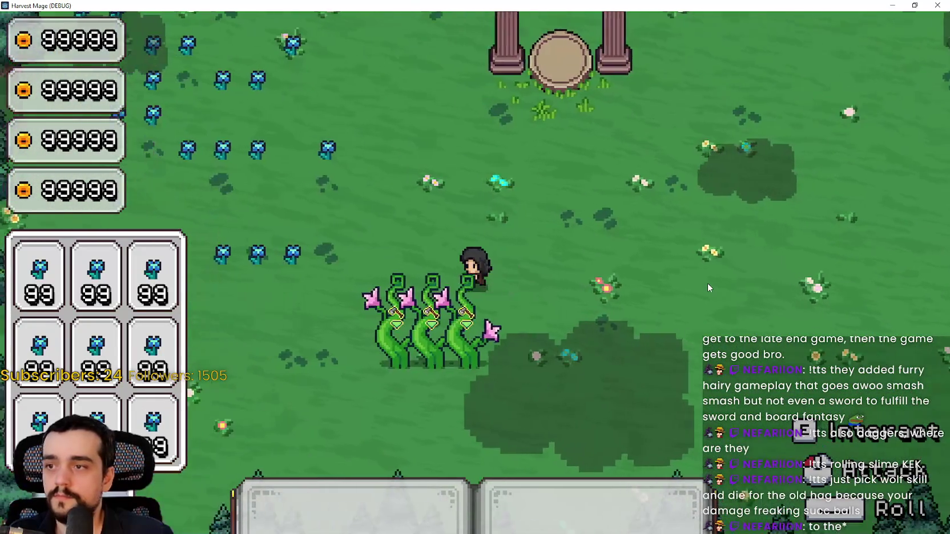
key("w")
key("d")
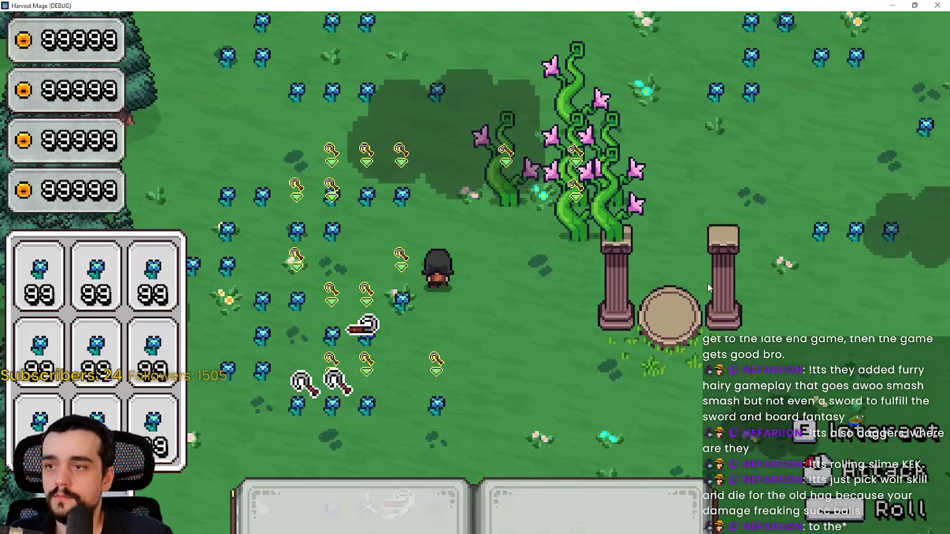
key("w")
key("a")
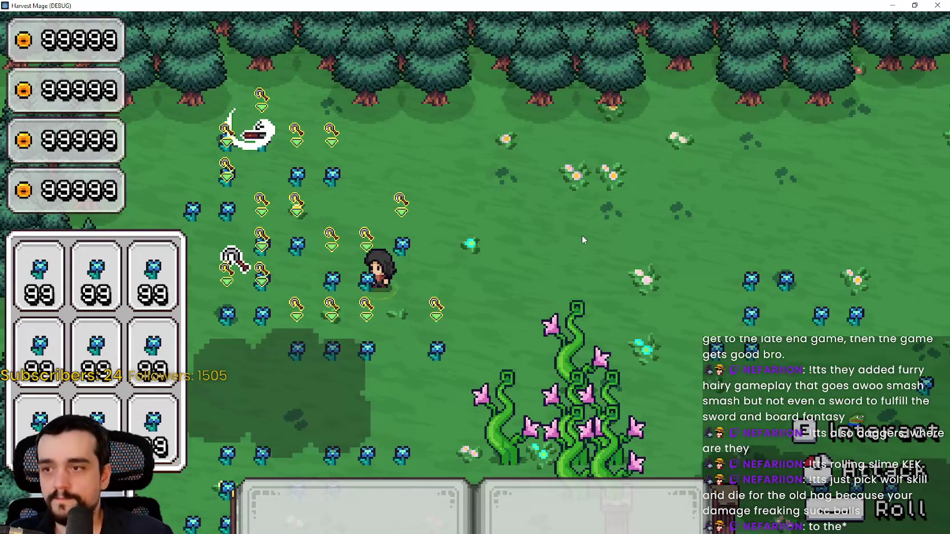
key("a")
key("d")
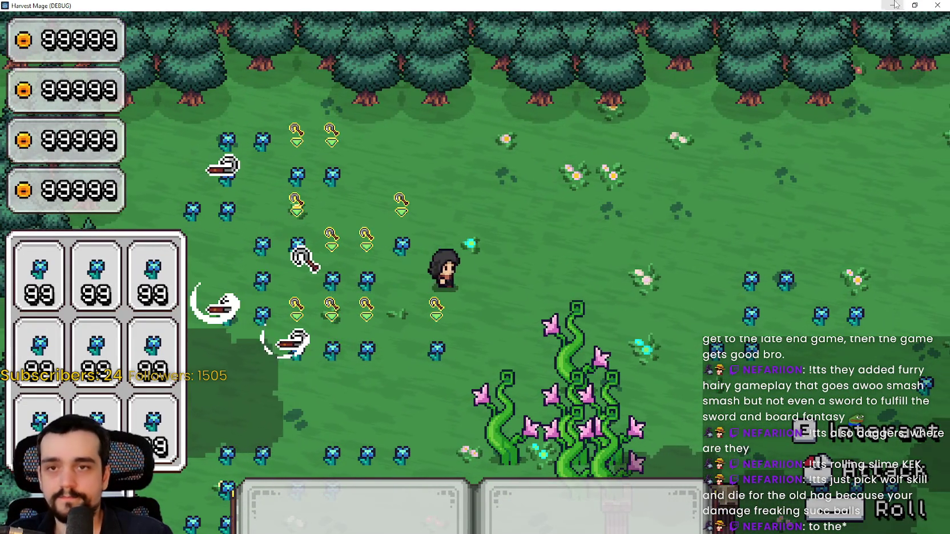
key("a")
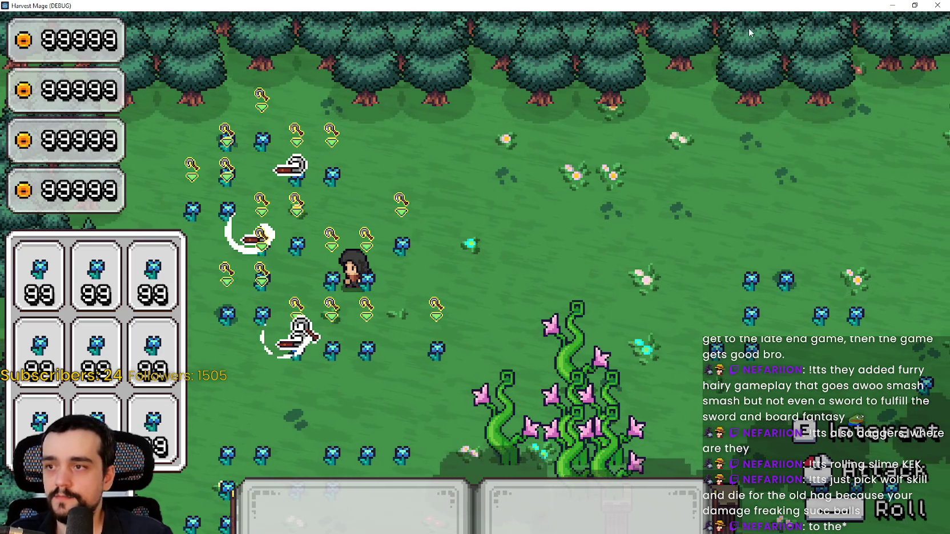
key("d")
left_click(931, 5)
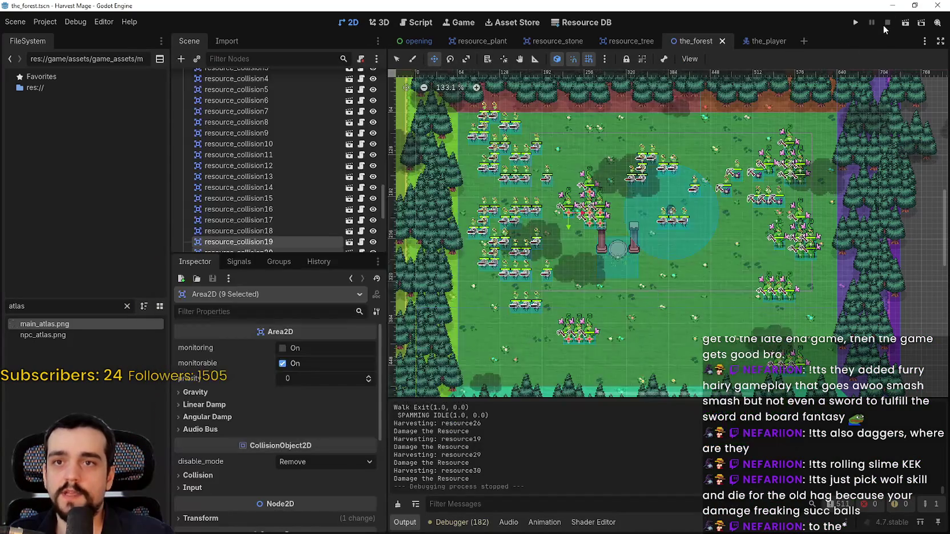
Step: In the_player scene, drag the targetArea CollisionShape2D circle's radius outward to widen it
left_click(760, 43)
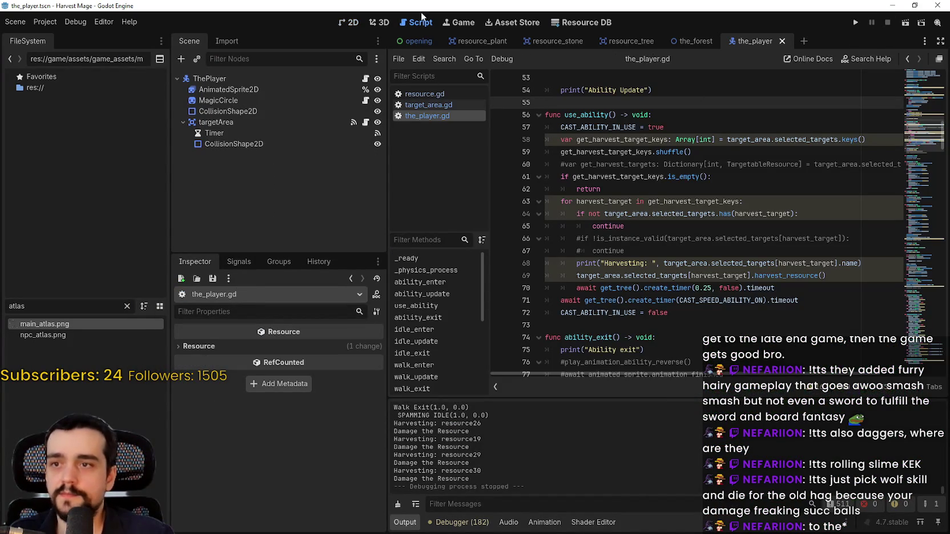
left_click(353, 22)
scroll(575, 257, "down", 3)
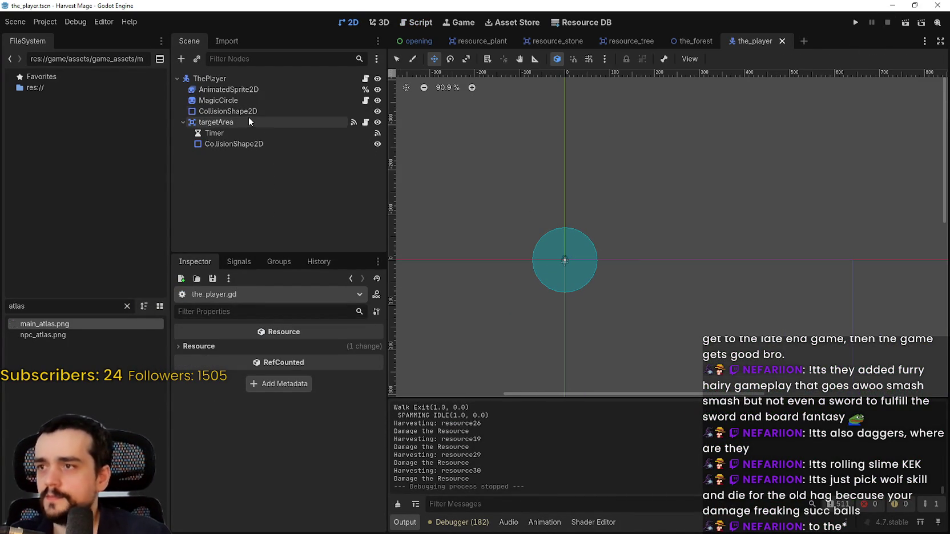
left_click(251, 101)
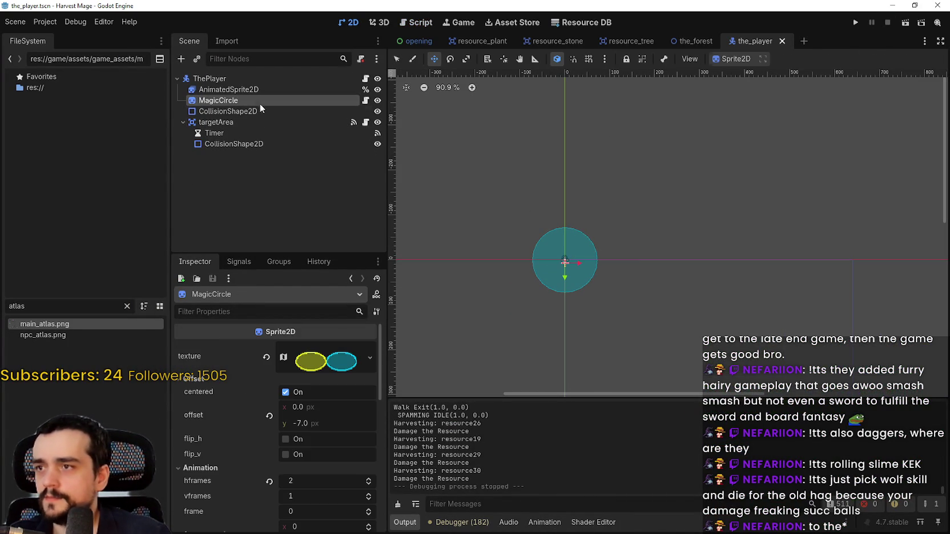
left_click(271, 143)
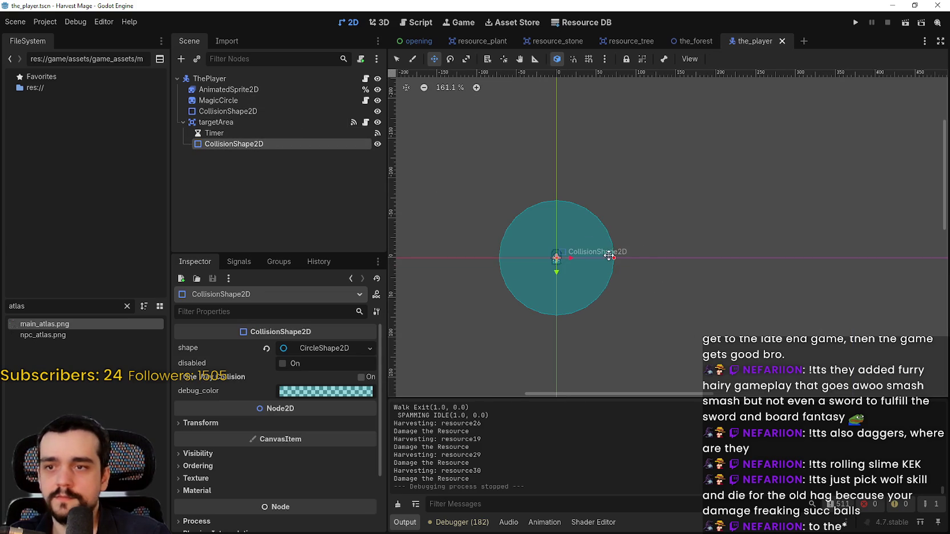
left_click(318, 348)
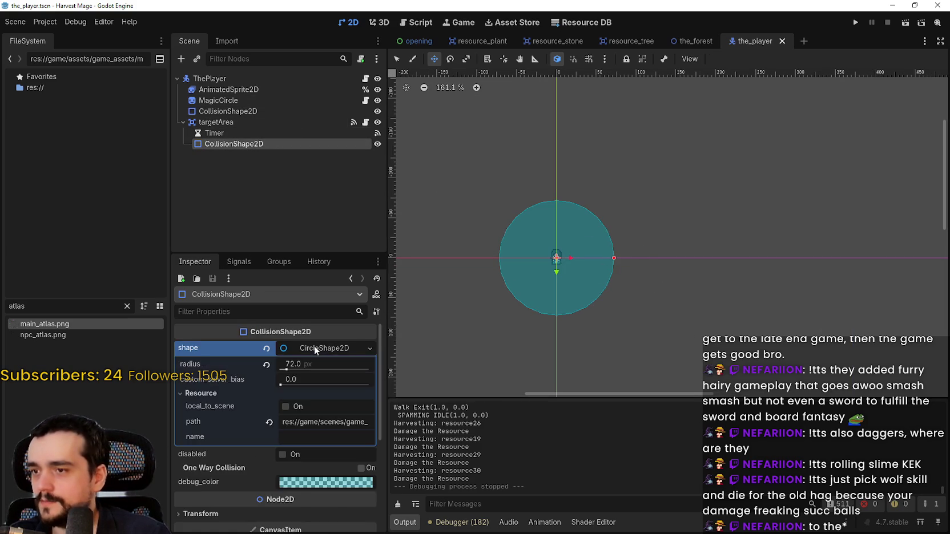
left_click(318, 349)
scroll(568, 312, "up", 2)
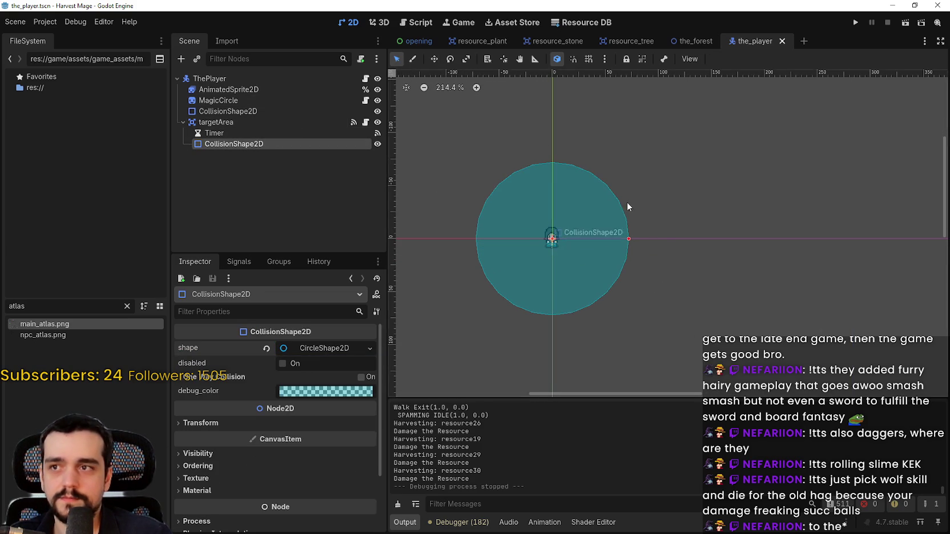
scroll(623, 233, "up", 1)
left_click_drag(625, 237, 671, 239)
scroll(671, 239, "down", 2)
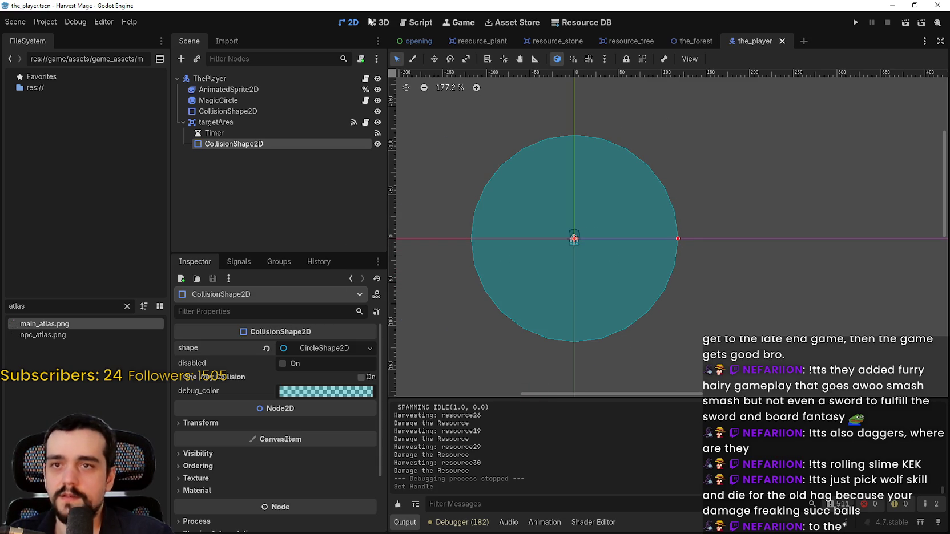
Step: Rerun the game and widen the target circle slightly more in the editor
left_click(50, 24)
mouse_move(75, 22)
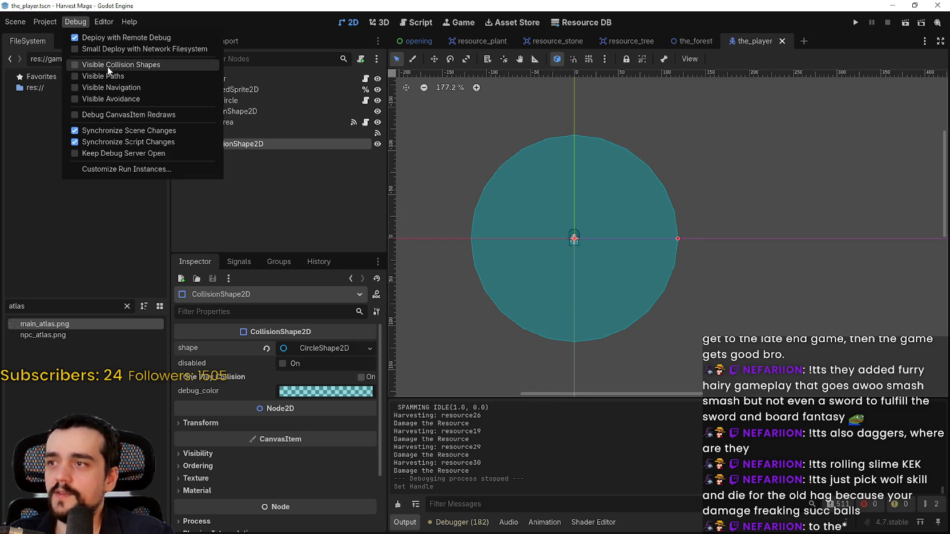
left_click(861, 18)
left_click(858, 21)
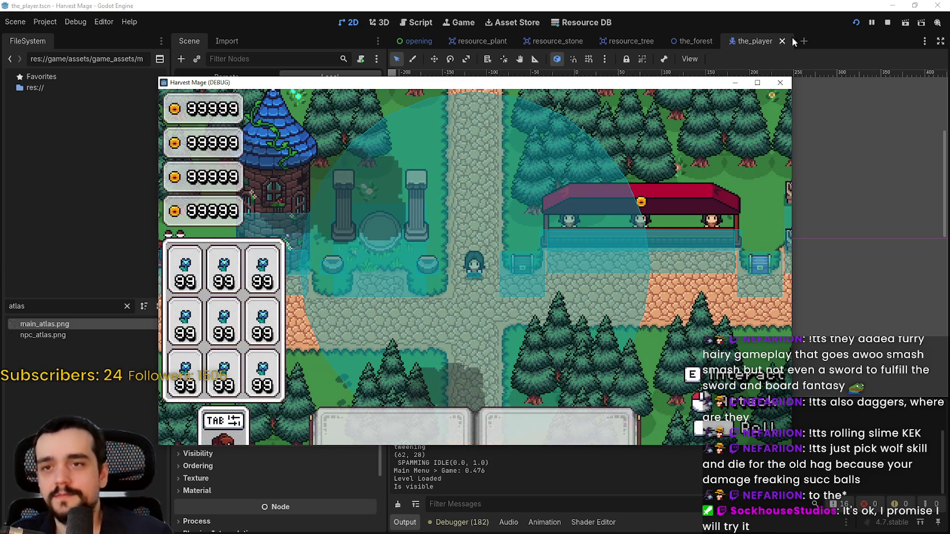
left_click(762, 41)
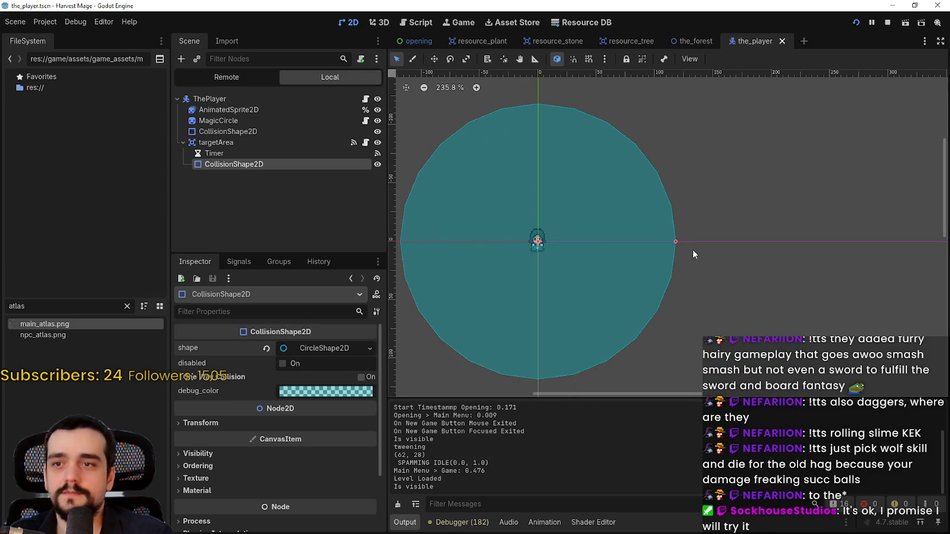
left_click_drag(674, 241, 680, 240)
Step: Walk the player up and left in the game, then stop the debug run
key("alt+Tab")
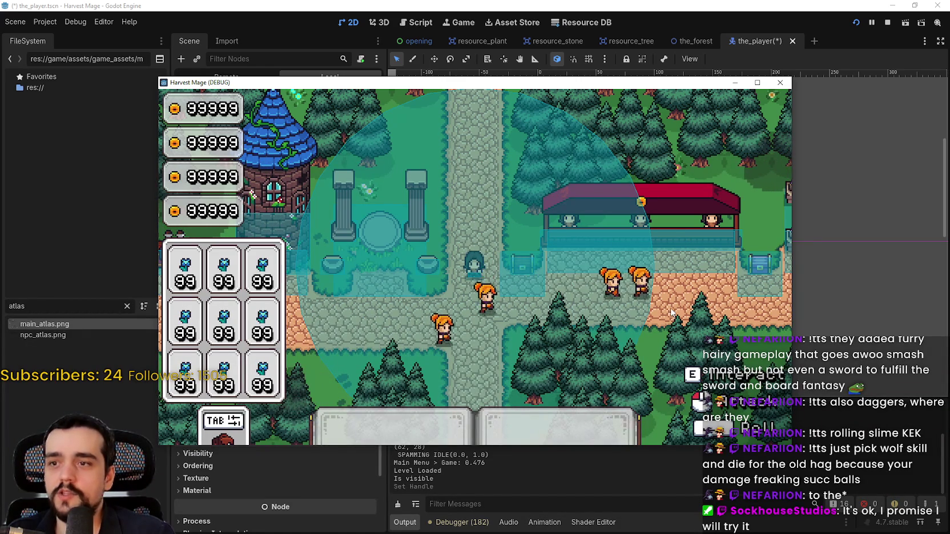
left_click(335, 57)
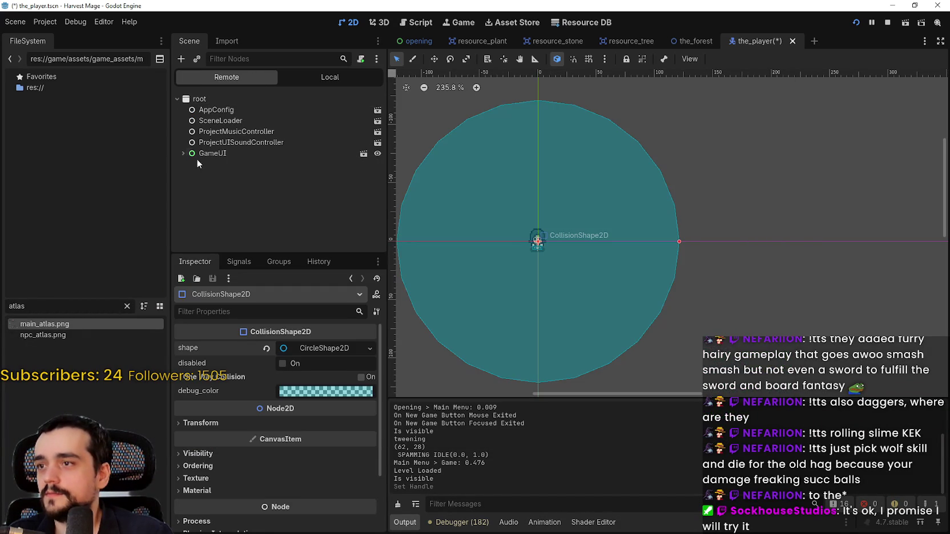
scroll(211, 223, "down", 1)
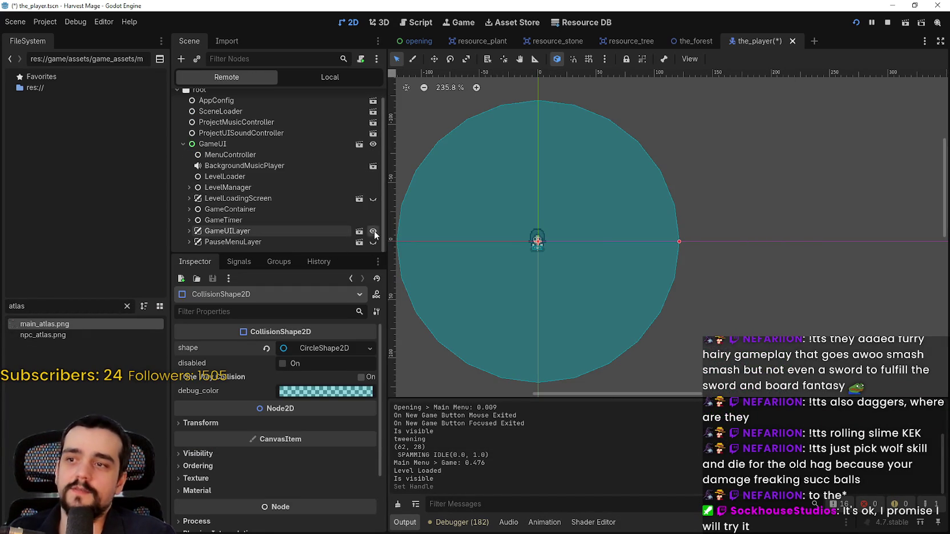
key("alt+Tab")
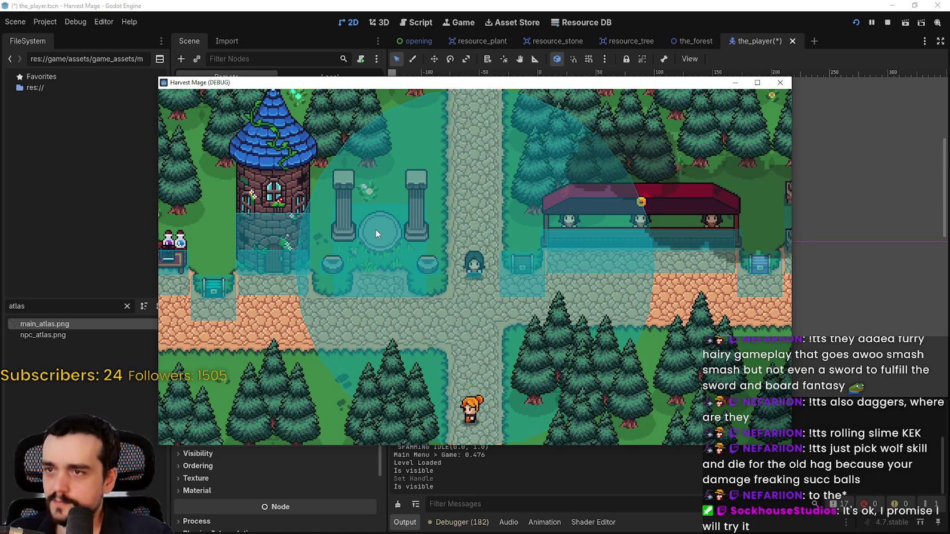
key("w")
key("a")
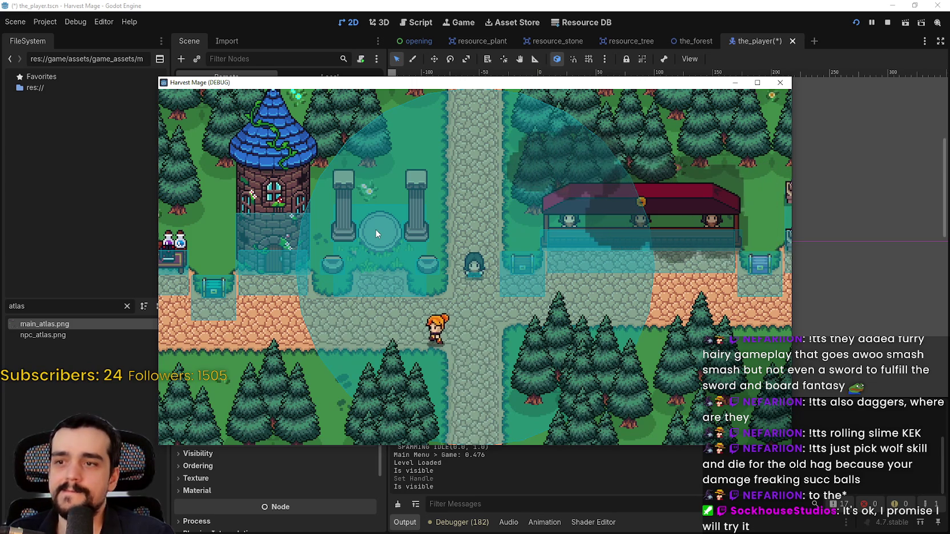
key("alt+Tab")
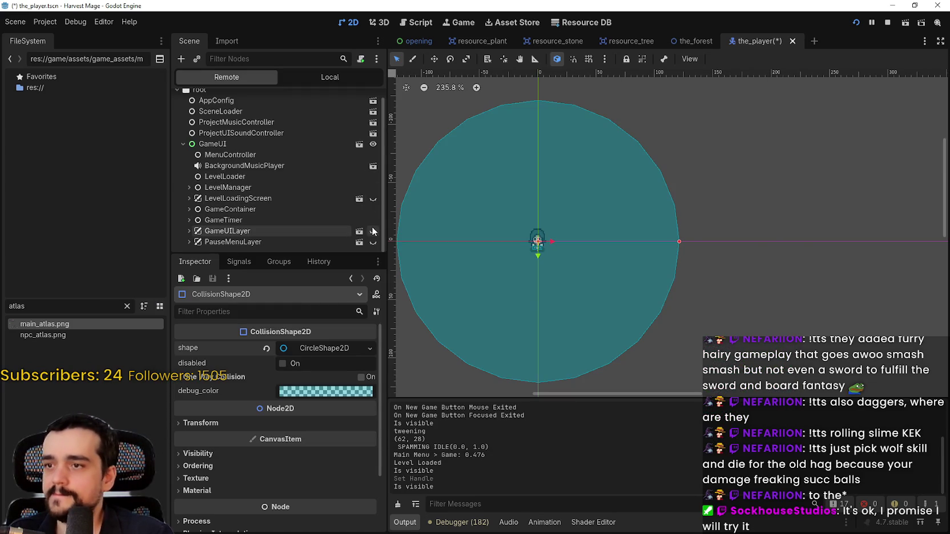
left_click(887, 23)
left_click(76, 22)
Step: Relaunch the game, start a New Game, walk up and left, then stop with F8
mouse_move(45, 22)
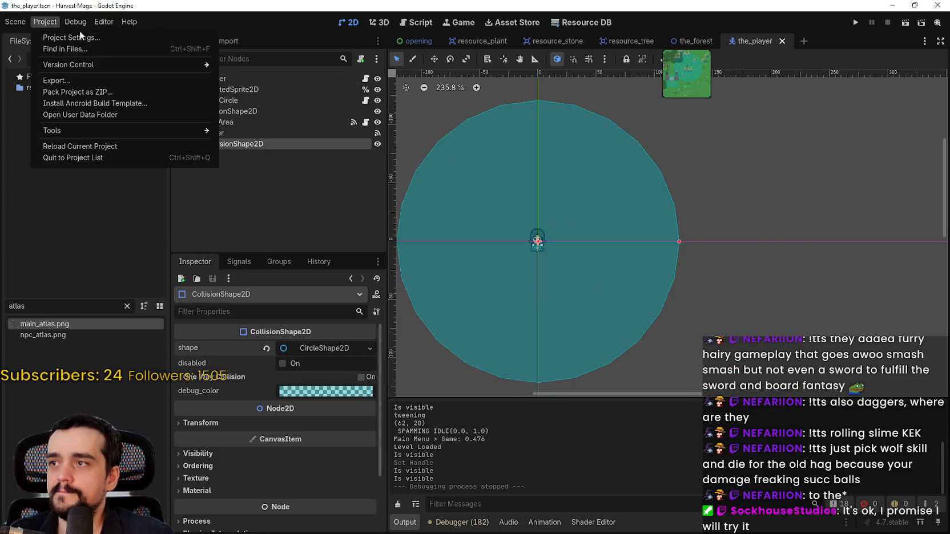
mouse_move(76, 22)
left_click(856, 27)
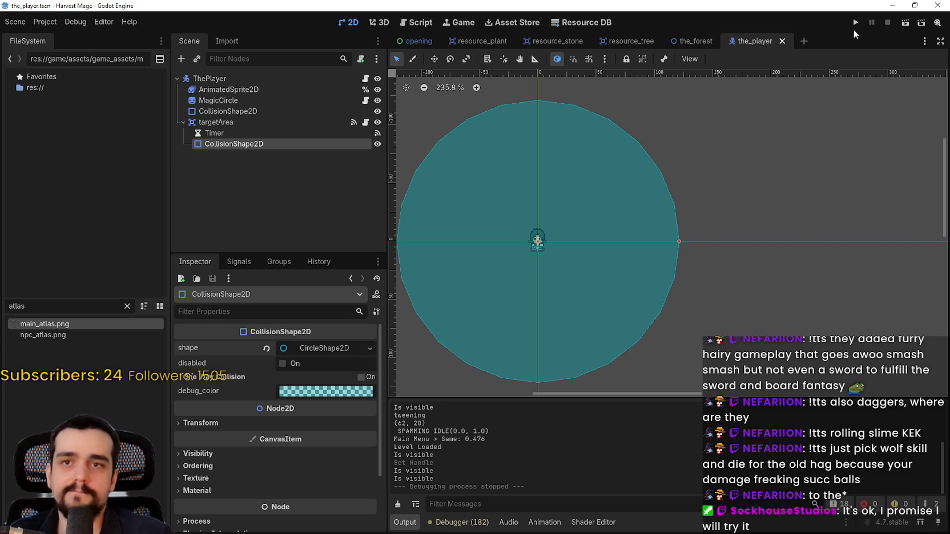
left_click(856, 24)
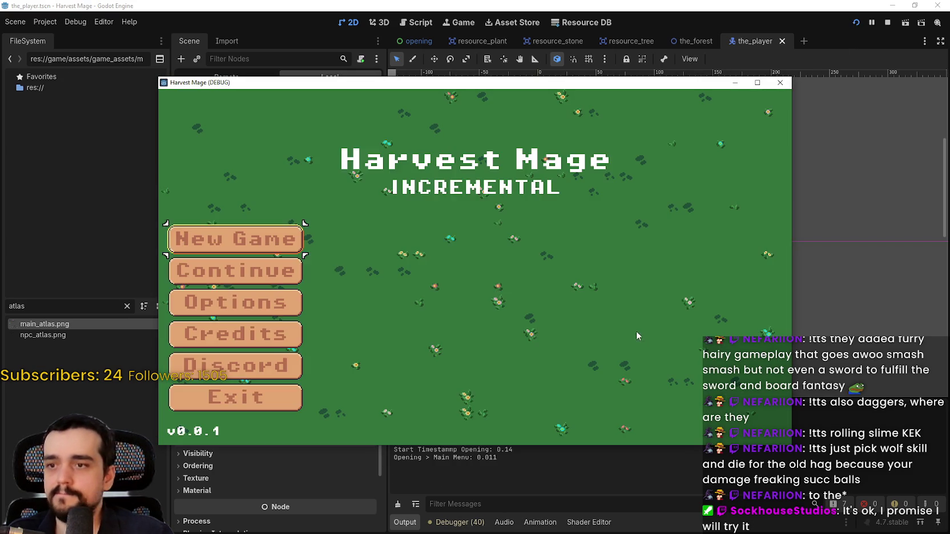
left_click(246, 267)
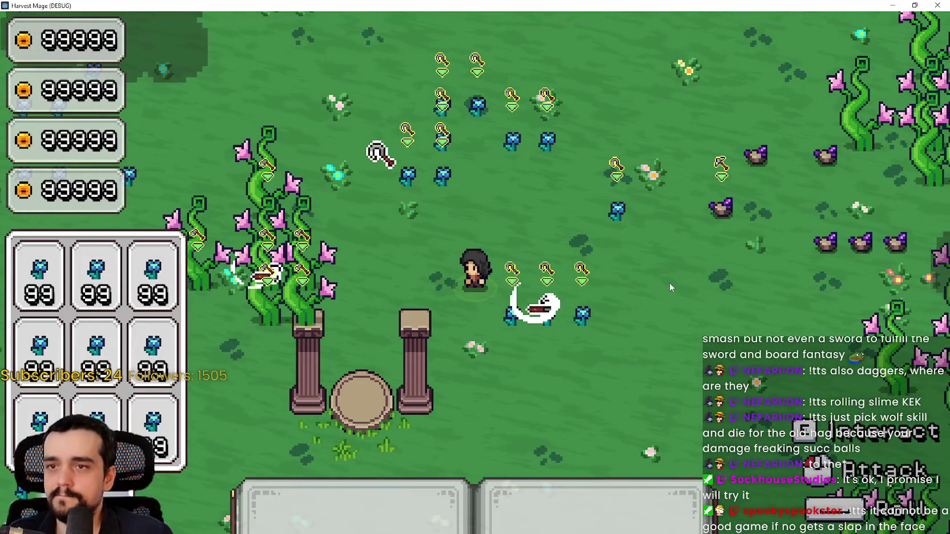
key("w")
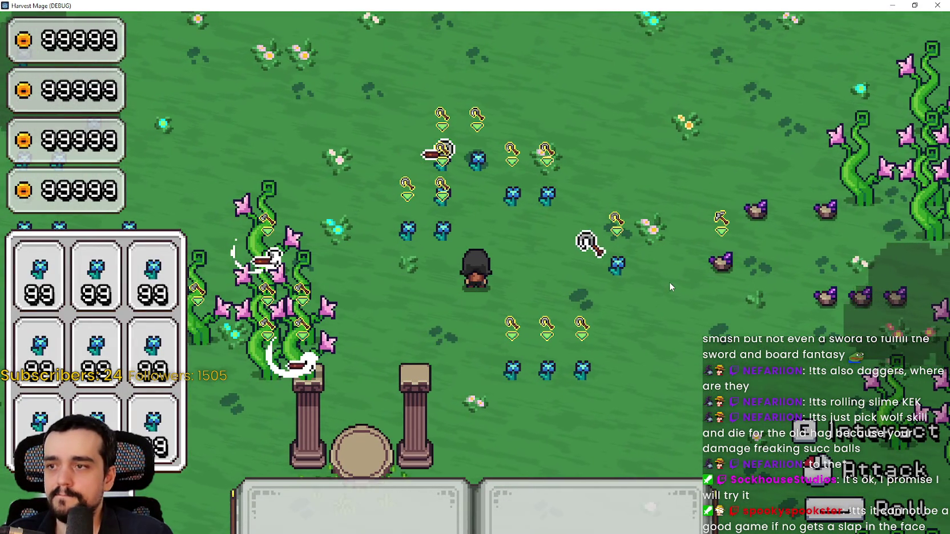
key("a")
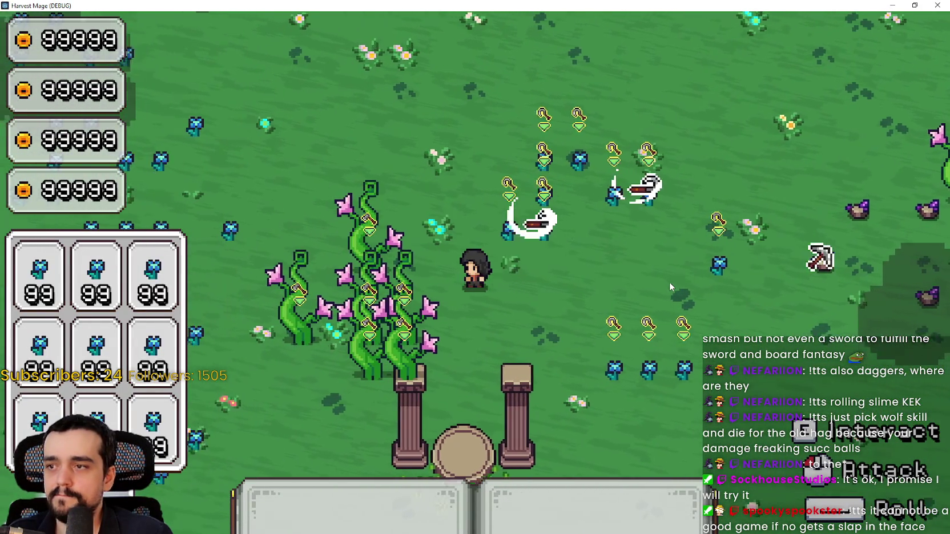
key("F8")
Step: Save the player scene and change target_count in target_area.gd from 20 to 100
key("ctrl+s")
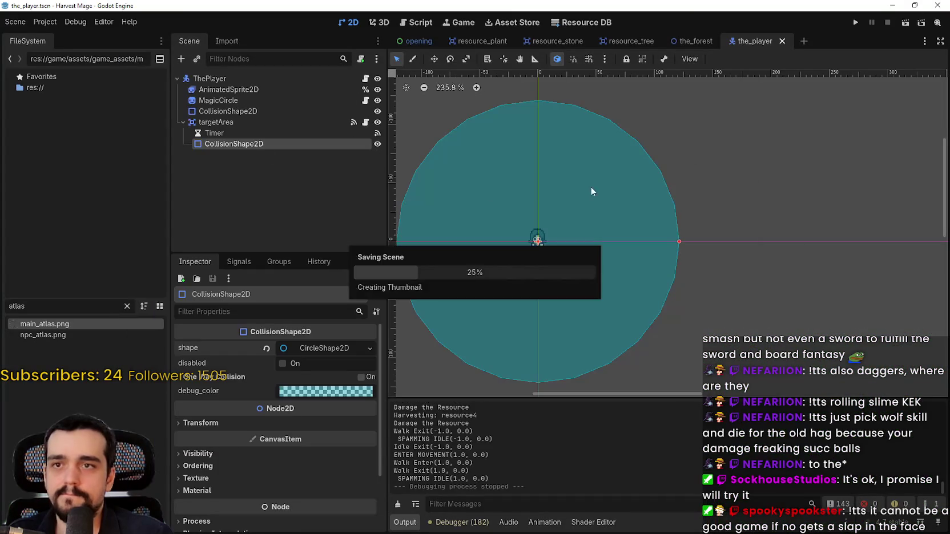
left_click(423, 26)
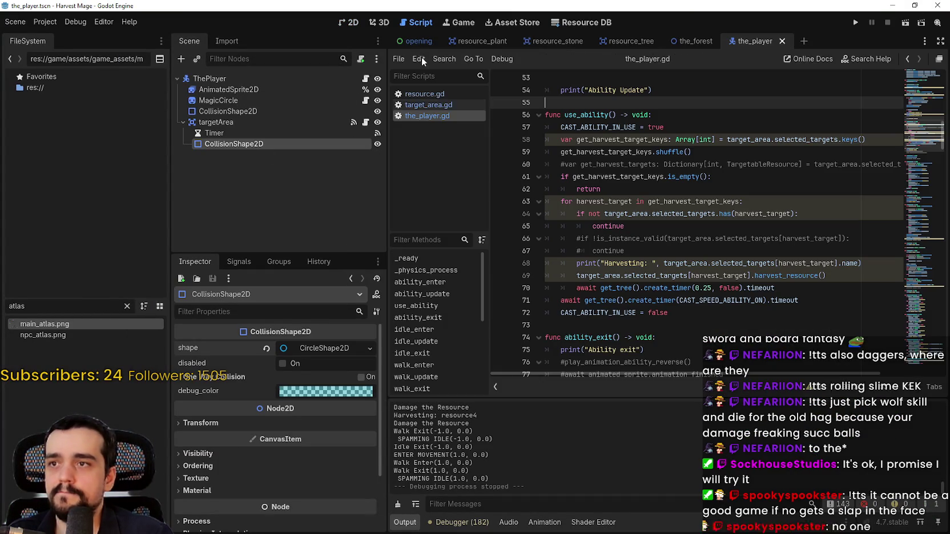
left_click(439, 105)
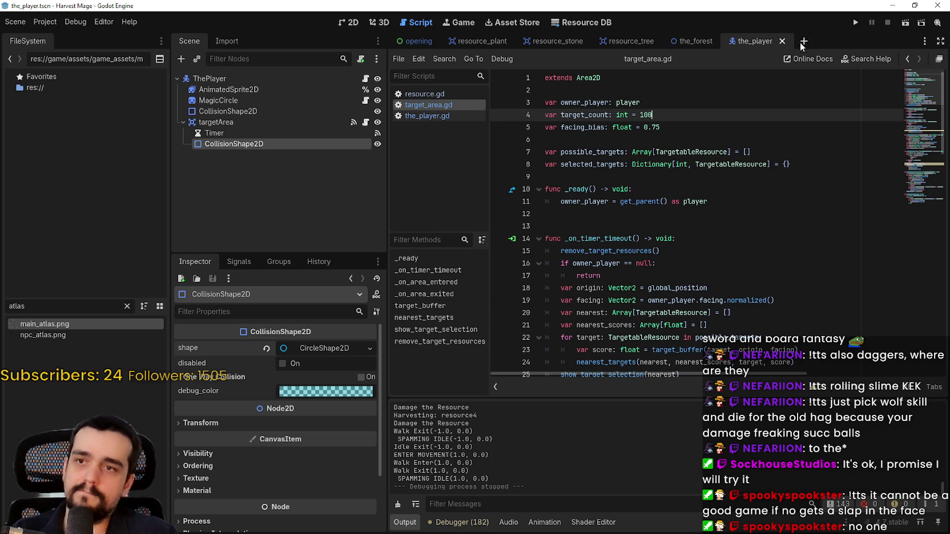
left_click(443, 93)
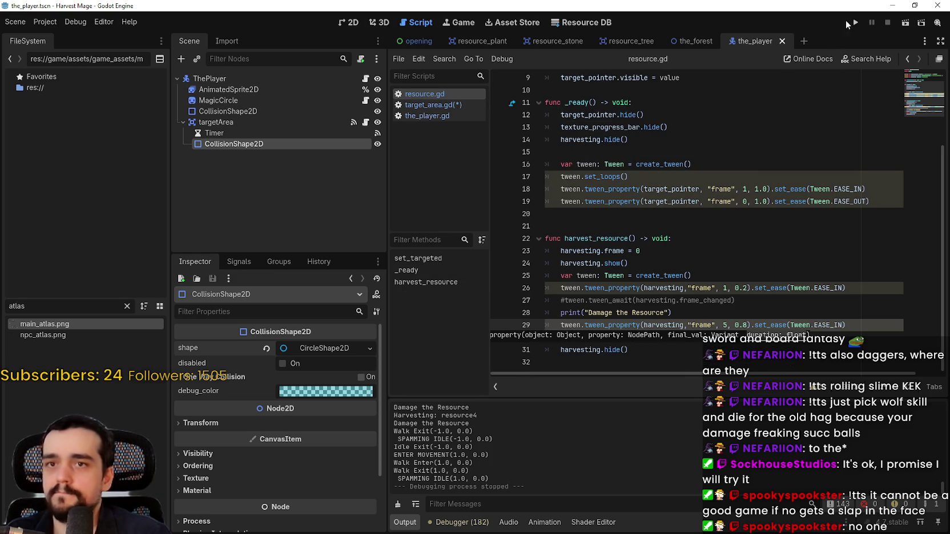
Step: Run a New Game maximized, walk around, and cast the harvest spell among flowers and rocks
left_click(852, 20)
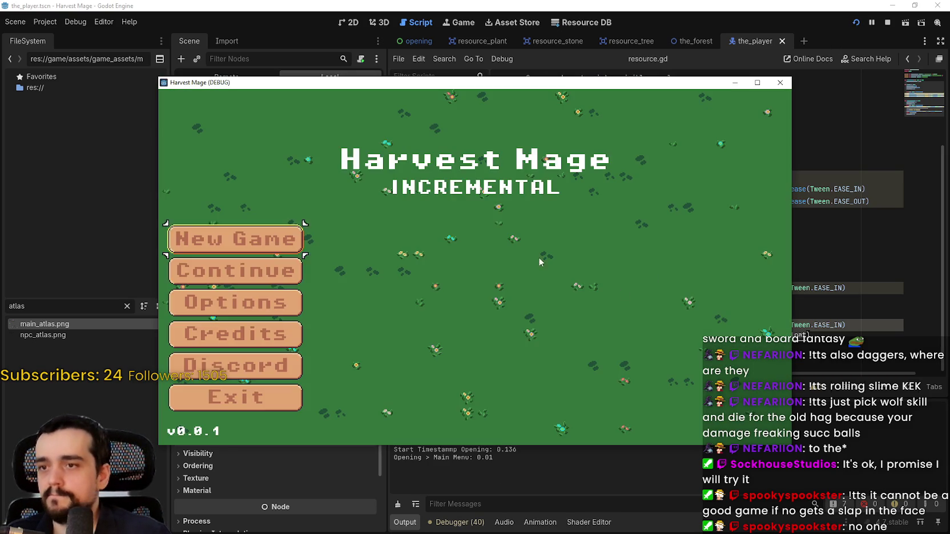
left_click(239, 239)
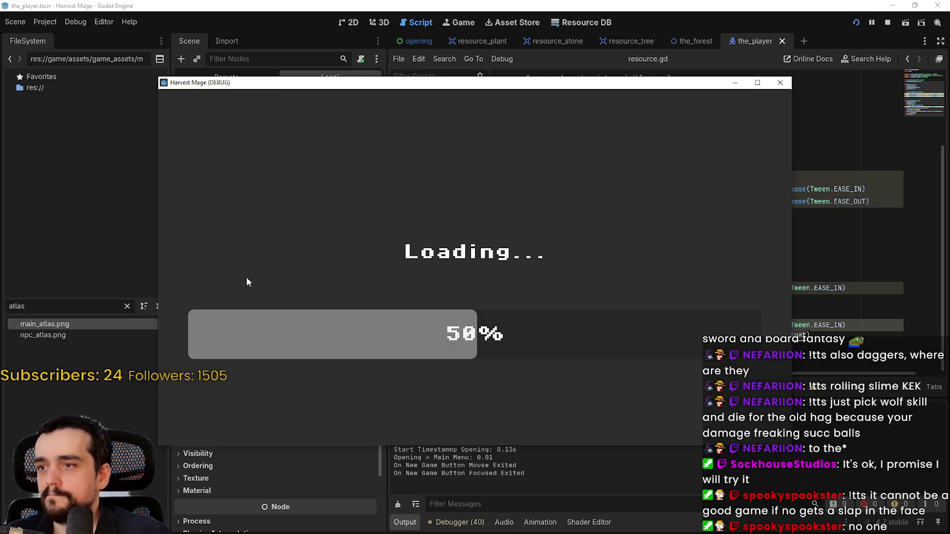
left_click(756, 82)
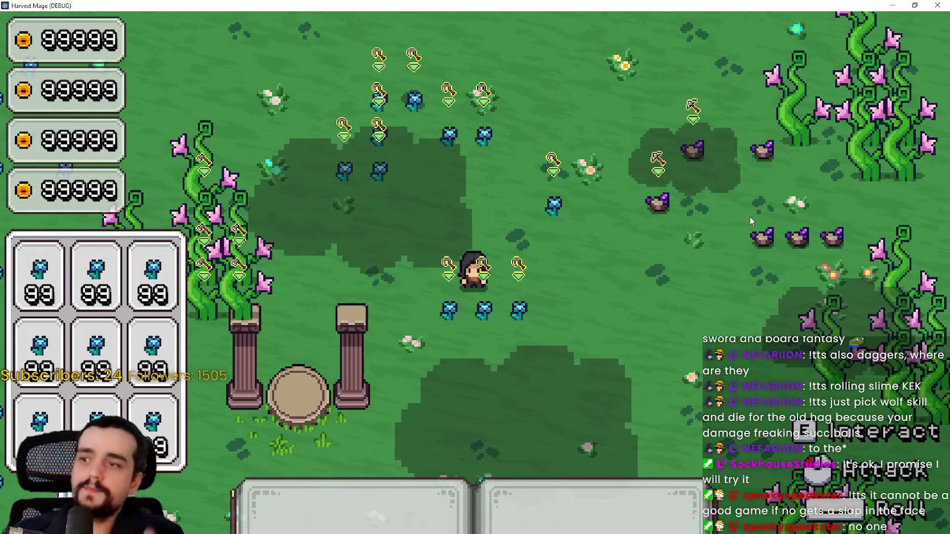
key("w")
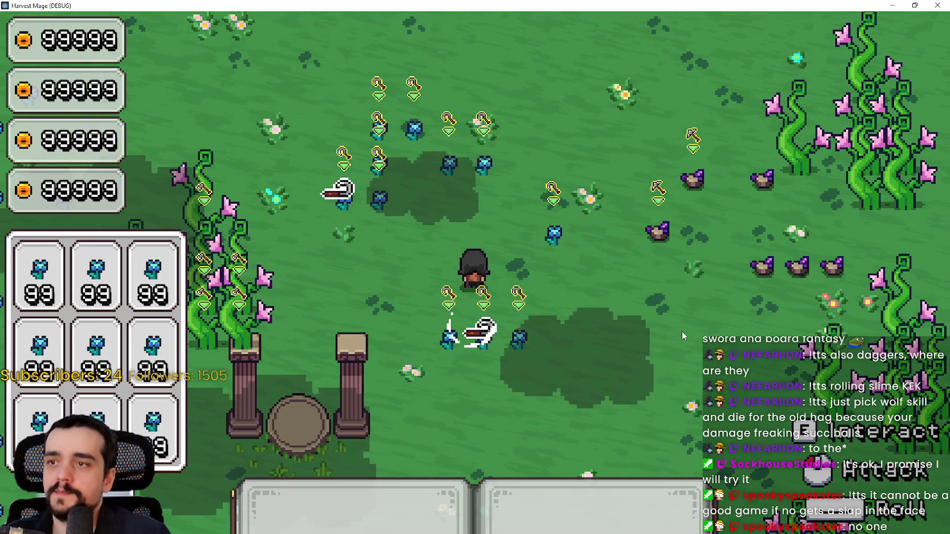
key("w")
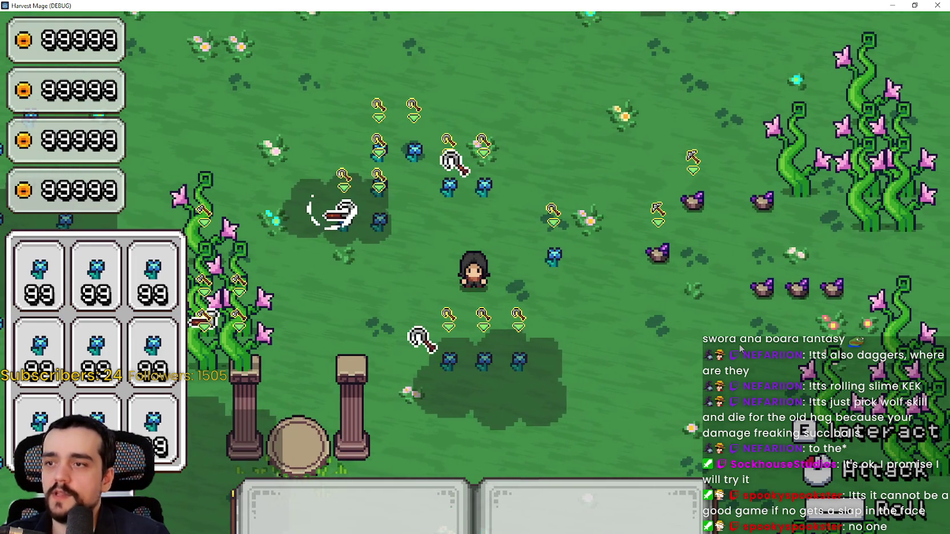
key("d")
key("s")
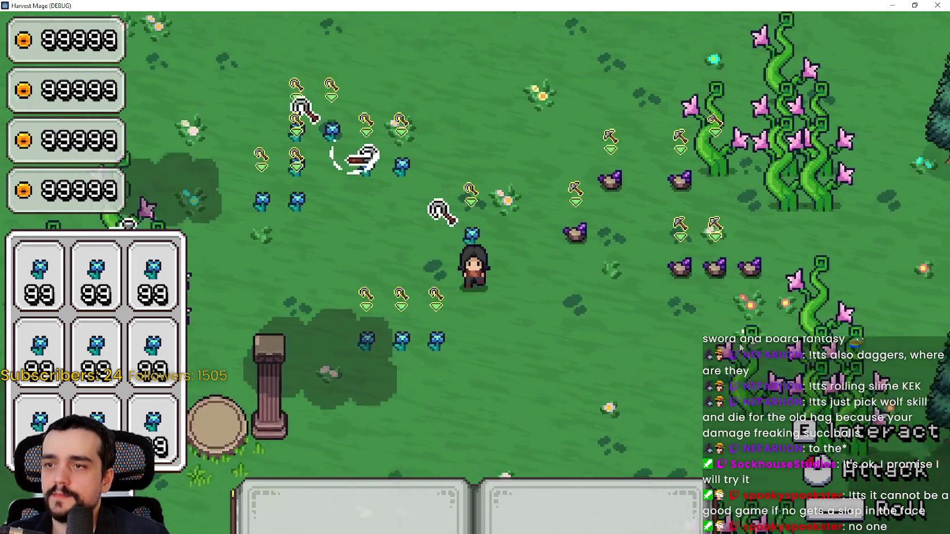
key("d")
key("s")
key("d")
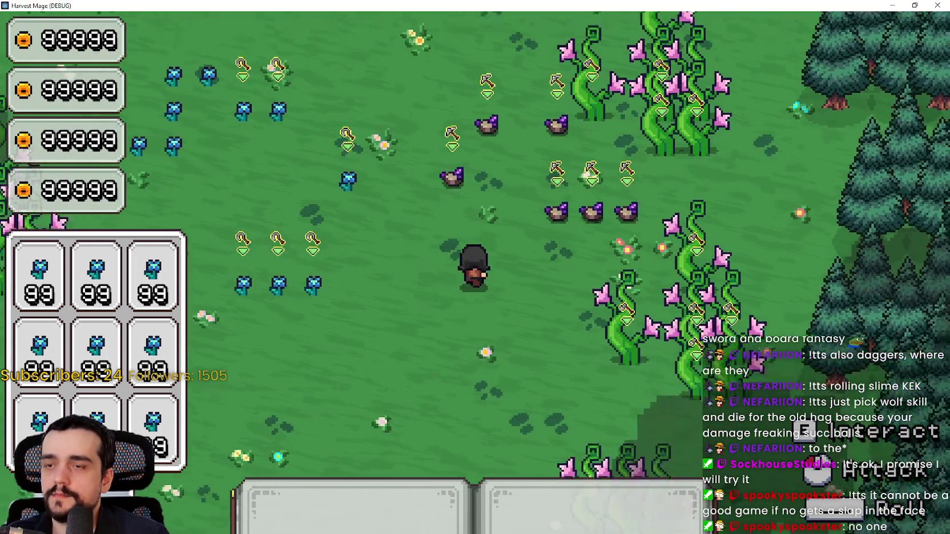
key("w")
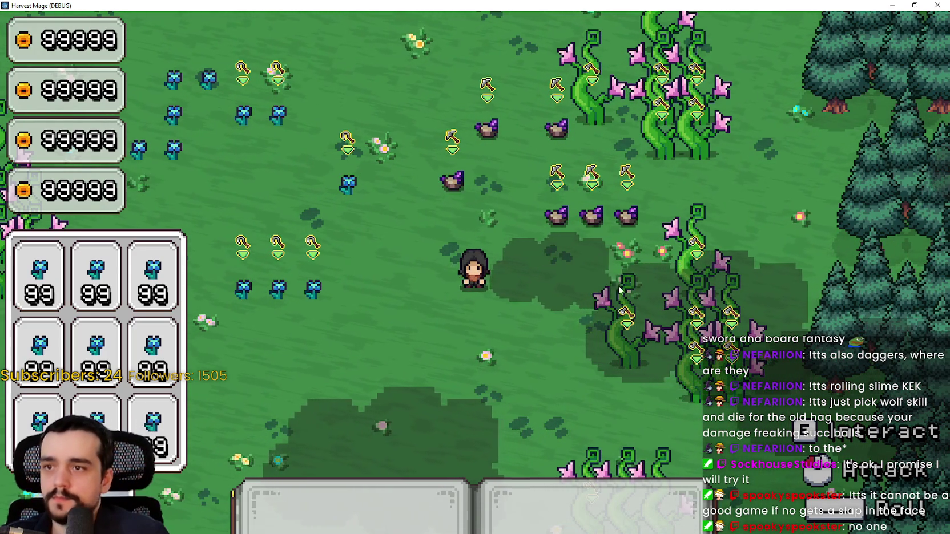
left_click(527, 323)
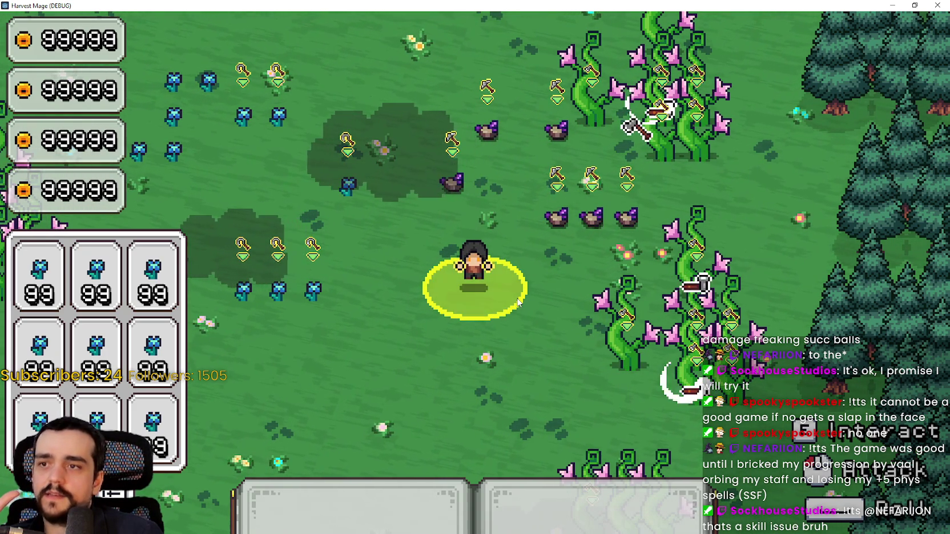
Step: Turn on Fullscreen in the game's Video options and resume playing
key("Escape")
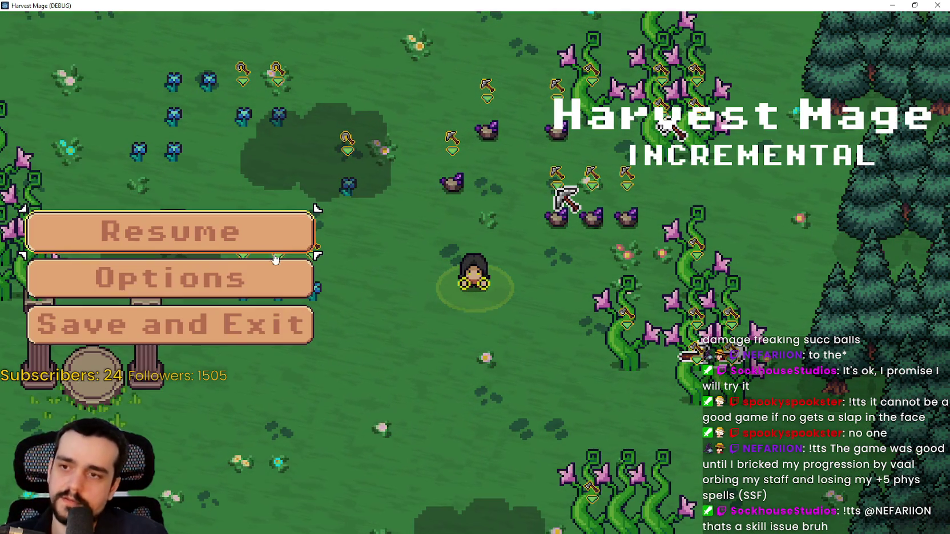
left_click(268, 276)
left_click(741, 50)
left_click(697, 57)
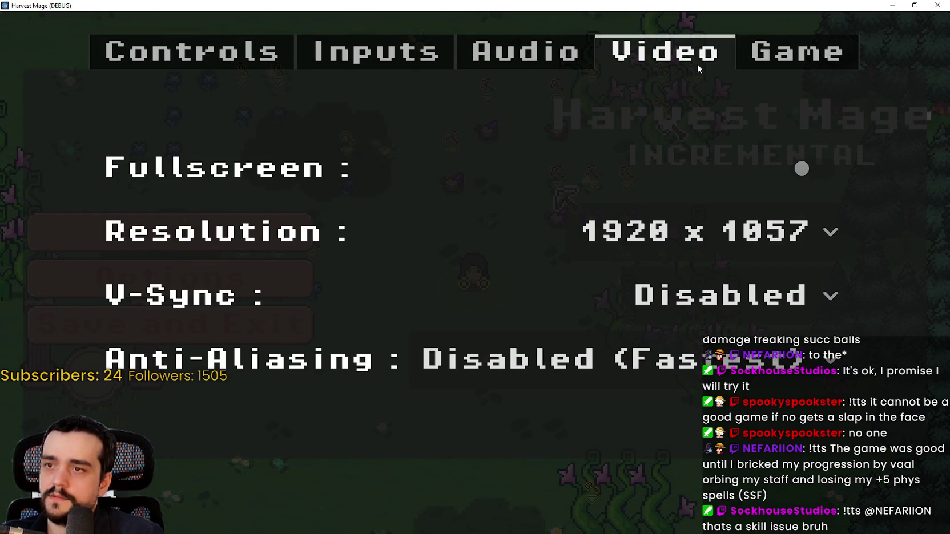
left_click(758, 168)
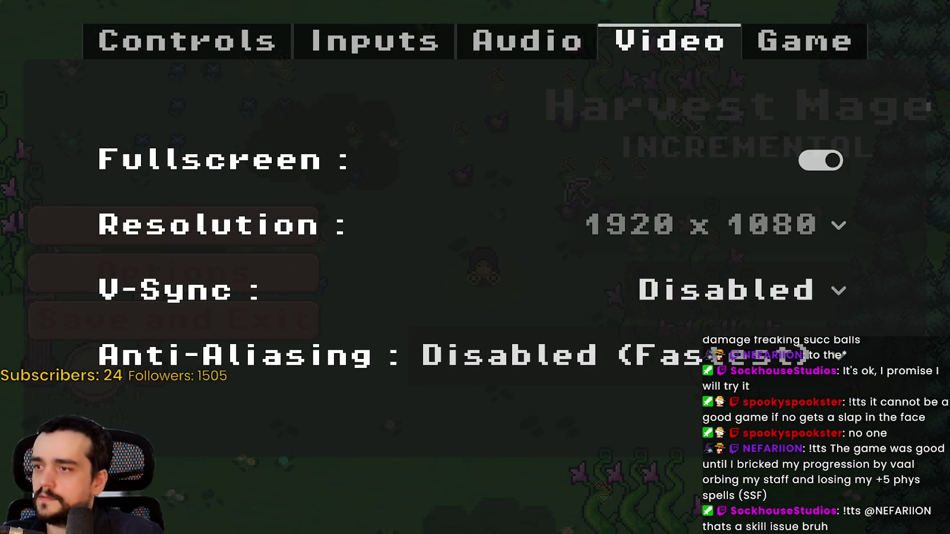
key("Escape")
key("Escape")
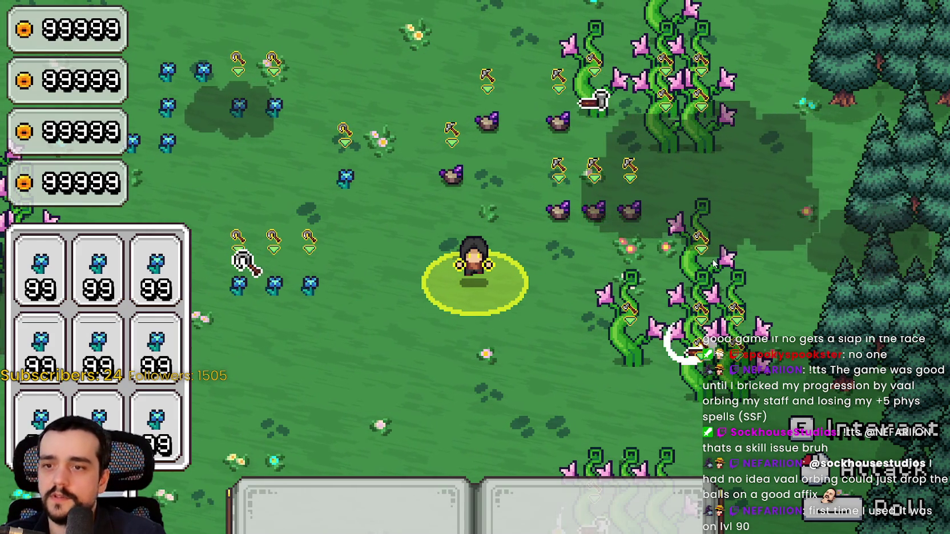
Step: Walk the mage down, left and right across the densely planted field
key("w")
key("s")
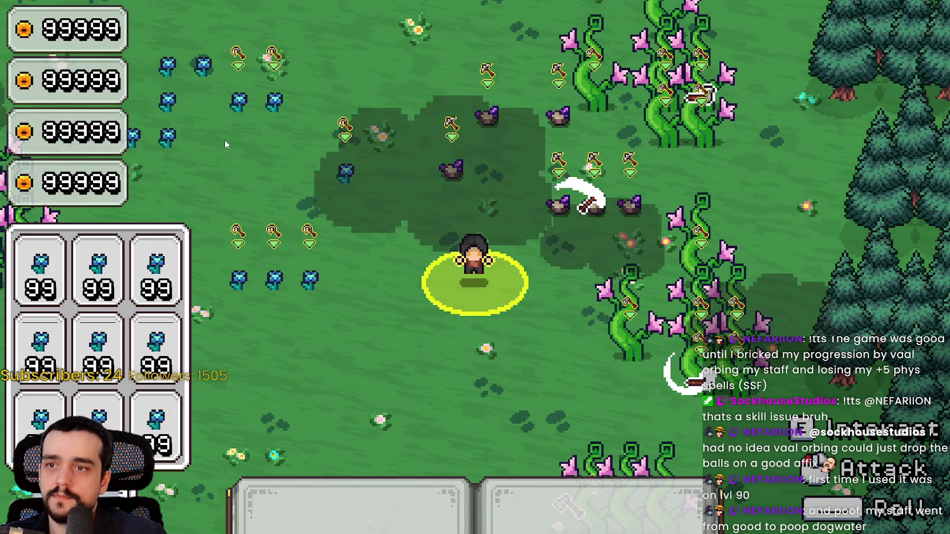
key("s")
key("a")
key("a")
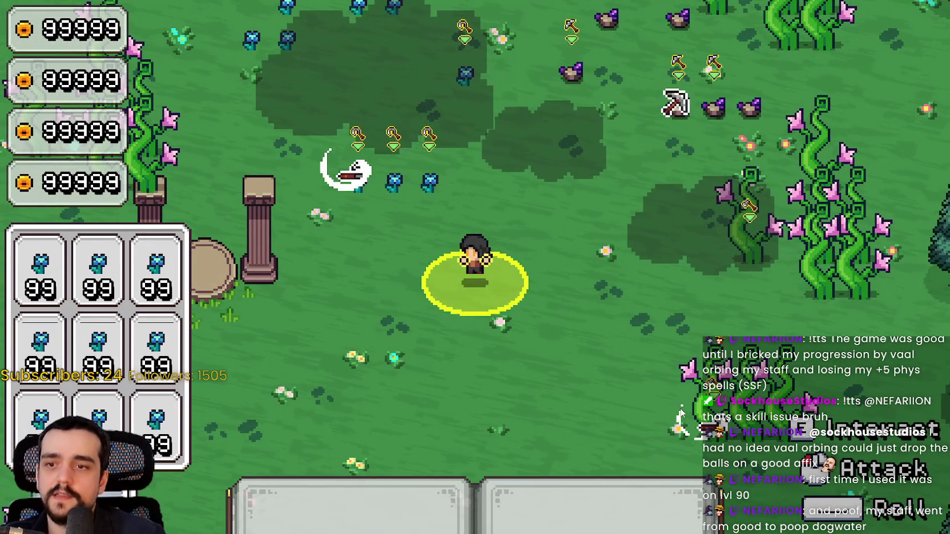
key("d")
key("d")
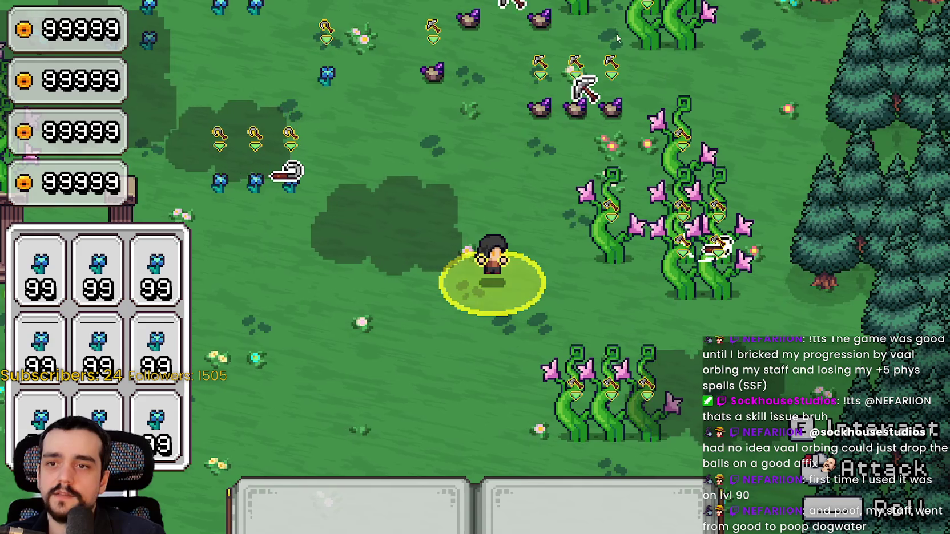
Step: Walk the mage up and left past the blue flowers to the tree line at the top
key("w")
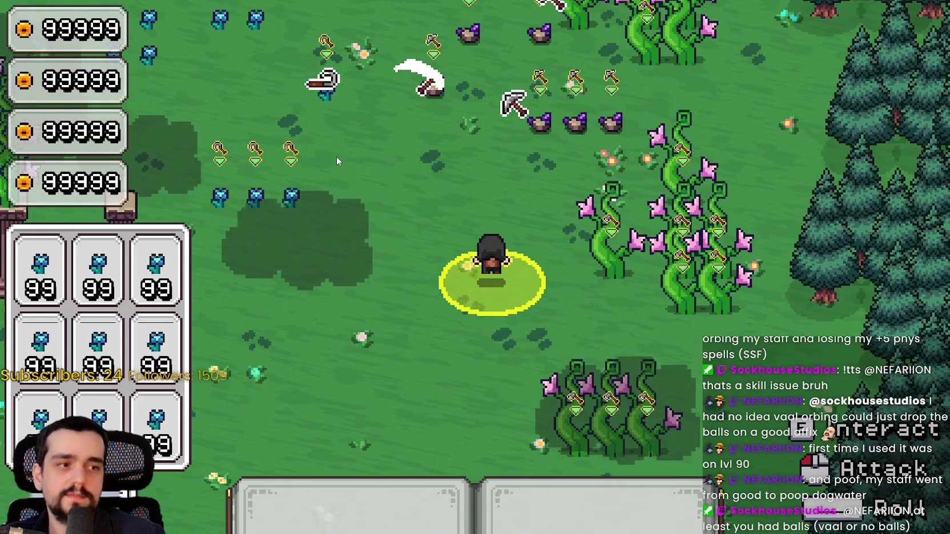
key("a")
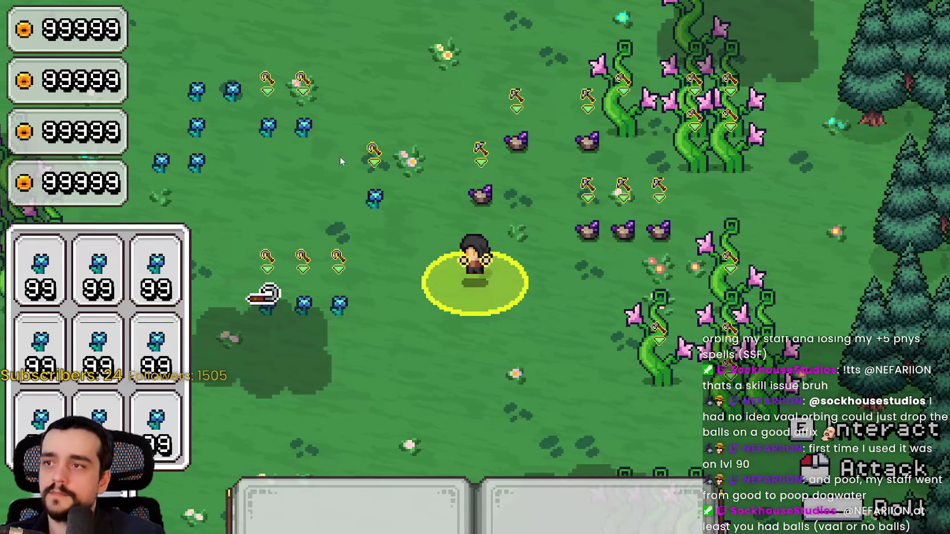
key("w")
key("a")
key("a")
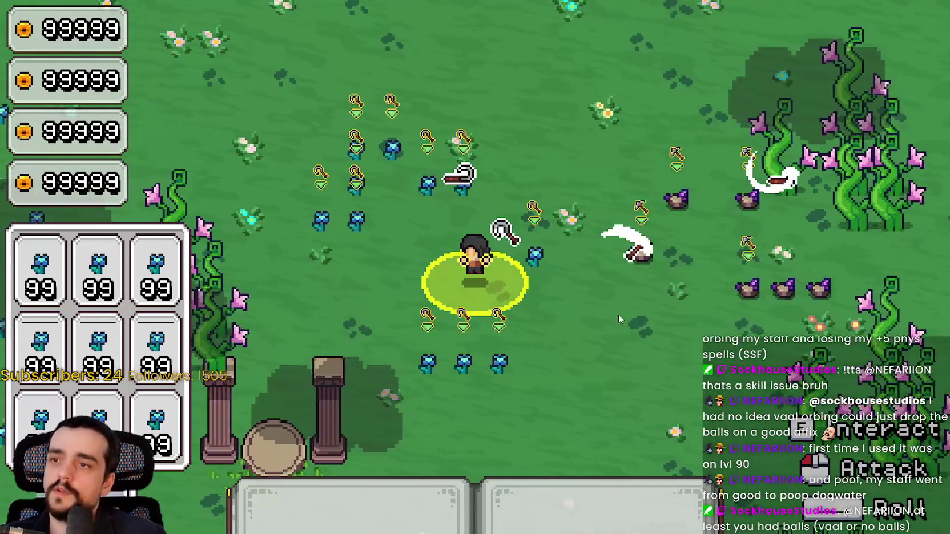
key("a")
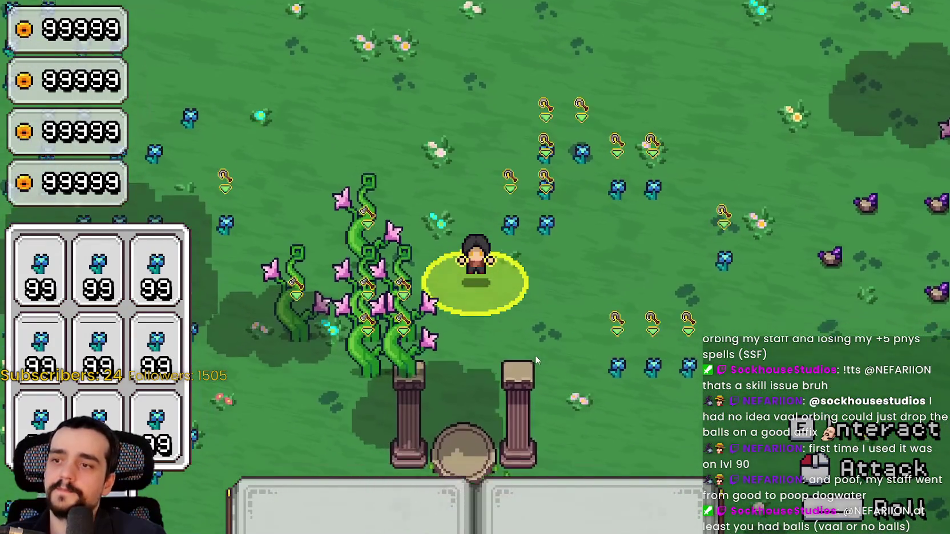
key("w")
key("a")
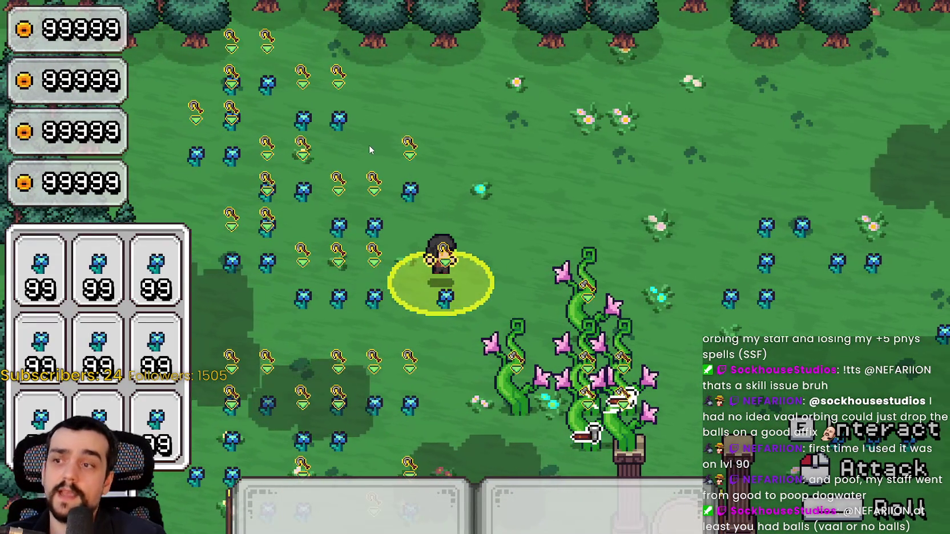
key("w")
key("w")
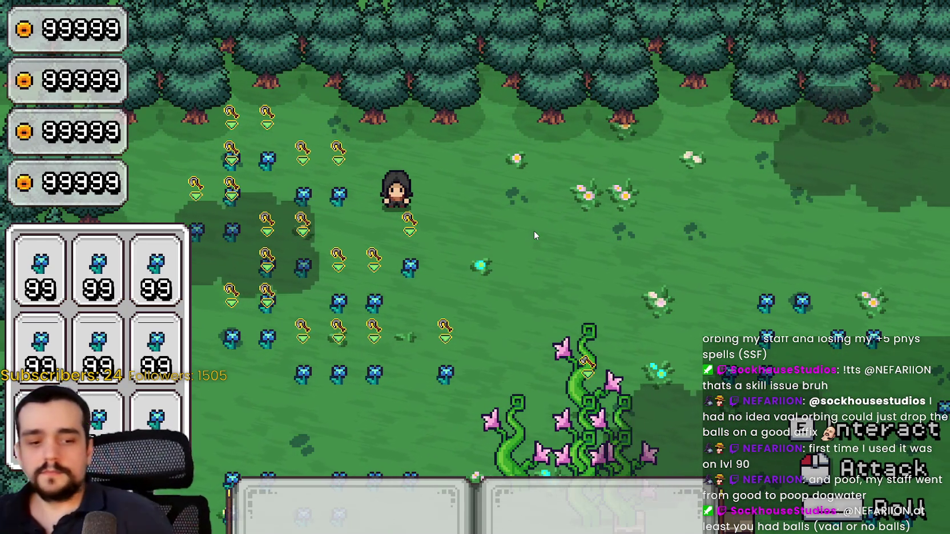
Step: Trigger harvests around the mage, then move down-right and harvest the nearby vine plants
left_click(562, 199)
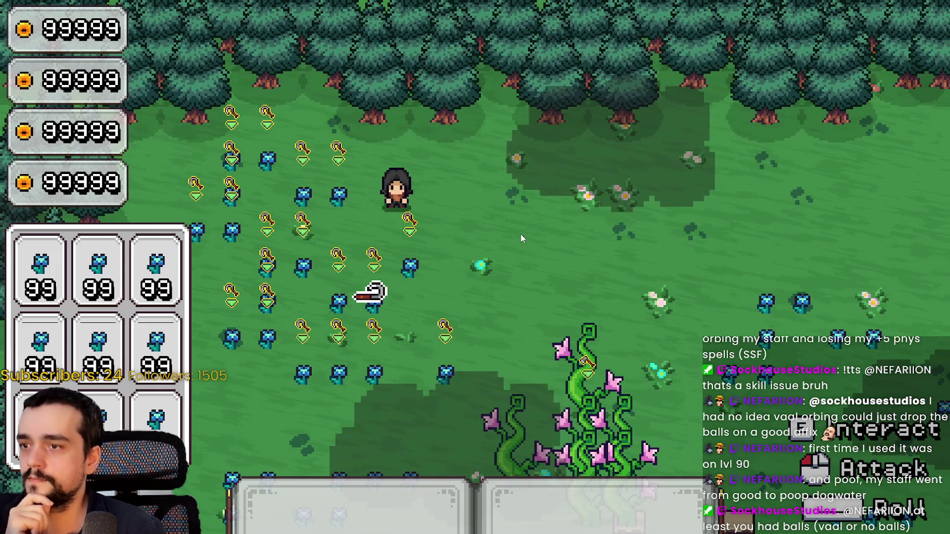
left_click(576, 232)
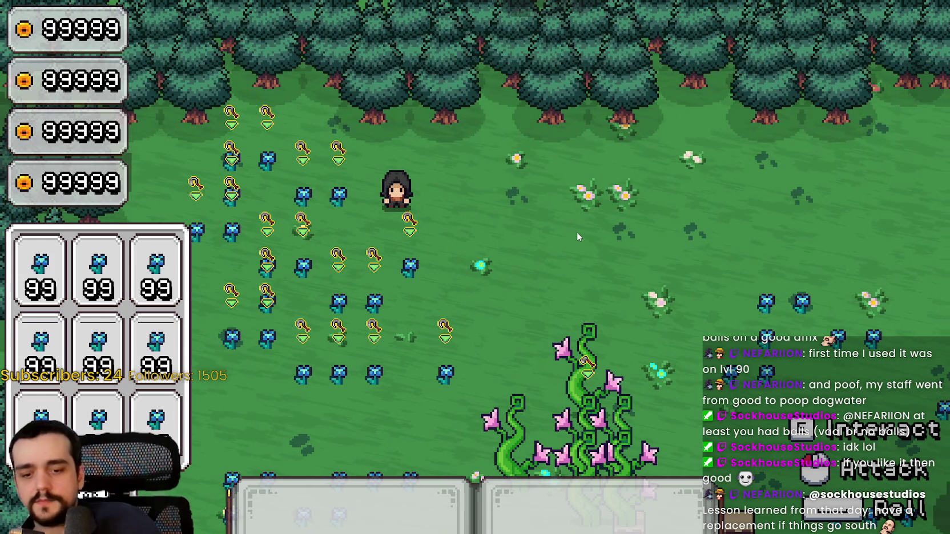
key("s")
key("s")
key("d")
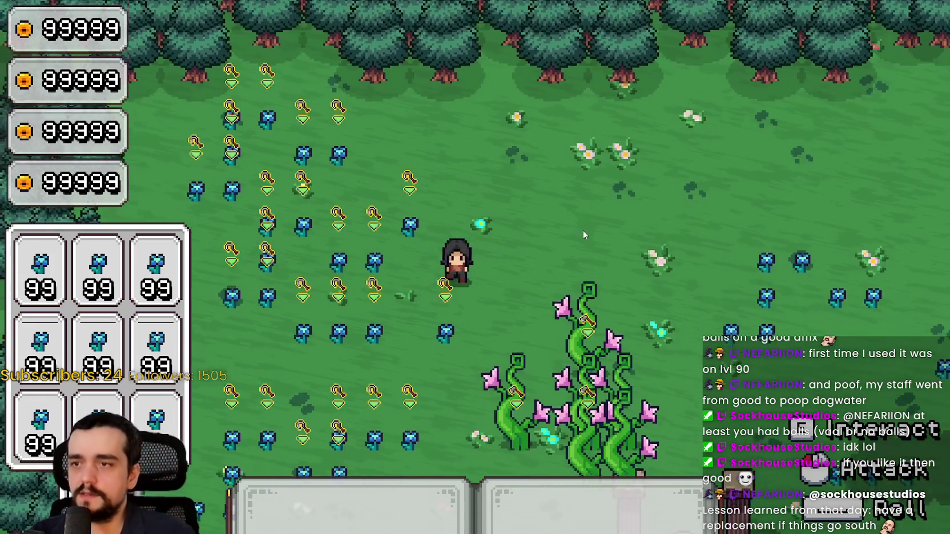
left_click(531, 322)
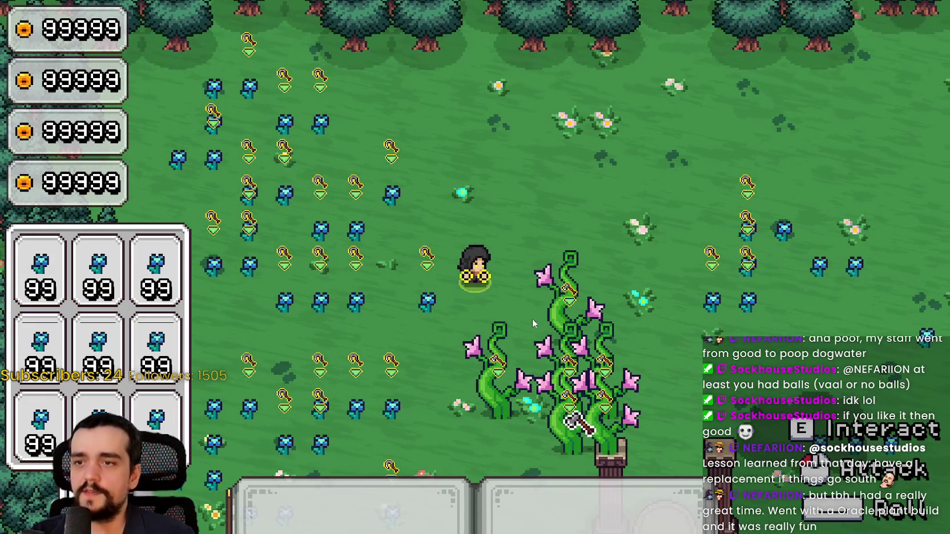
left_click(541, 415)
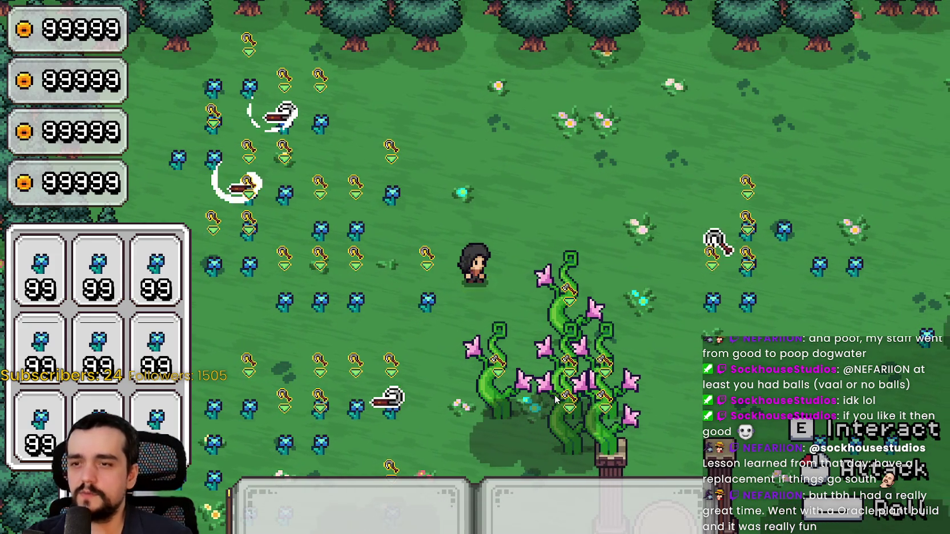
left_click(571, 310)
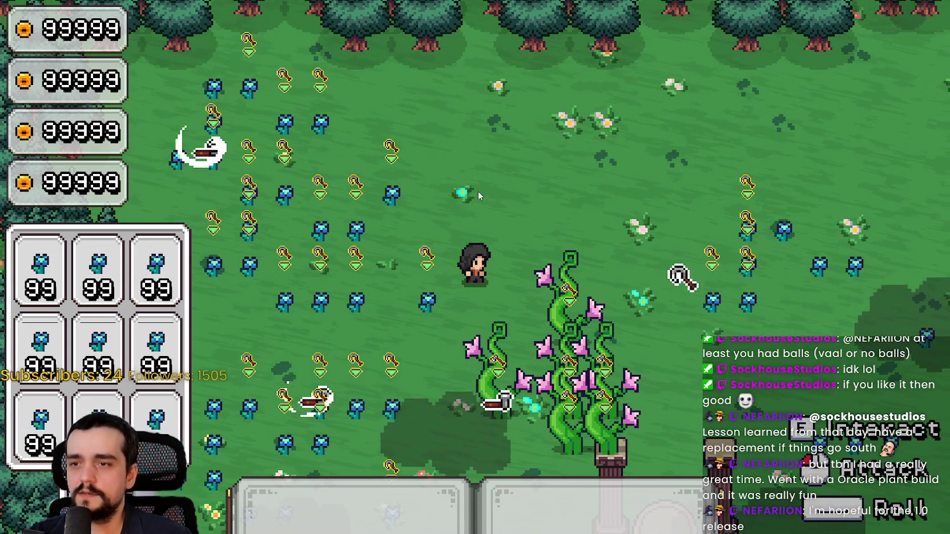
Step: Walk the mage down and right back toward the pillars beside the shrine
key("s")
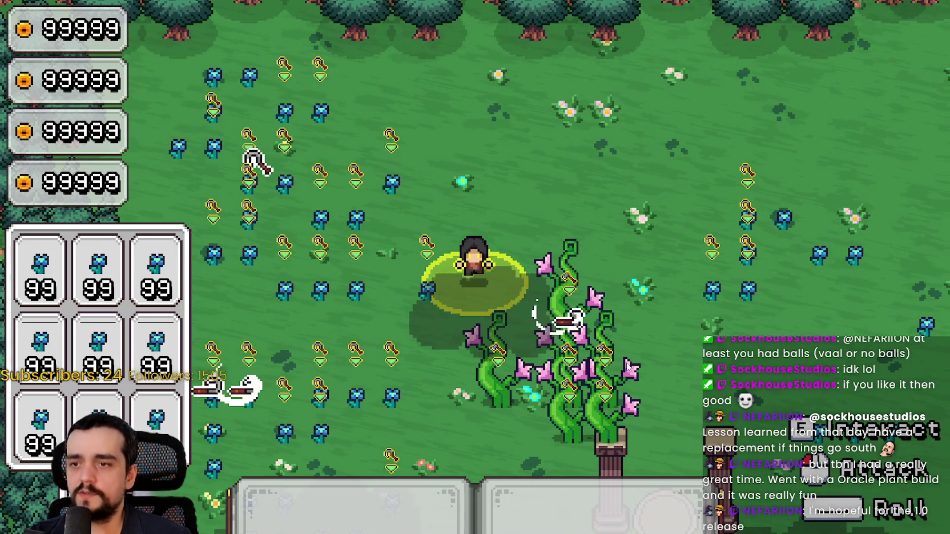
key("d")
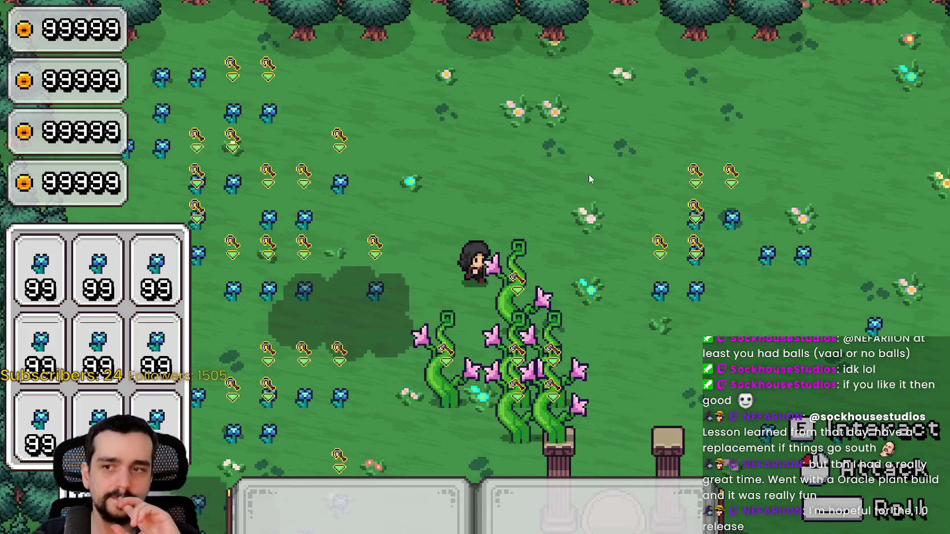
key("s")
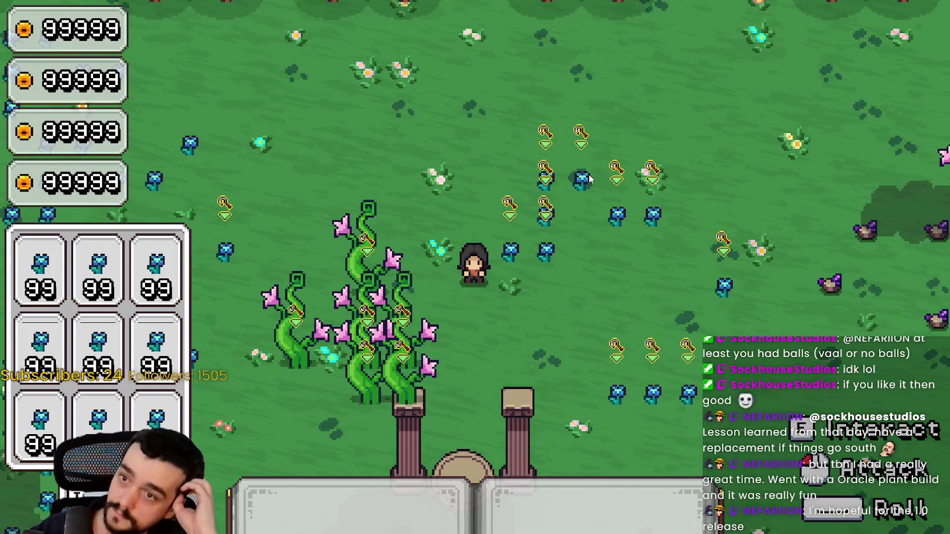
key("d")
key("s")
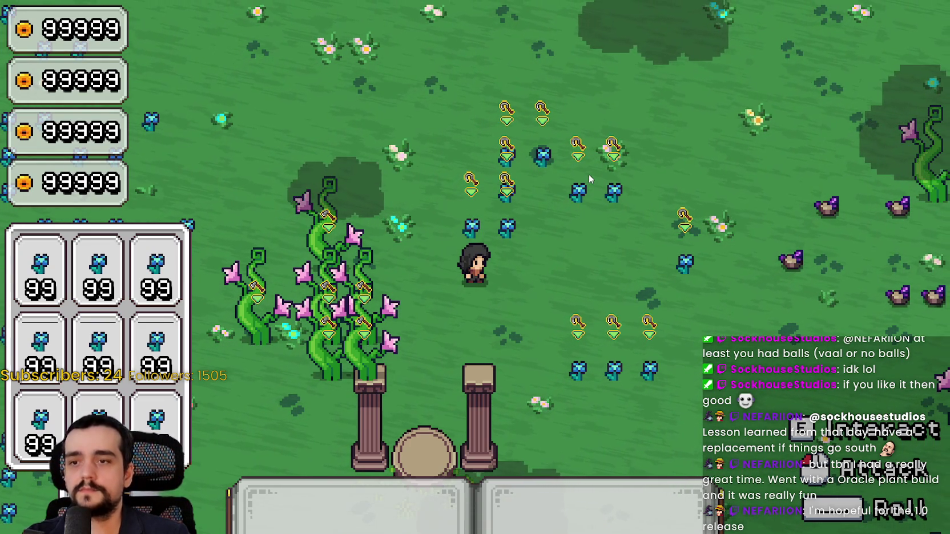
Step: Walk the mage back to the flower rows by the purple rocks and swing one harvest attack
key("d")
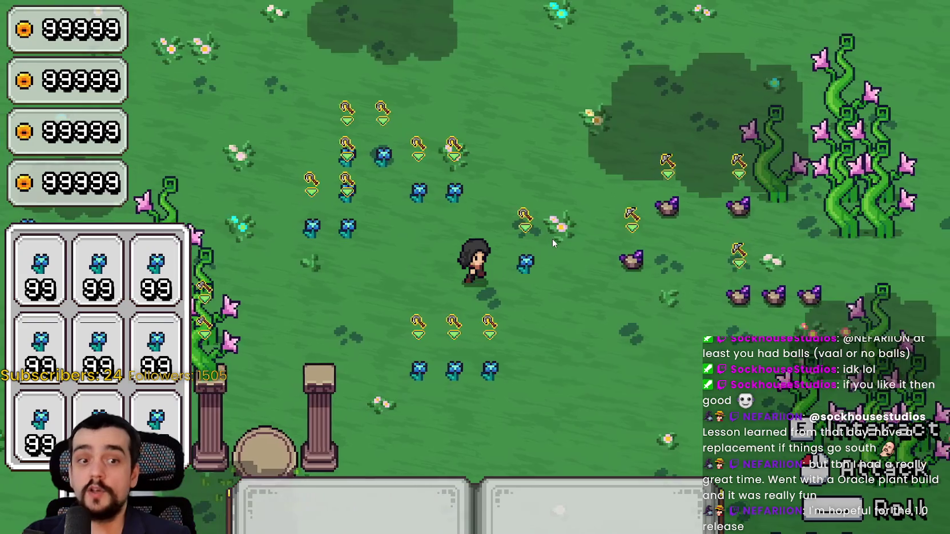
key("w")
key("d")
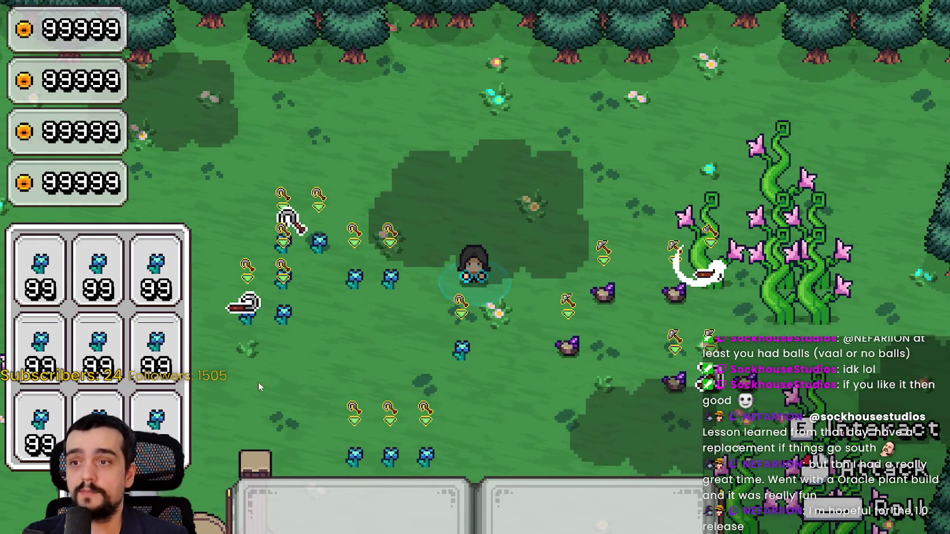
key("w")
key("a")
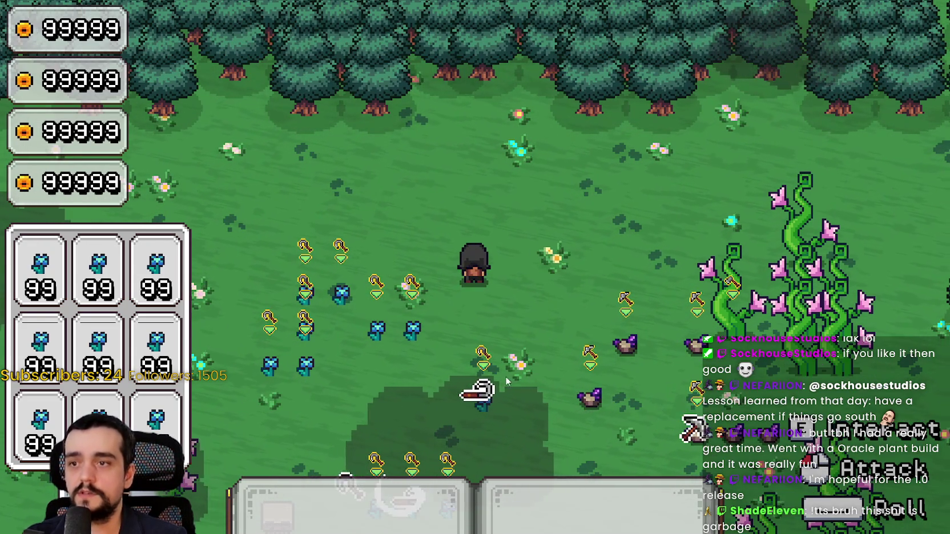
key("s")
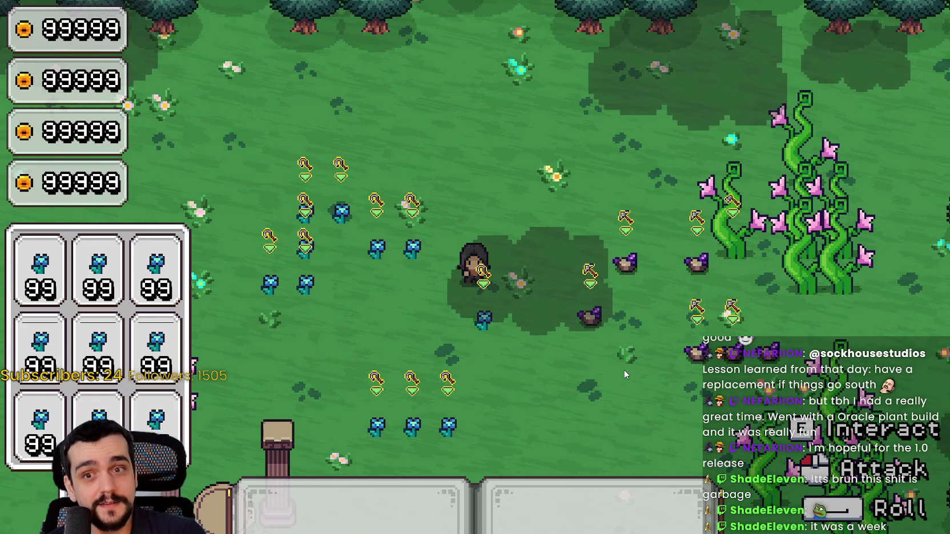
left_click(563, 297)
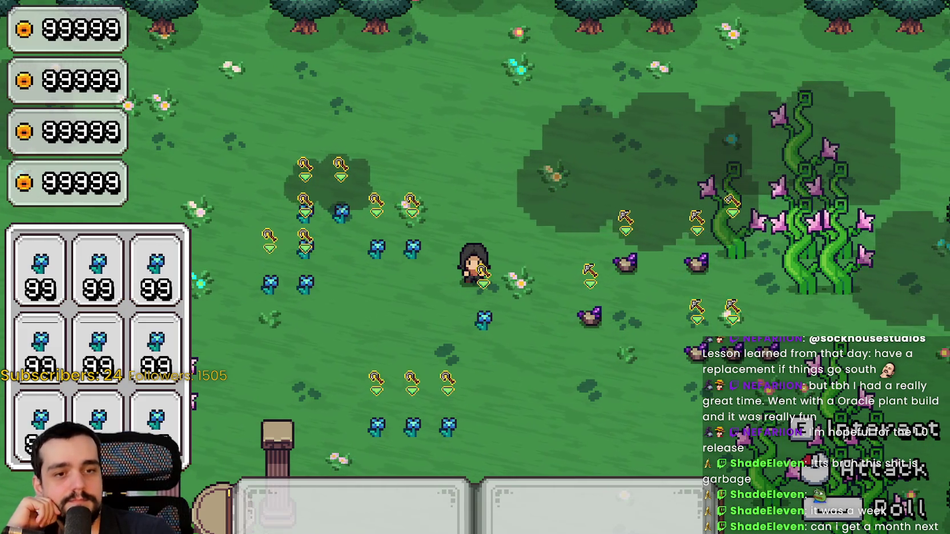
Step: Reload the SteamDB charts page in the browser, then minimize it to return to the game
key("alt+Tab")
right_click(783, 236)
left_click(784, 257)
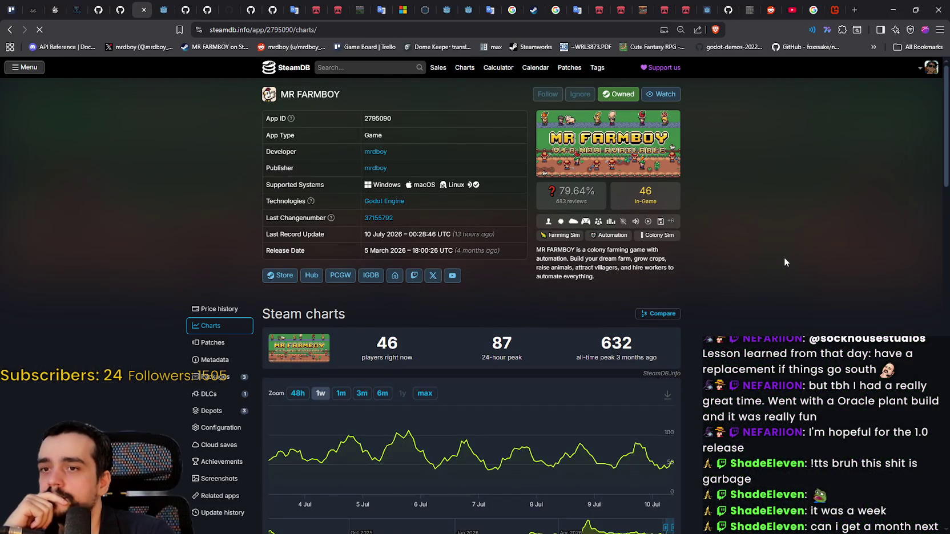
left_click(901, 5)
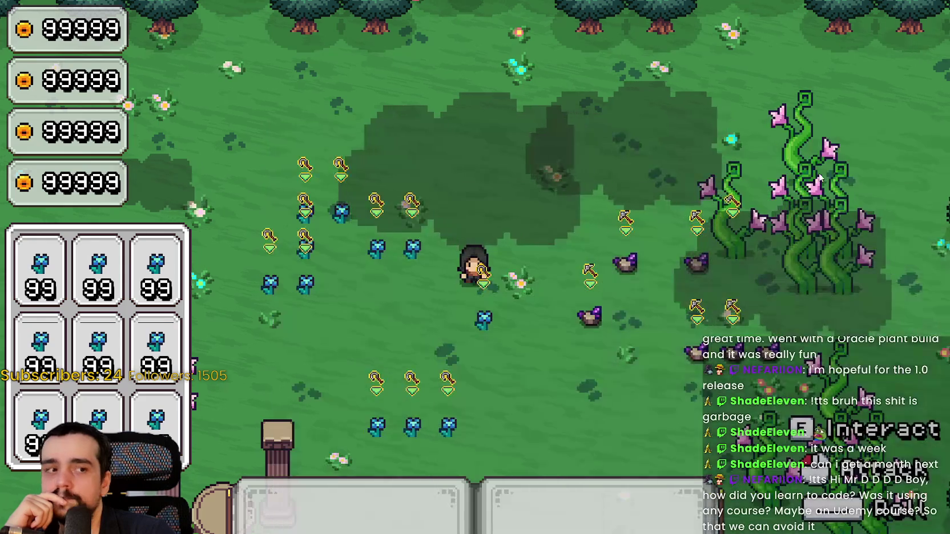
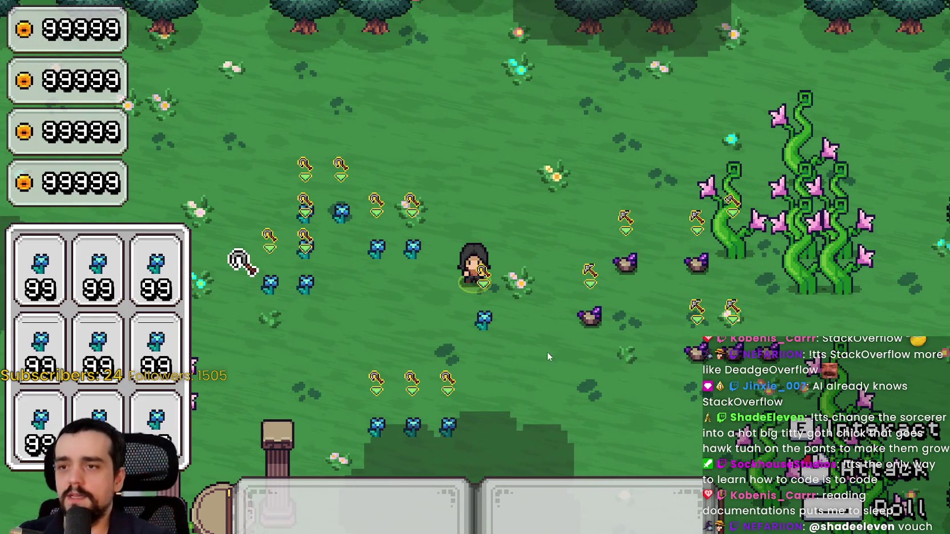
Step: Walk the mage around the harvest field with the WASD keys, then return to the script editor
key("s")
key("d")
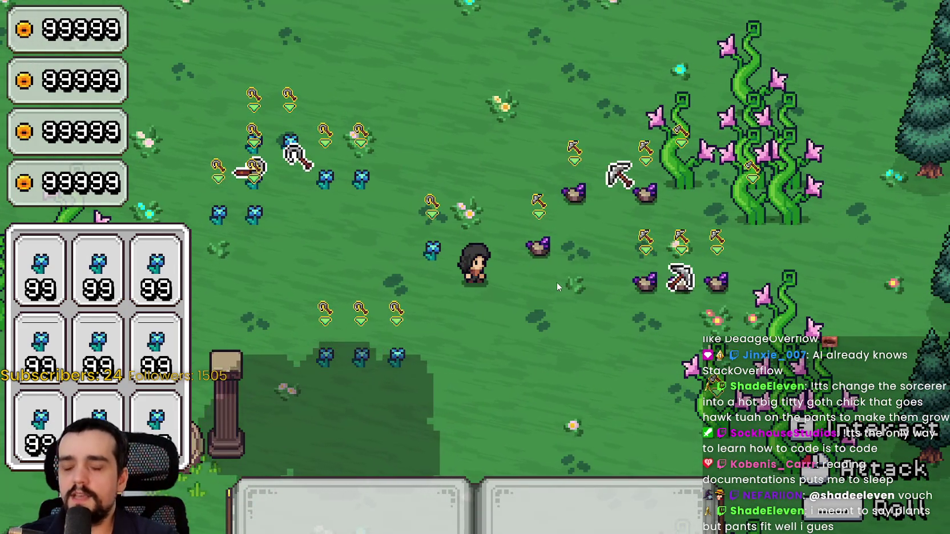
key("w")
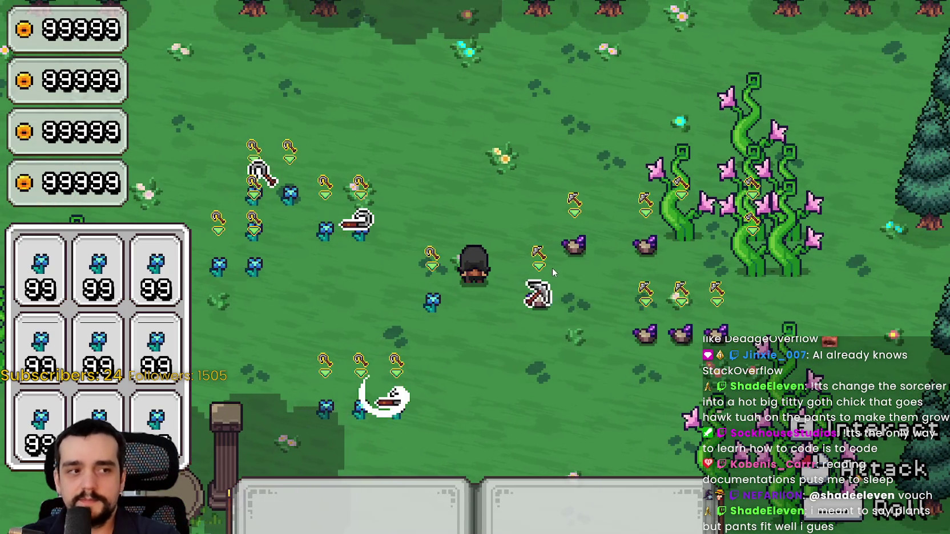
key("s")
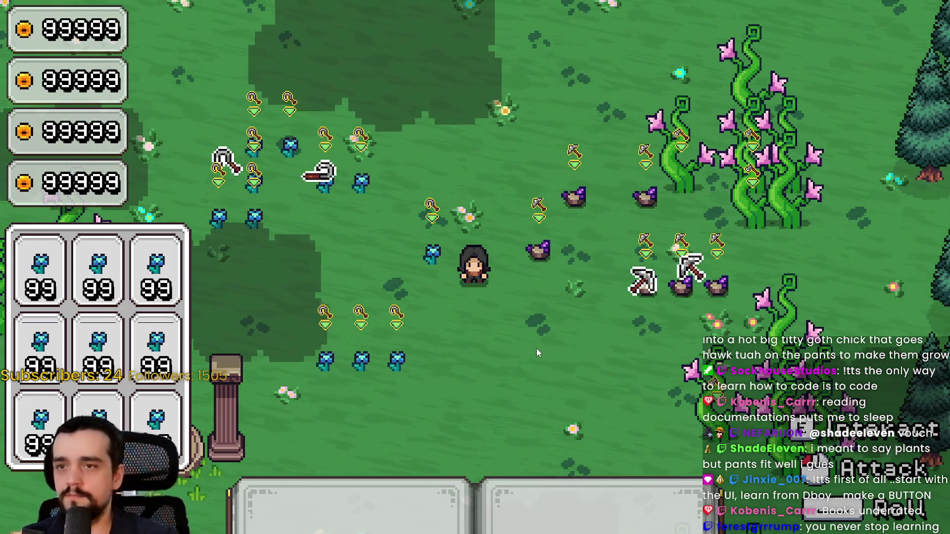
key("d")
key("w")
key("a")
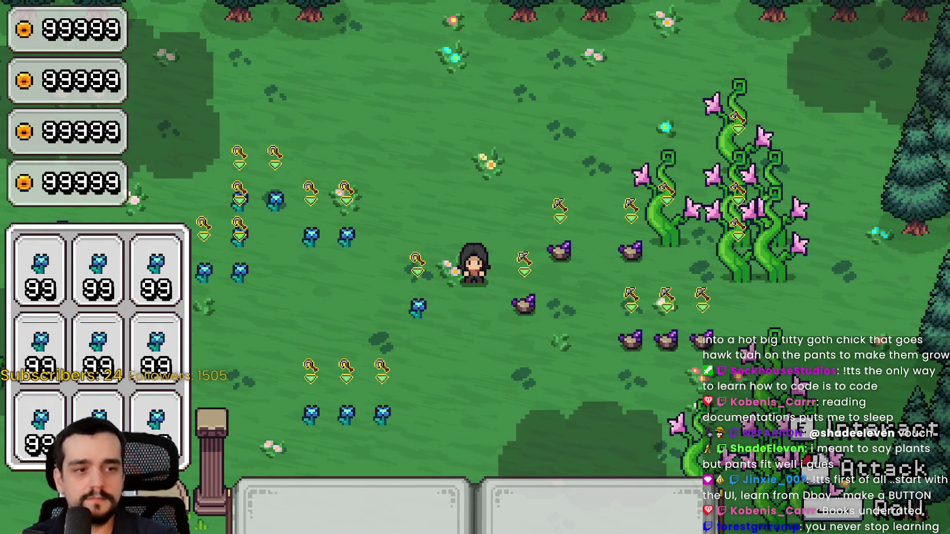
key("alt+Tab")
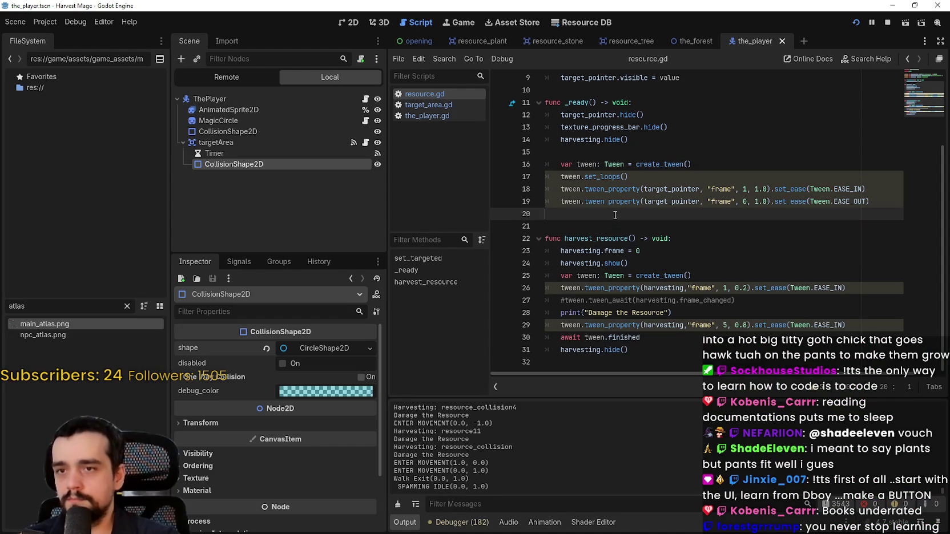
Step: Drag the Scene dock edge left to widen the resource.gd code area
left_click(570, 214)
left_click(357, 220)
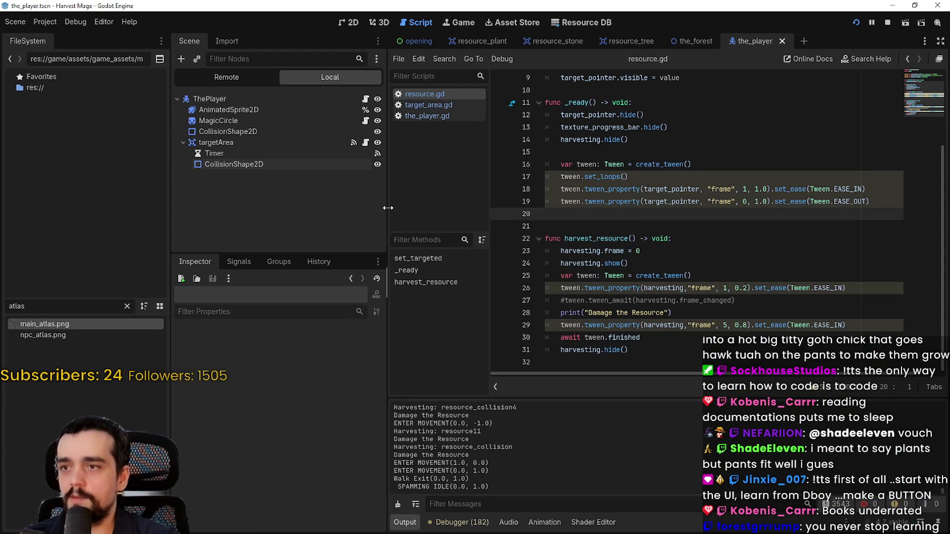
left_click_drag(386, 205, 329, 205)
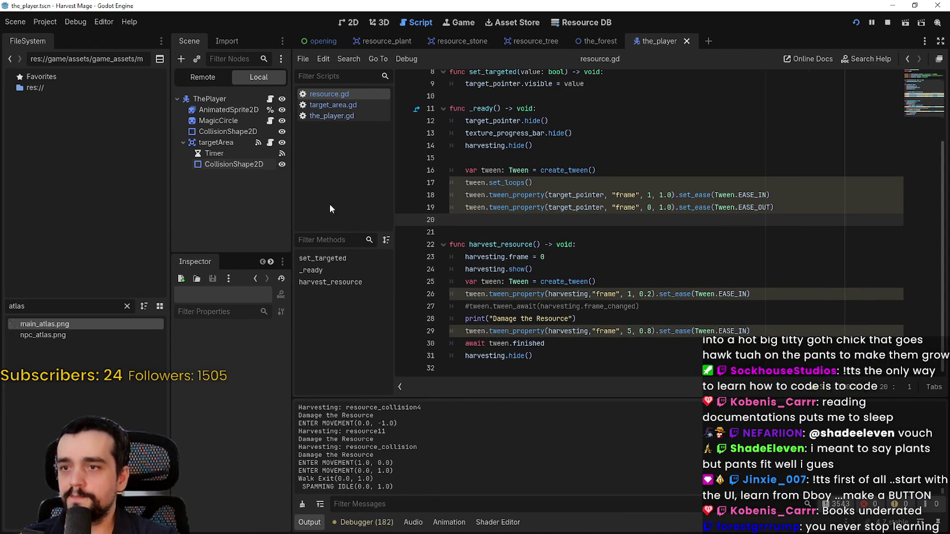
left_click(632, 244)
left_click(619, 220)
left_click(610, 232)
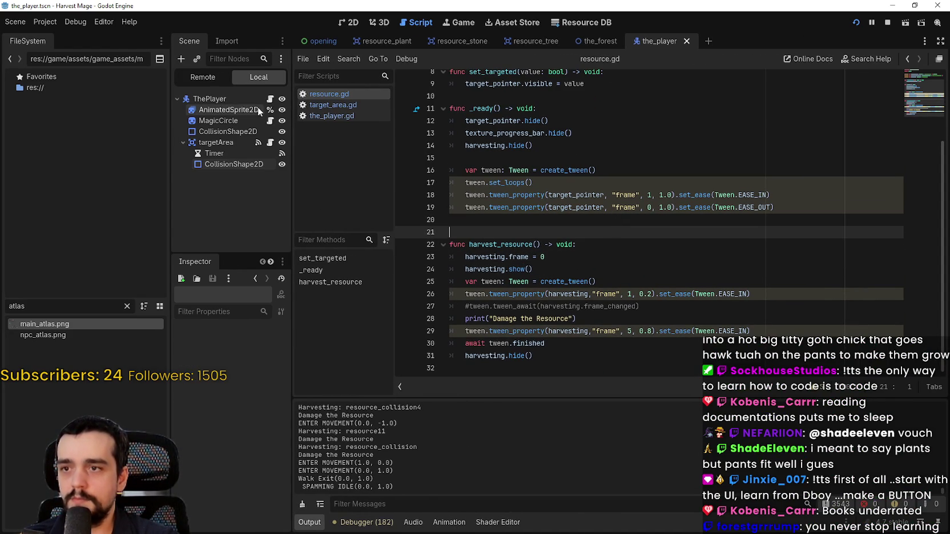
Step: Open the_player.gd at use_ability and select the cast-speed timer await on line 71
left_click(326, 116)
left_click(653, 238)
scroll(667, 268, "down", 2)
scroll(667, 268, "down", 2)
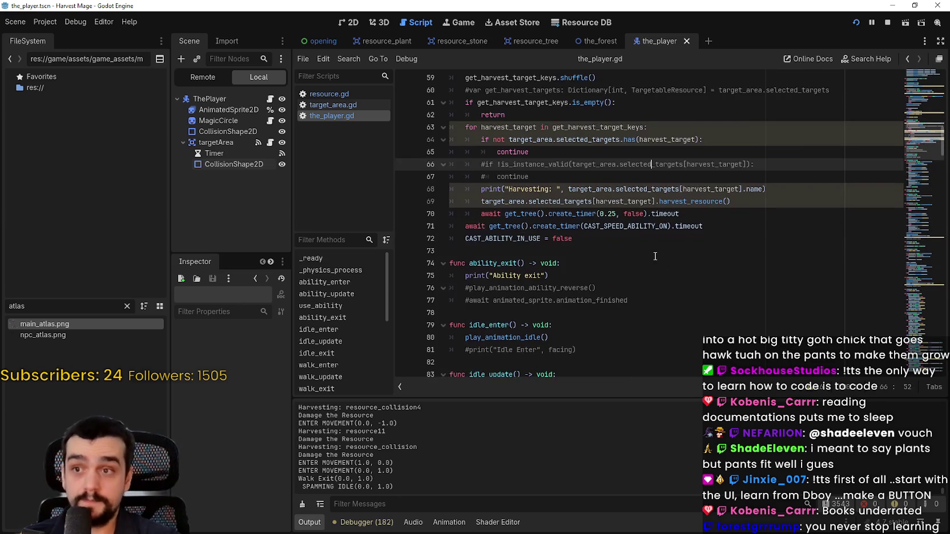
scroll(579, 257, "up", 2)
mouse_move(721, 260)
left_mouse_down()
mouse_move(434, 262)
mouse_move(460, 262)
left_mouse_up()
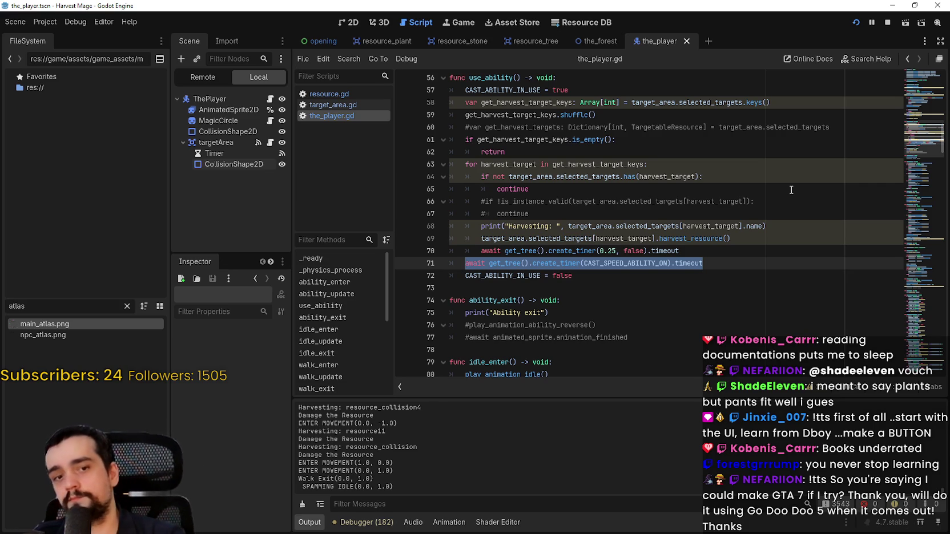
left_click(494, 91)
double_click(494, 90)
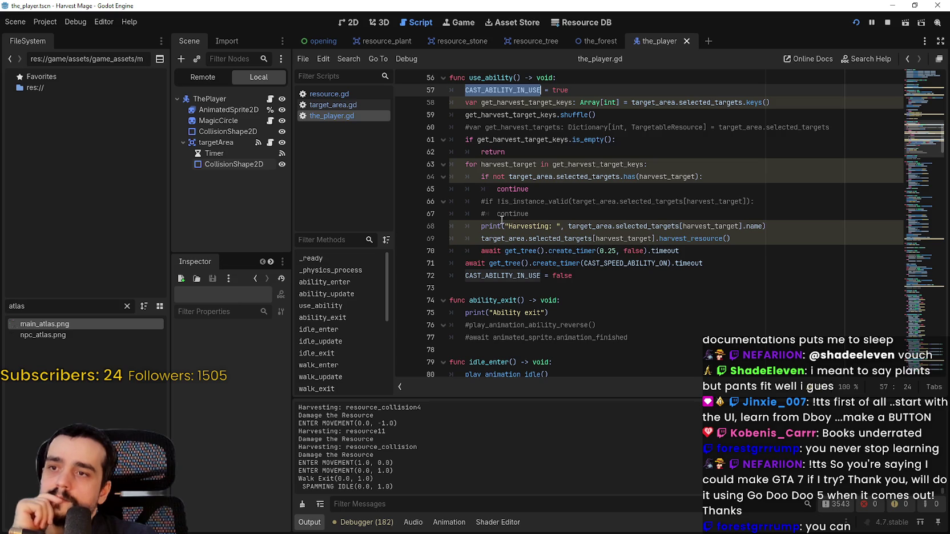
left_click(560, 218)
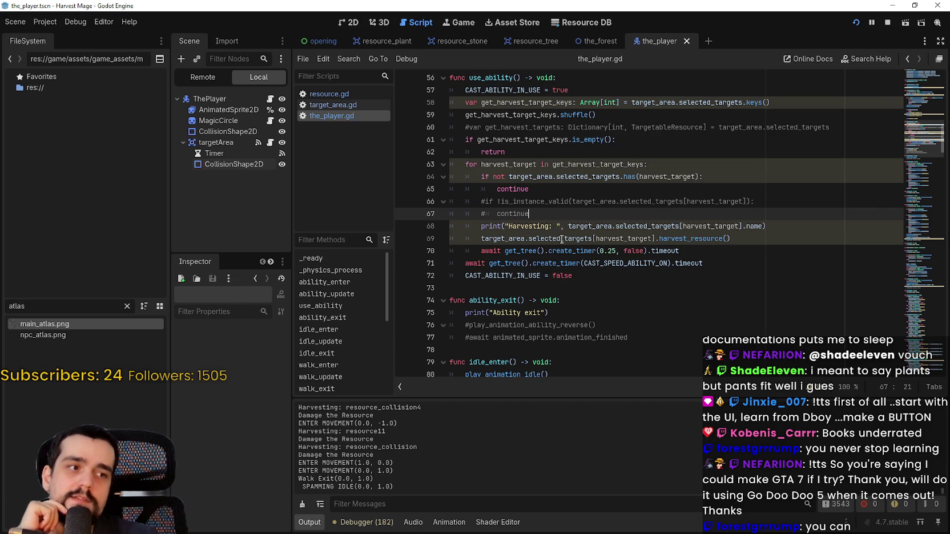
scroll(561, 239, "up", 2)
left_click_drag(451, 152, 557, 325)
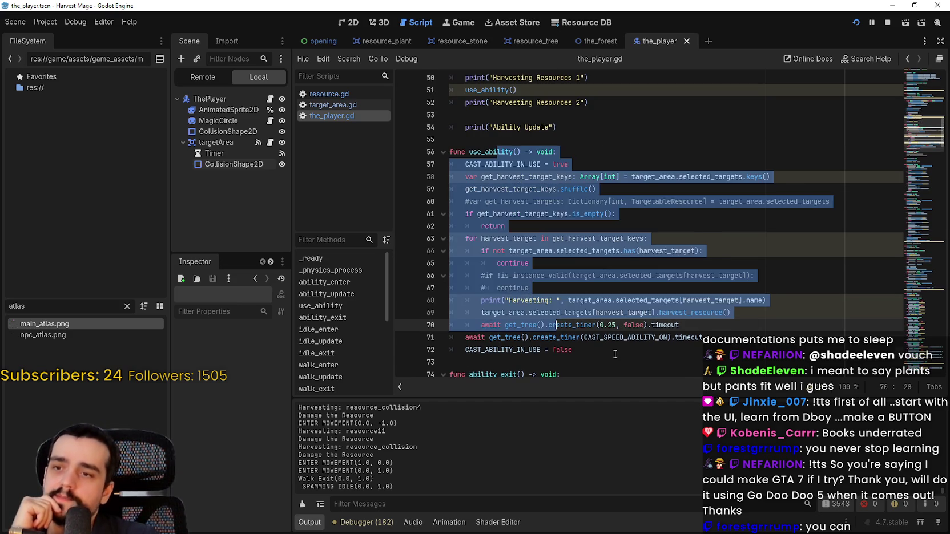
left_click(615, 350)
scroll(614, 339, "down", 1)
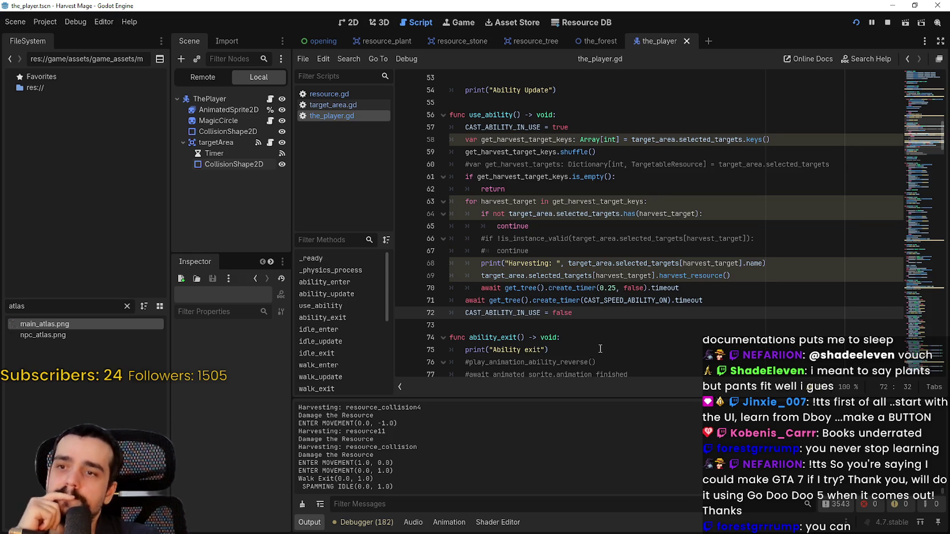
key("shift+Up")
key("shift+Up")
key("shift+Up")
key("shift+Home")
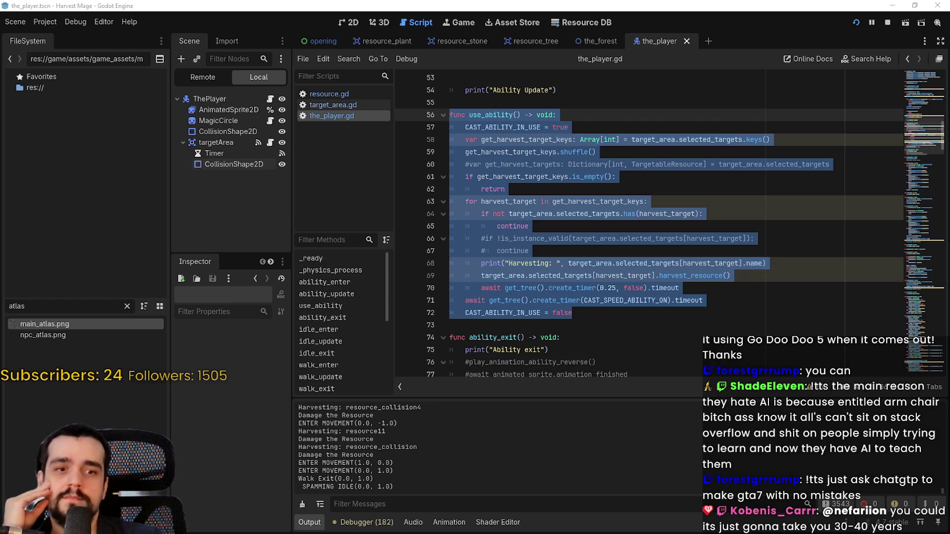
Step: Clear the selections in the player script and bring up YouTube's 'Matrix unreal engine 5' results
left_click(576, 326)
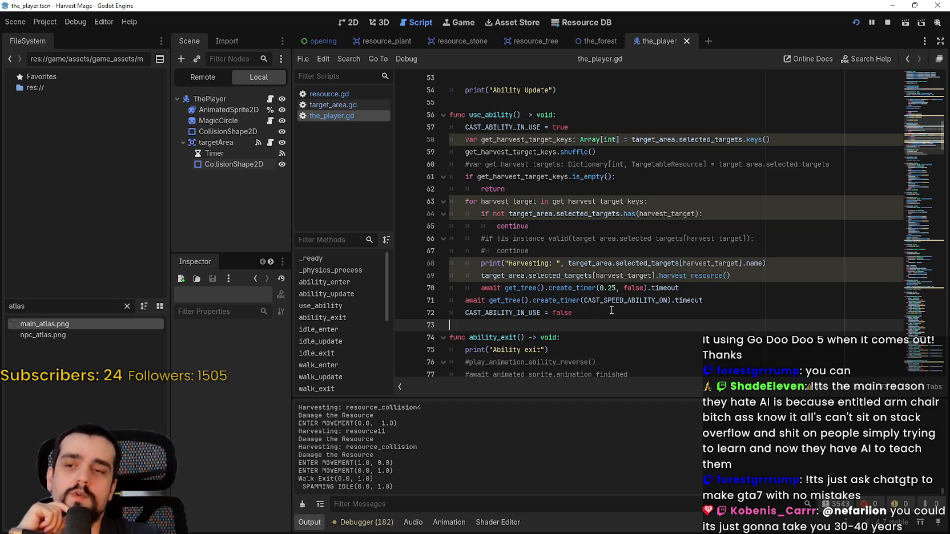
left_click_drag(551, 313, 482, 324)
left_click(523, 323)
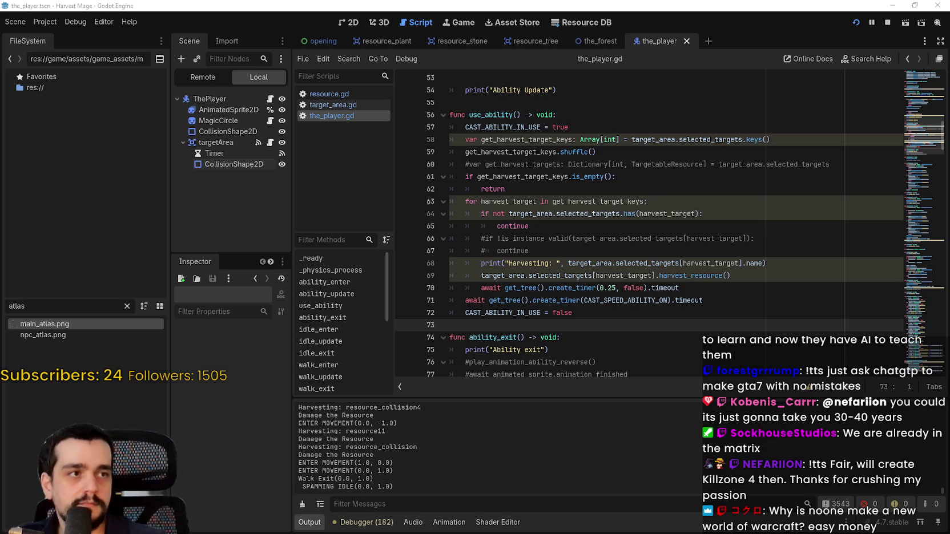
key("alt+Tab")
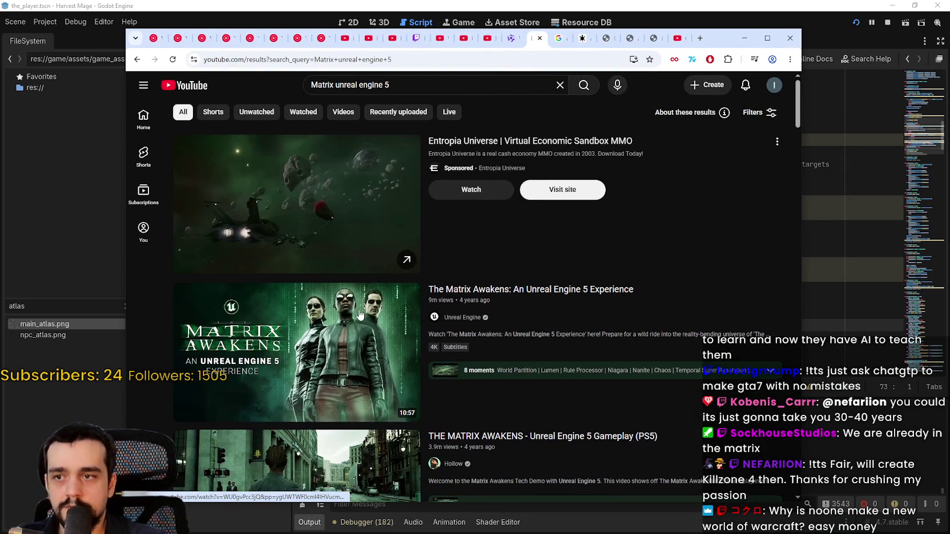
Step: Open The Matrix Awakens Unreal Engine 5 video with the browser maximized
scroll(340, 279, "down", 1)
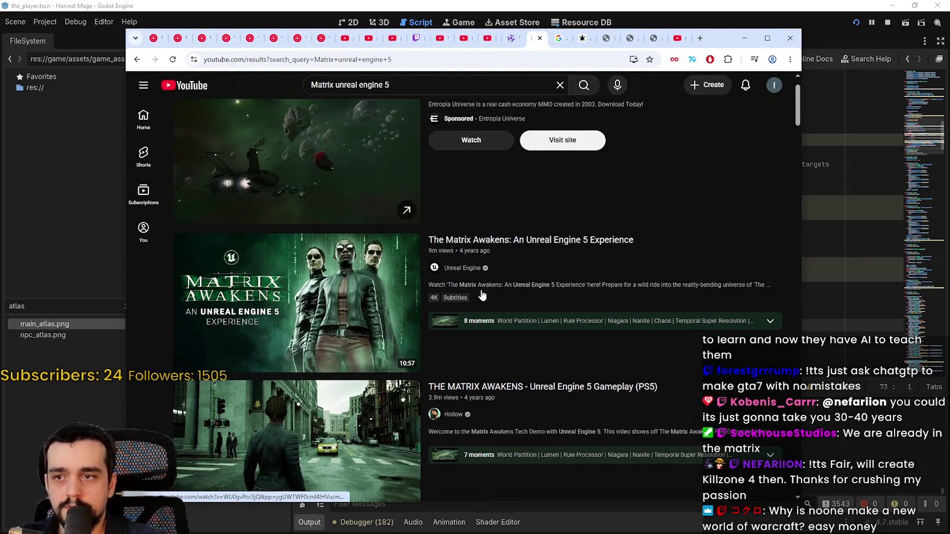
left_click(327, 281)
left_click(767, 38)
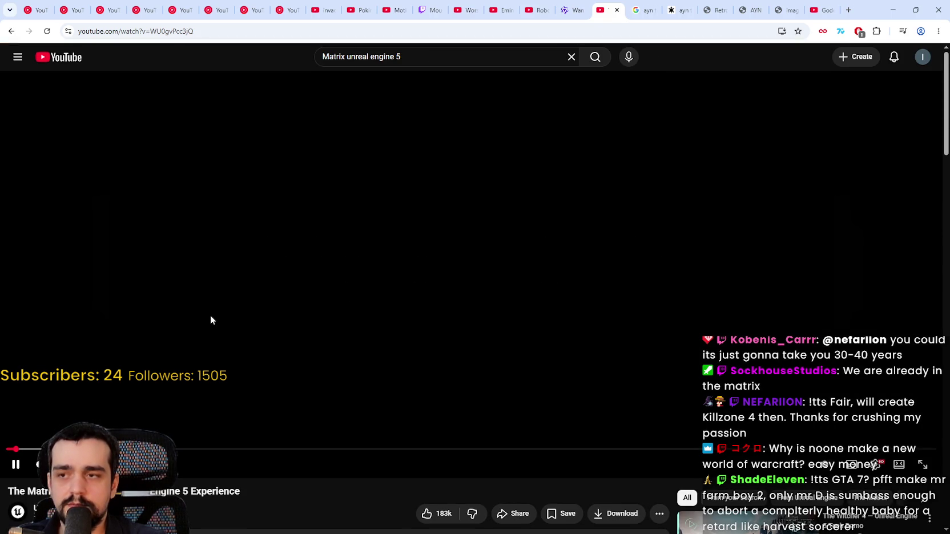
left_click(571, 56)
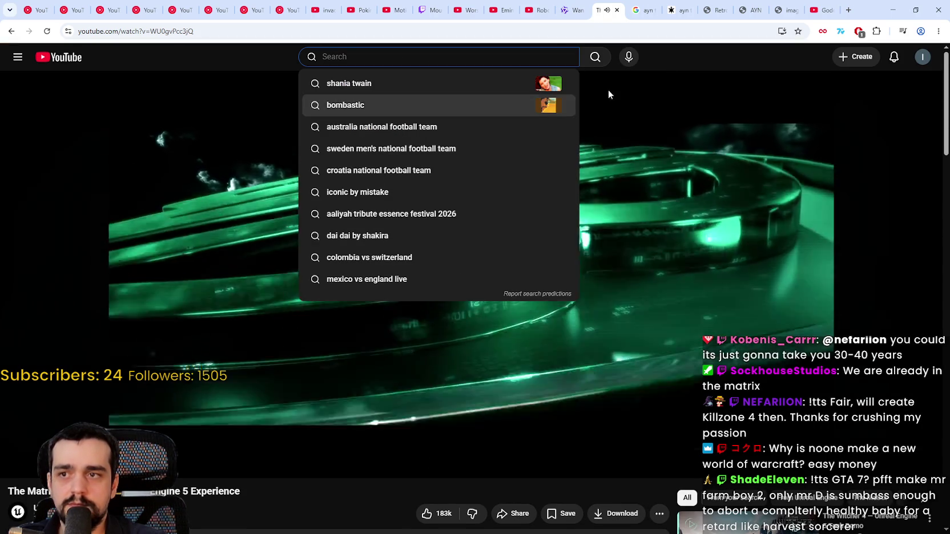
left_click(685, 62)
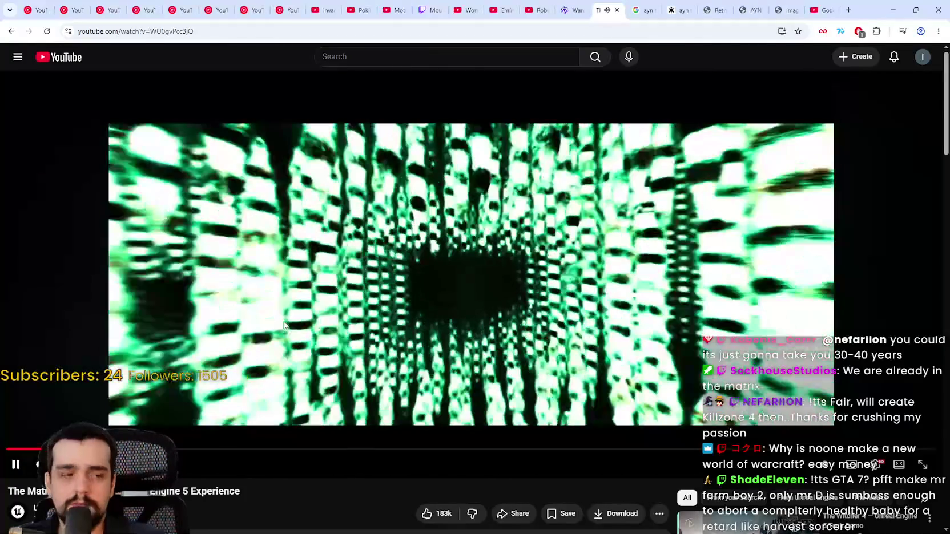
Step: Skip the Matrix Awakens video forward seven times with the Right arrow key
key("Right")
key("Right")
key("Right")
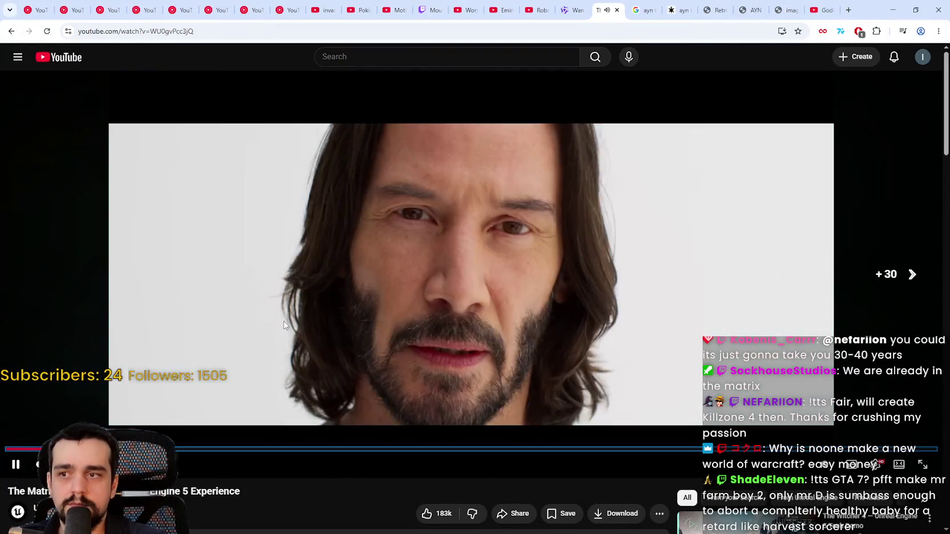
key("Right")
key("Right")
key("Right")
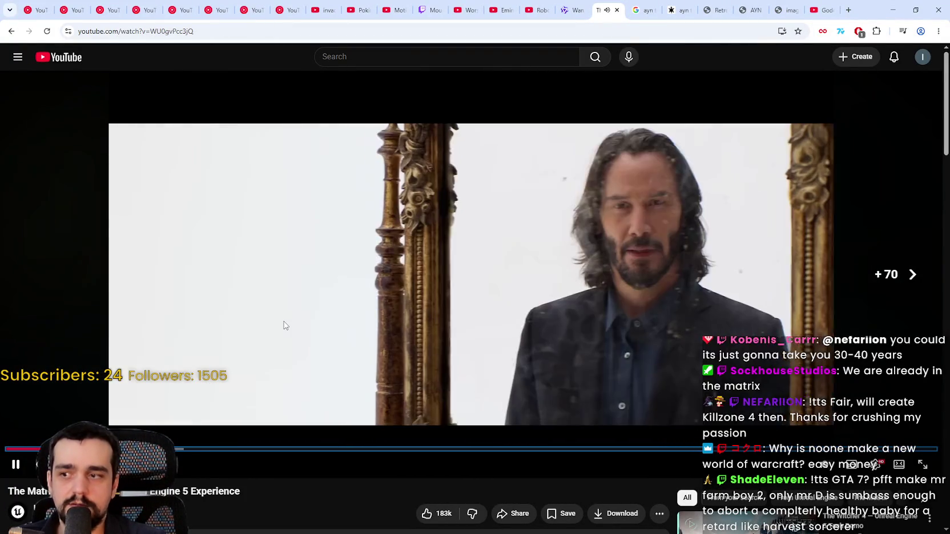
key("Right")
key("Right")
key("Right")
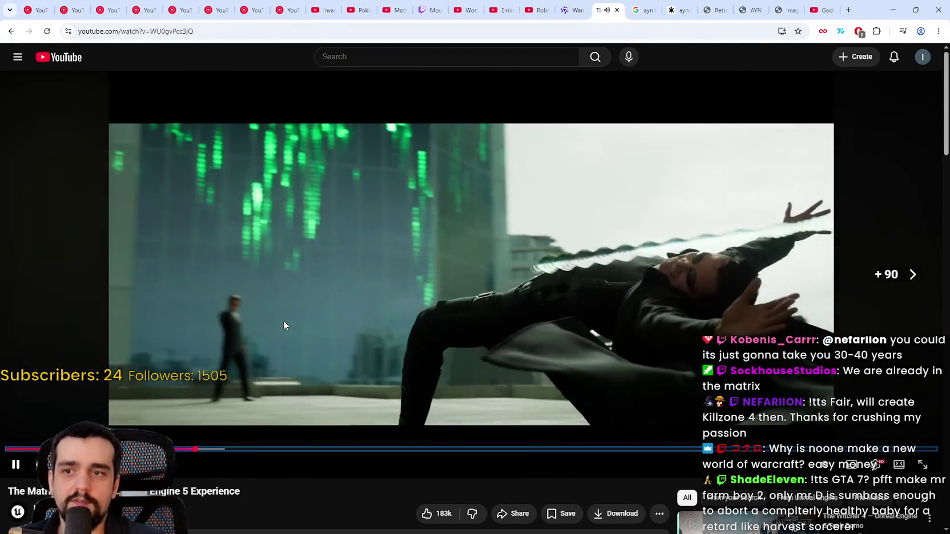
key("Right")
key("Right")
key("Right")
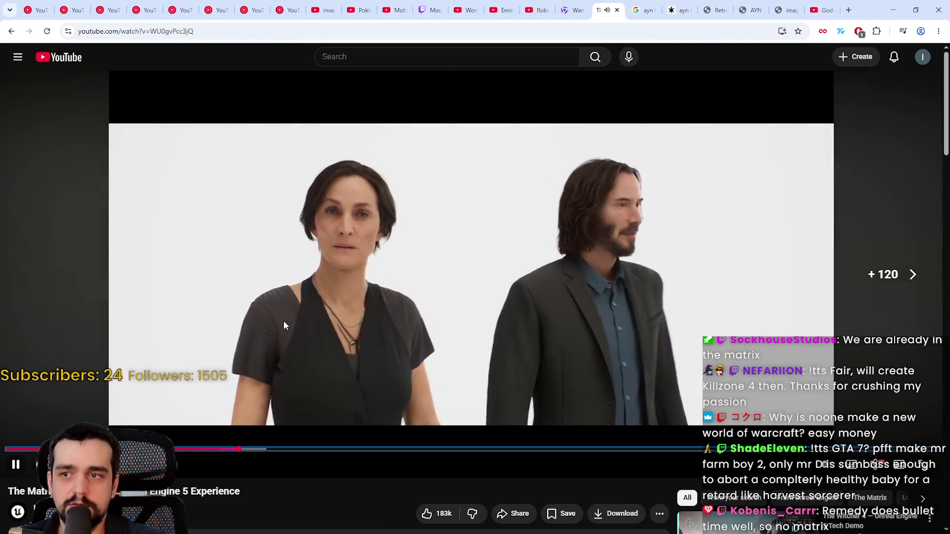
key("Right")
key("Right")
key("Right")
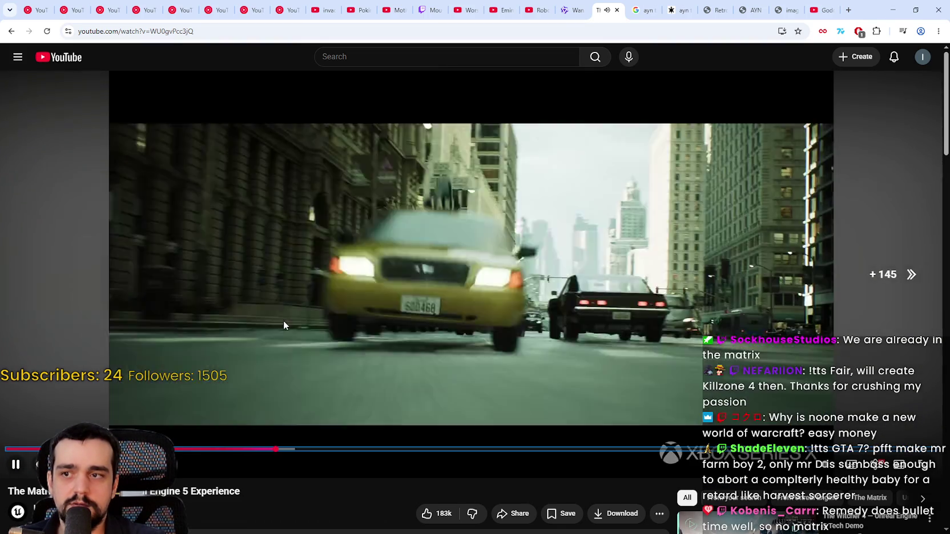
key("Right")
key("Right")
key("Right")
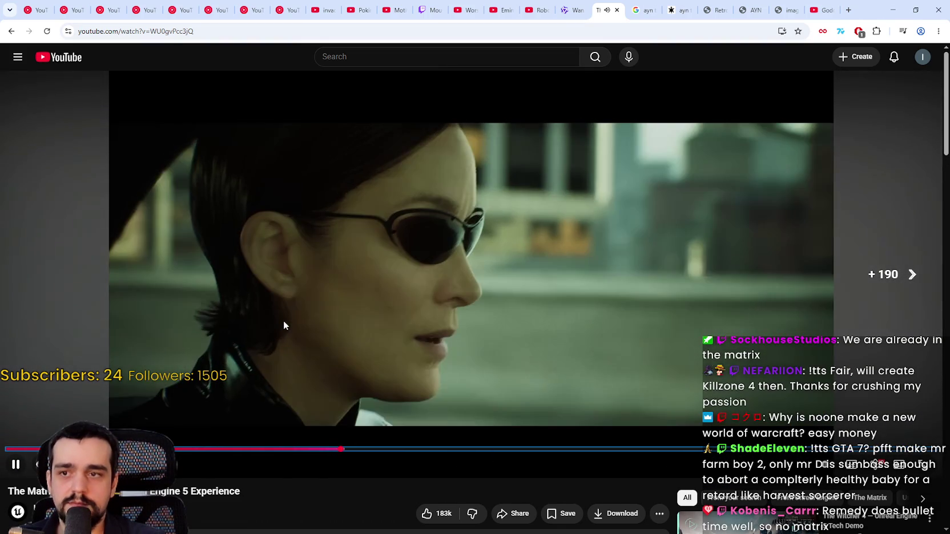
key("Right")
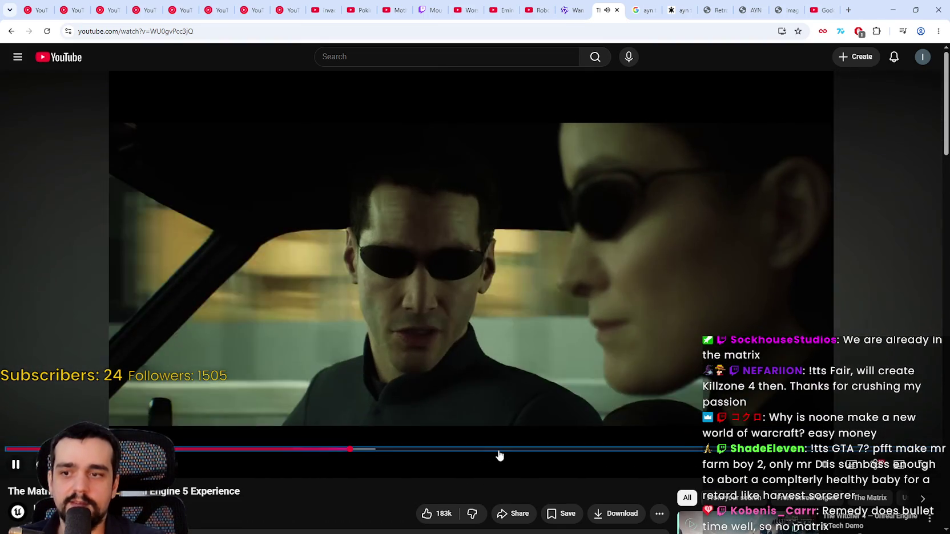
Step: Seek further into the Matrix video, then start The Witcher Unreal Engine 5 Tech Demo from the sidebar
left_click(500, 455)
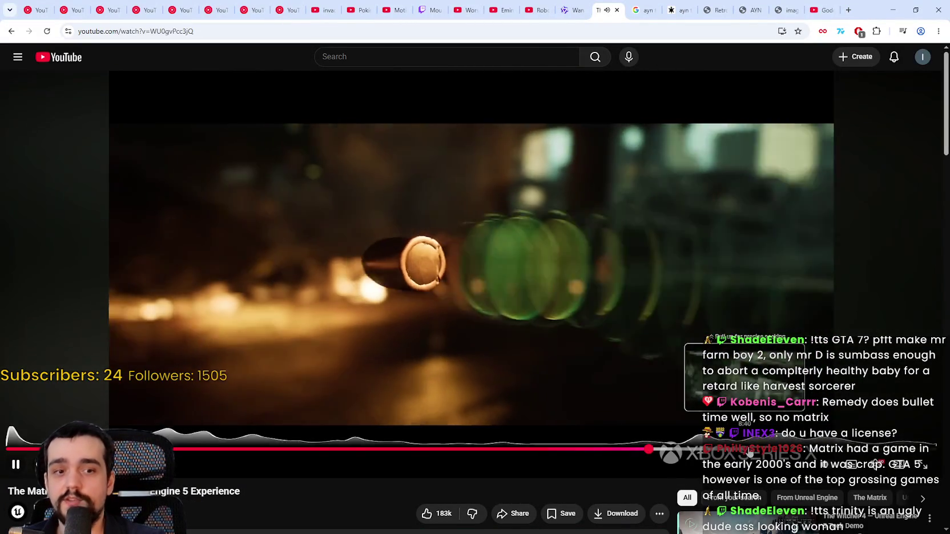
left_click(749, 450)
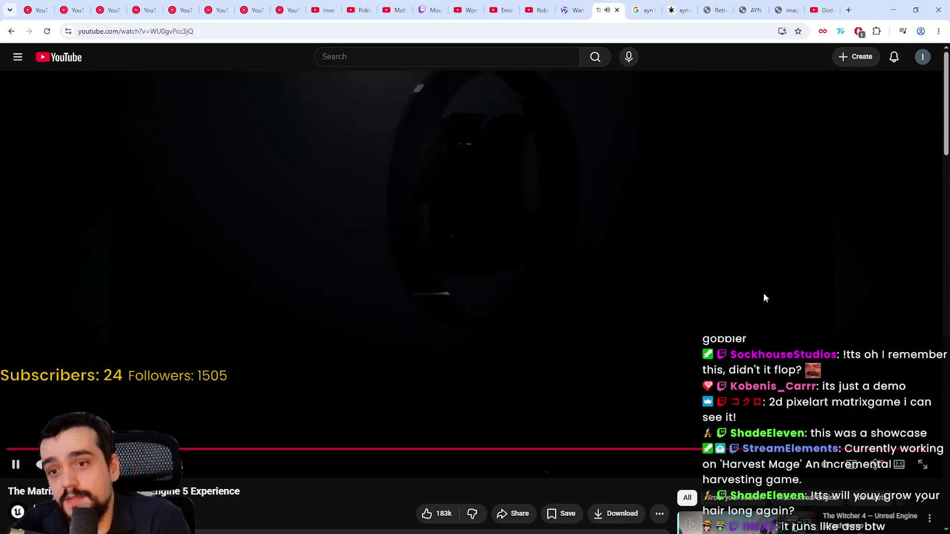
scroll(661, 371, "down", 1)
left_click(724, 501)
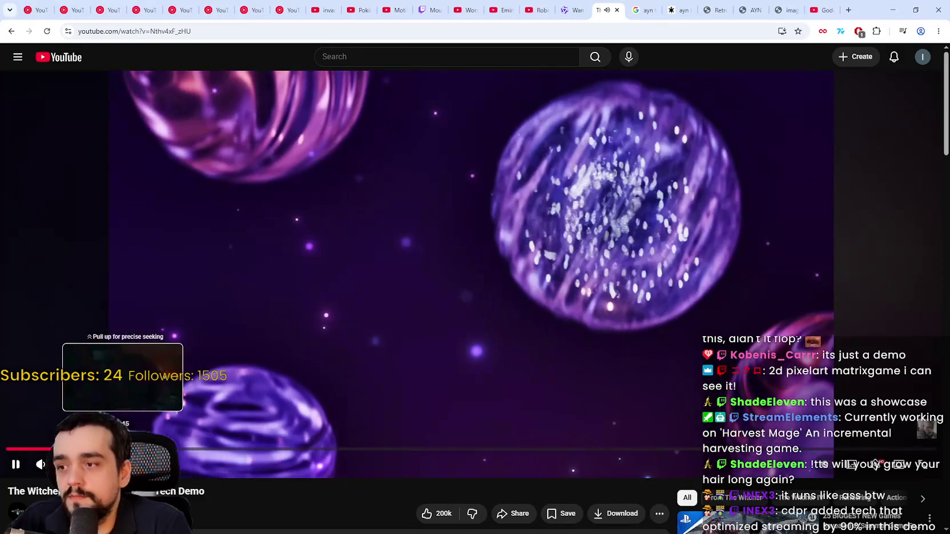
Step: Seek the Witcher tech demo to its middle at the horse scene and pause it
left_click(51, 450)
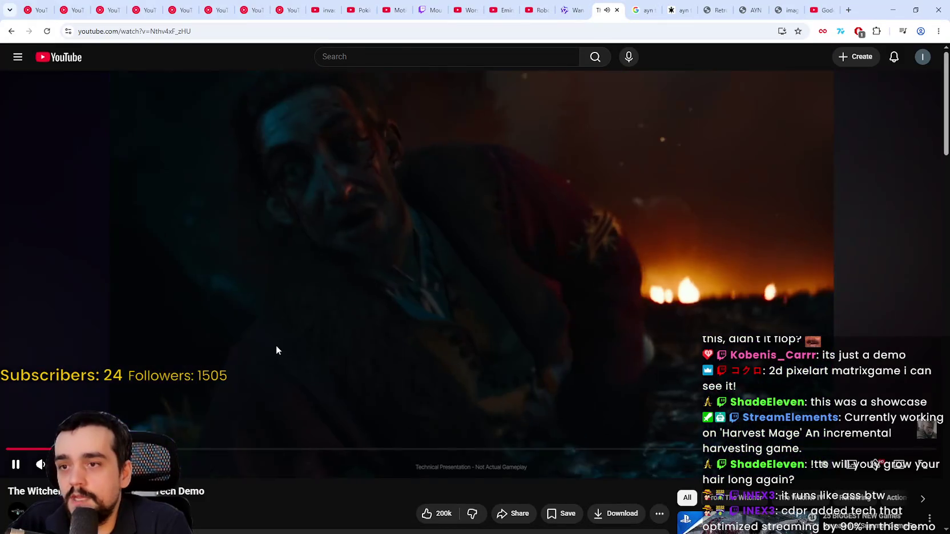
left_click(287, 450)
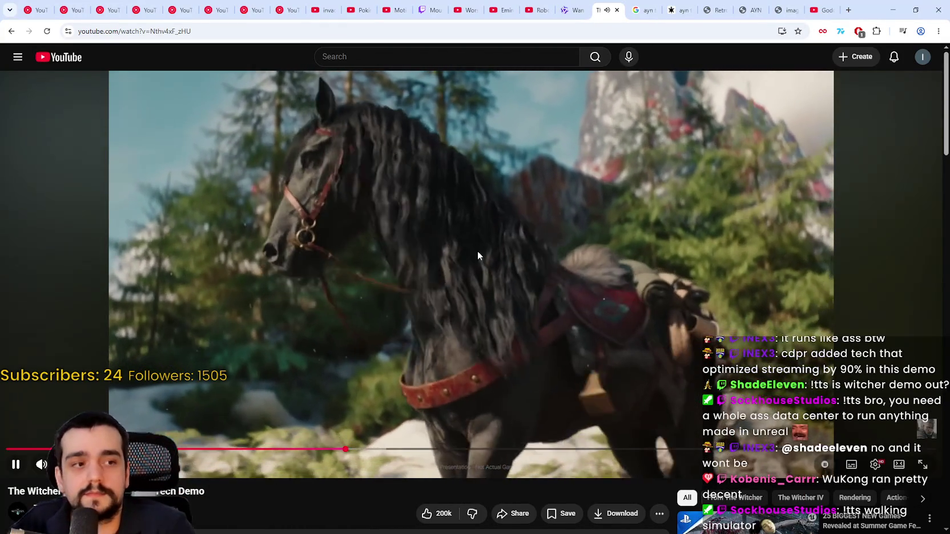
left_click(477, 251)
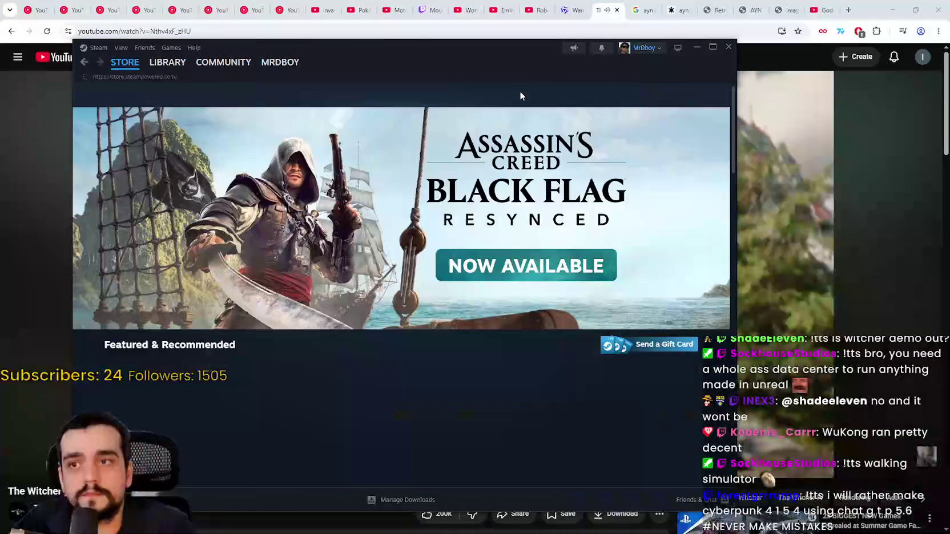
Step: Search the Steam store for Mortal Shell and browse the results
left_click(538, 94)
type("Mortel Sh")
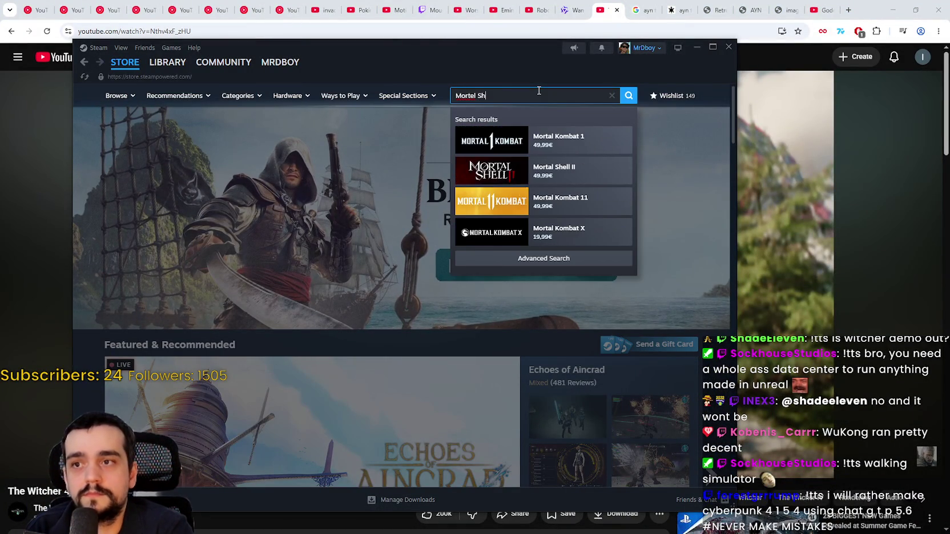
type("ell 2")
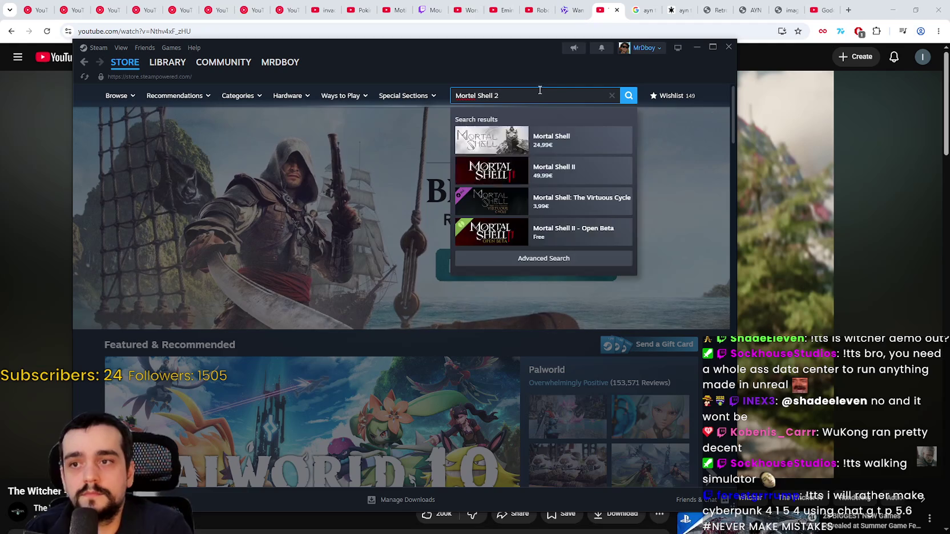
key("BackSpace")
key("BackSpace")
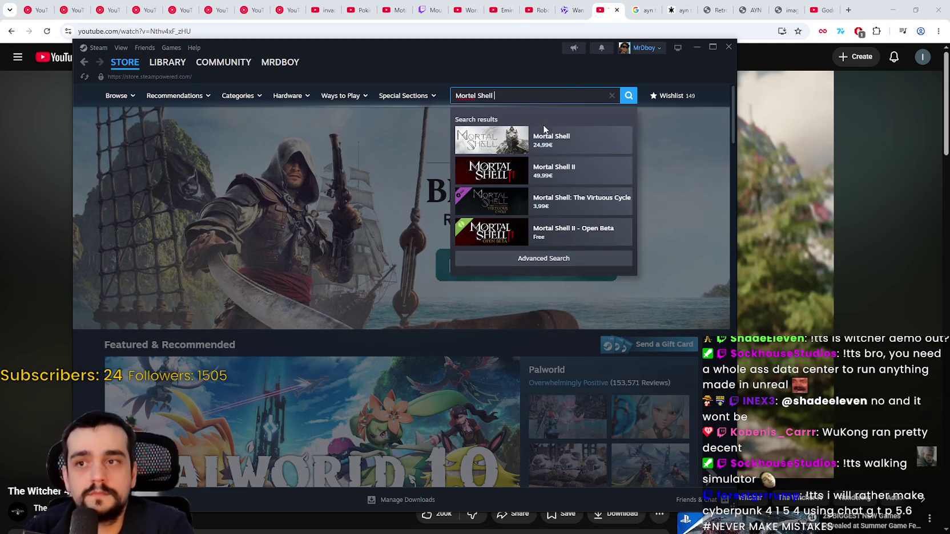
scroll(277, 261, "down", 8)
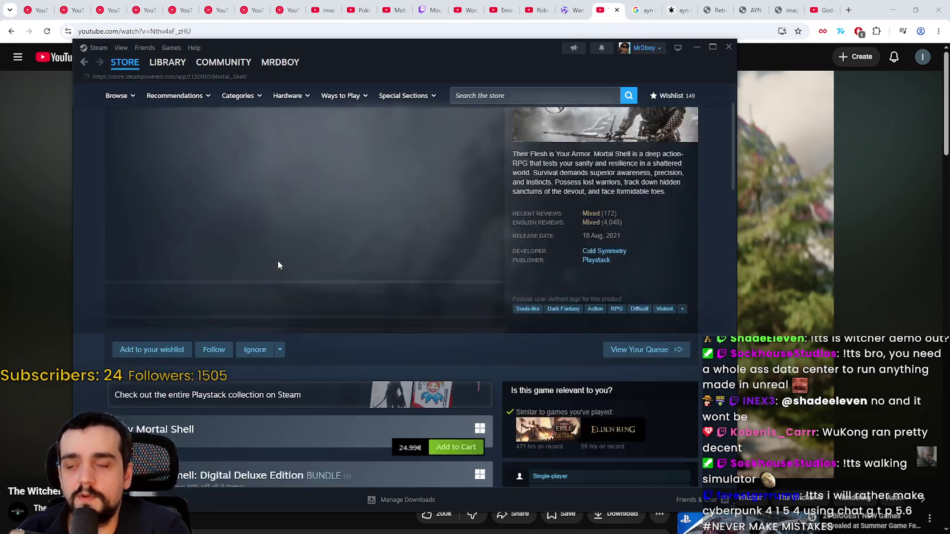
scroll(307, 299, "up", 10)
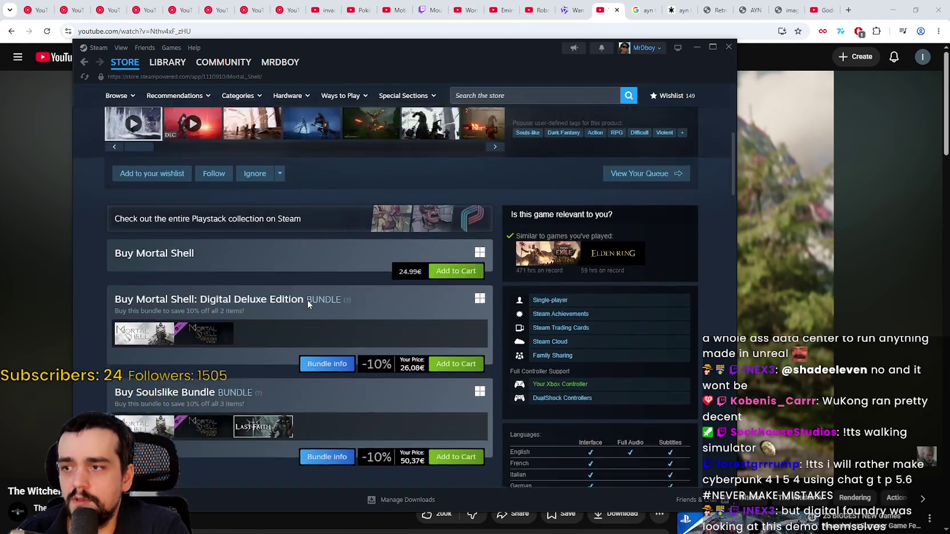
Step: Search 'Mortal shell 2' and open the Mortal Shell II store page
left_click(525, 96)
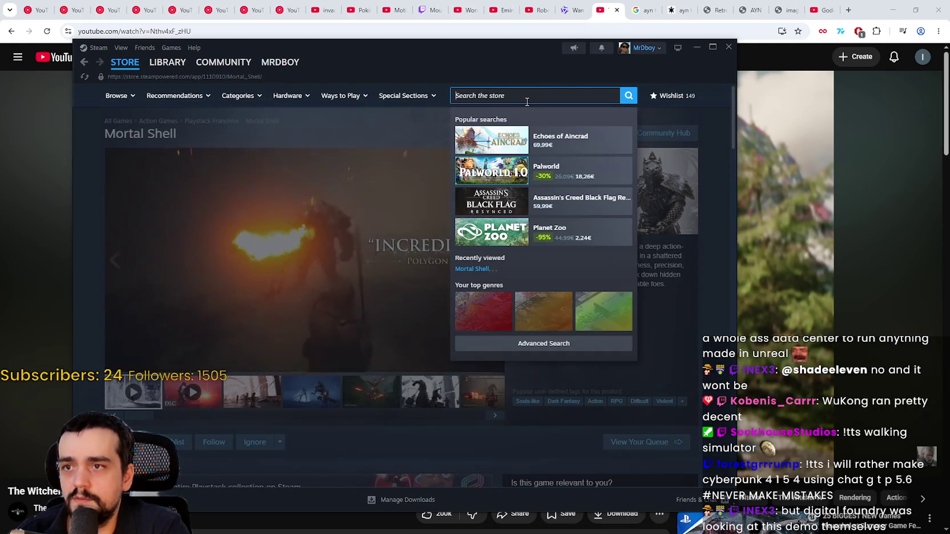
type("More")
key("BackSpace")
type("tal shell 2")
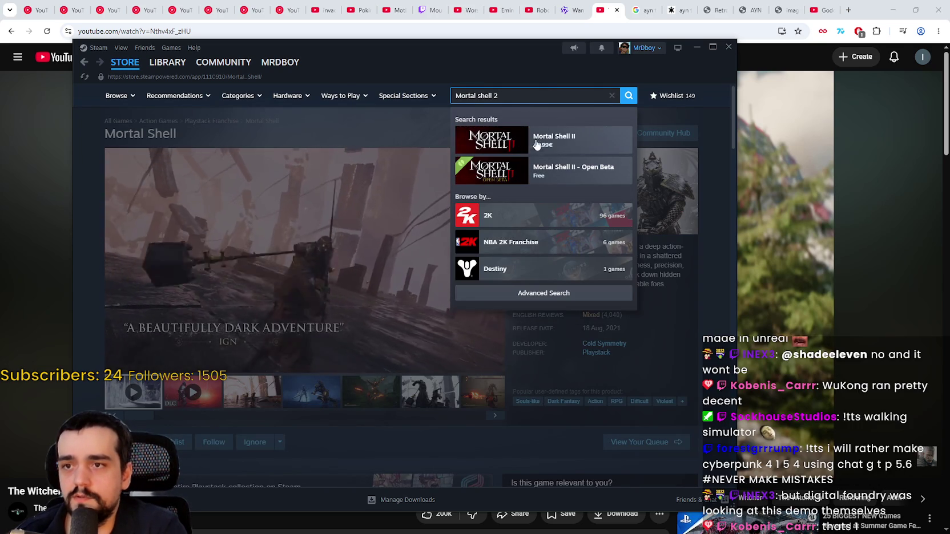
left_click(550, 140)
scroll(353, 264, "down", 5)
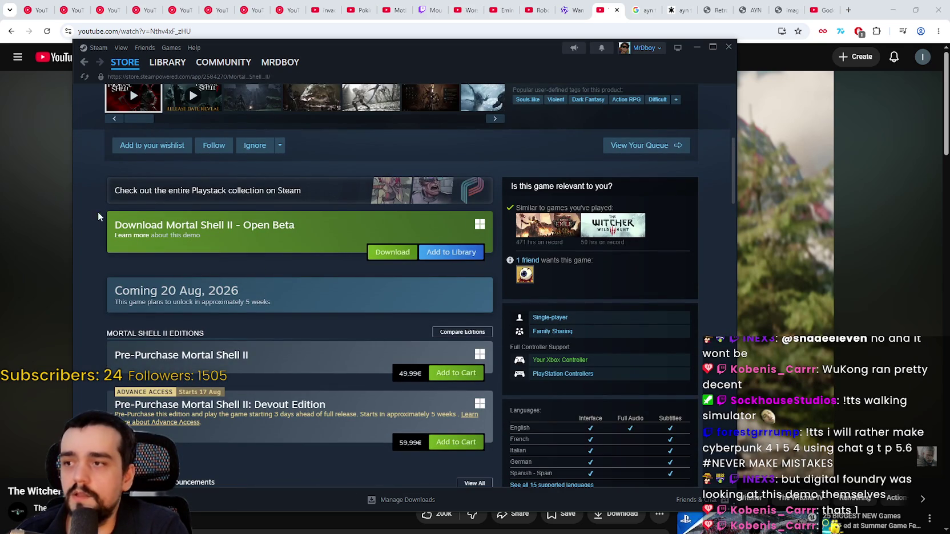
scroll(286, 223, "up", 5)
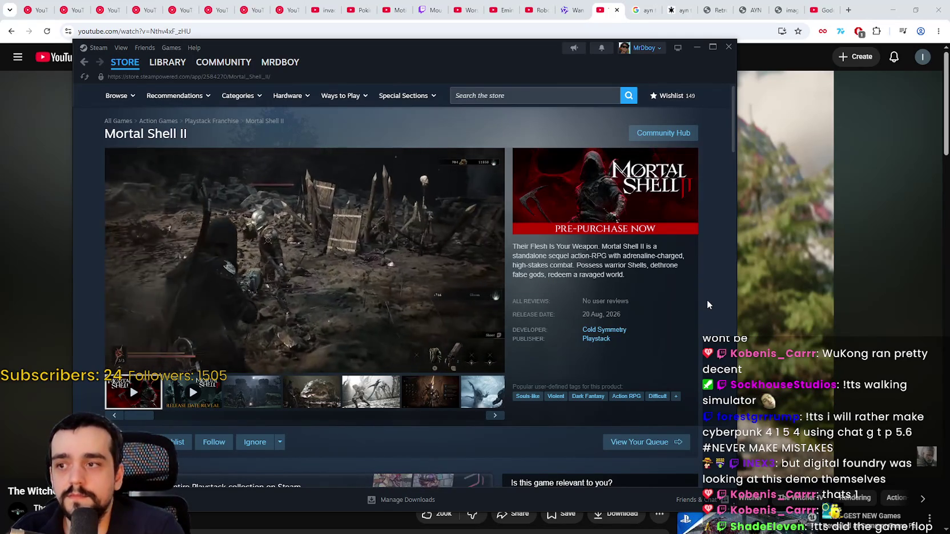
Step: Scroll down the Mortal Shell II page and expand About This Game with READ MORE
mouse_move(297, 246)
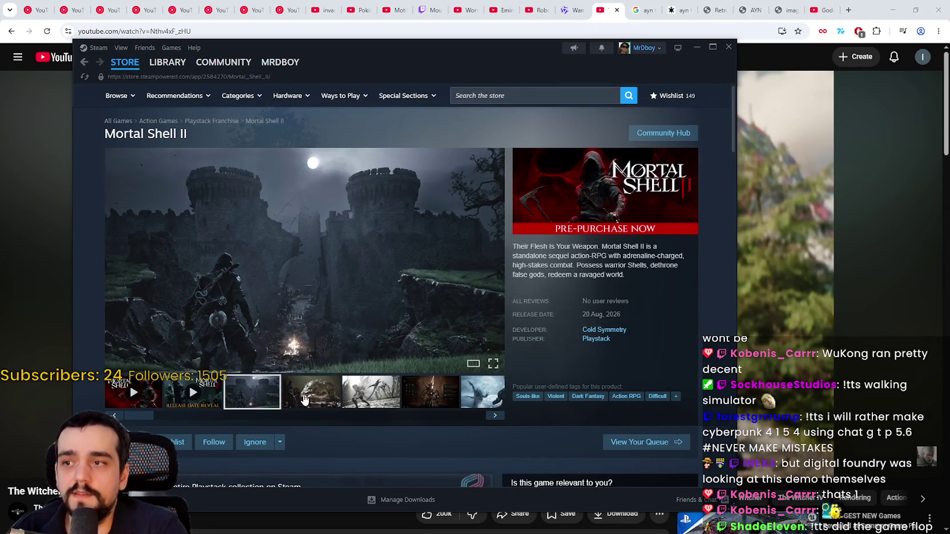
scroll(394, 379, "down", 6)
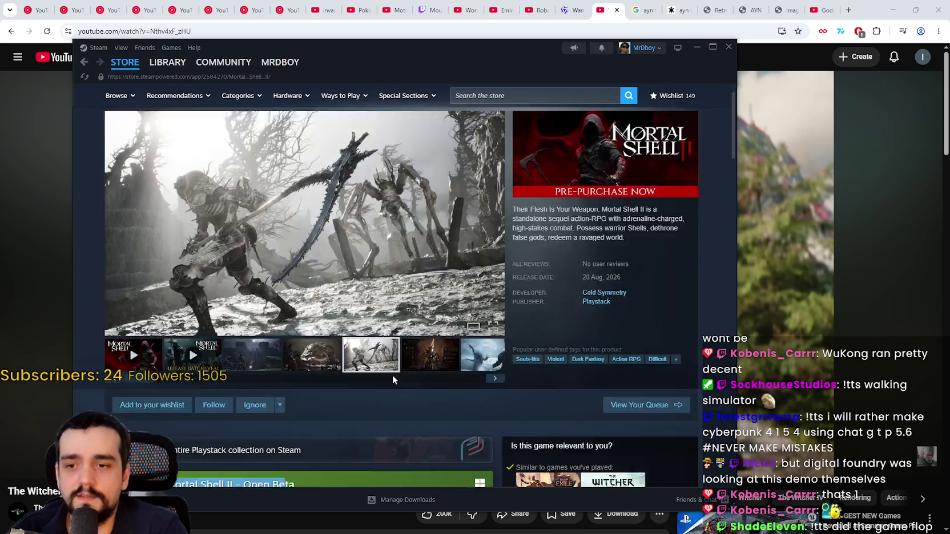
scroll(375, 361, "down", 3)
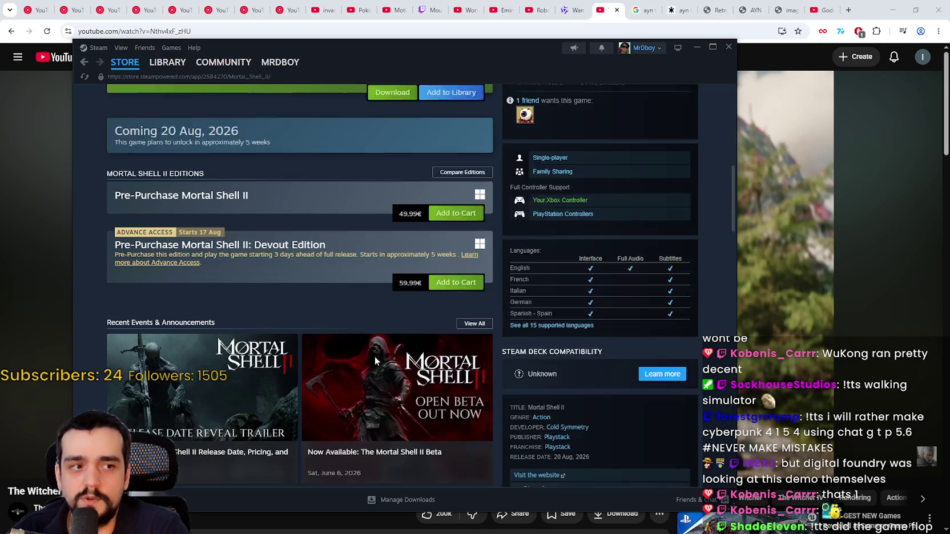
scroll(432, 410, "up", 9)
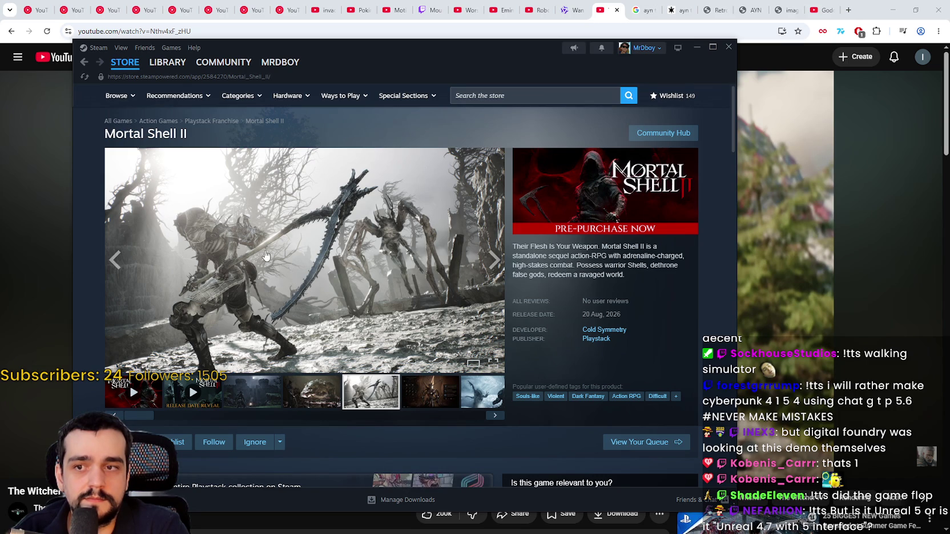
scroll(263, 253, "down", 7)
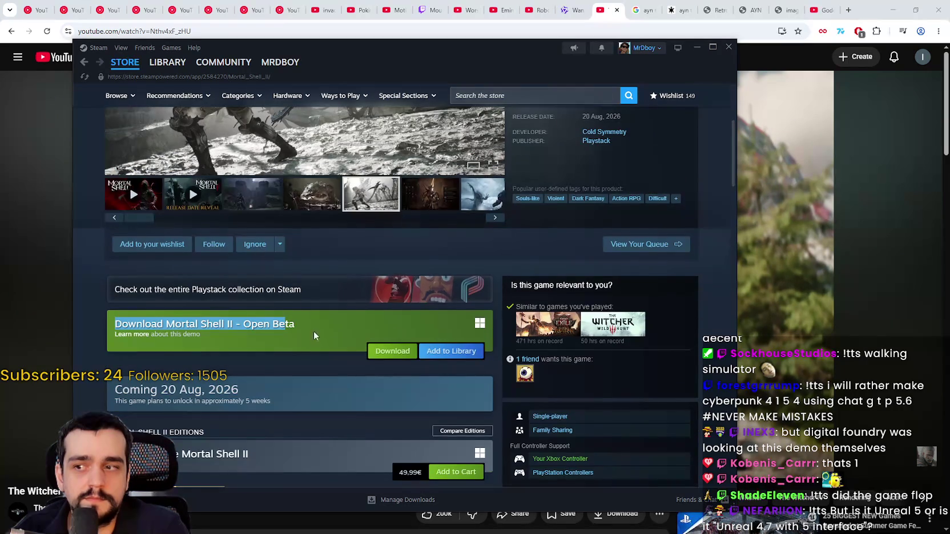
scroll(301, 323, "down", 8)
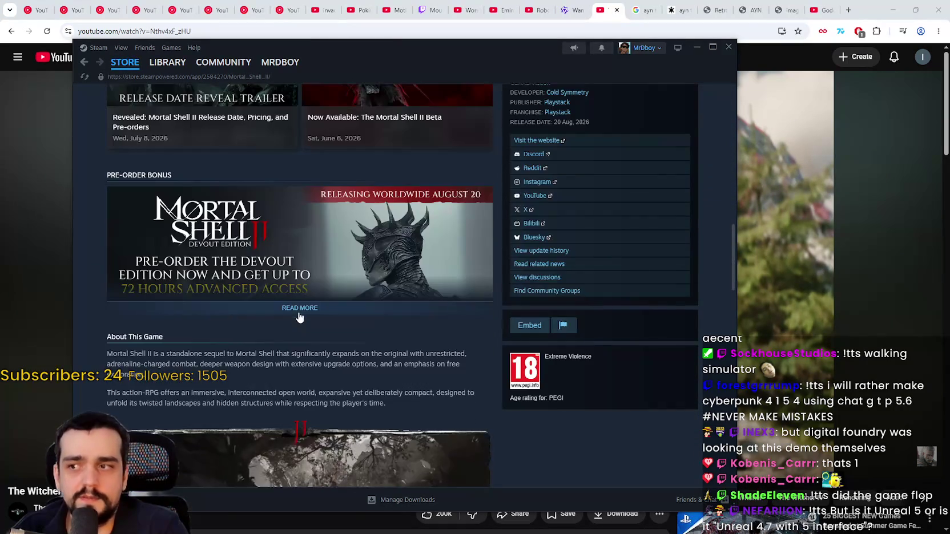
scroll(298, 308, "down", 10)
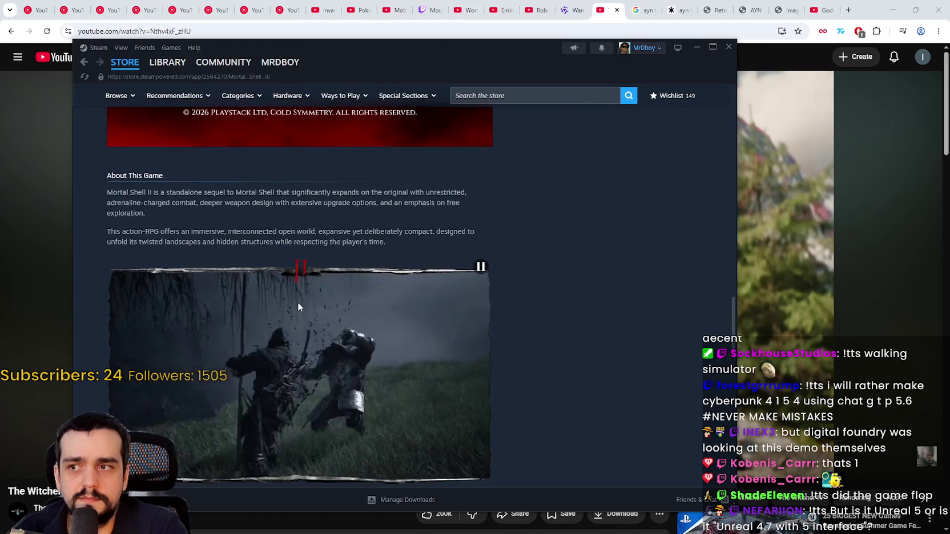
scroll(297, 308, "down", 5)
left_click(338, 386)
Step: Read through the full game description, then bring the YouTube Witcher video back in front
scroll(339, 368, "down", 6)
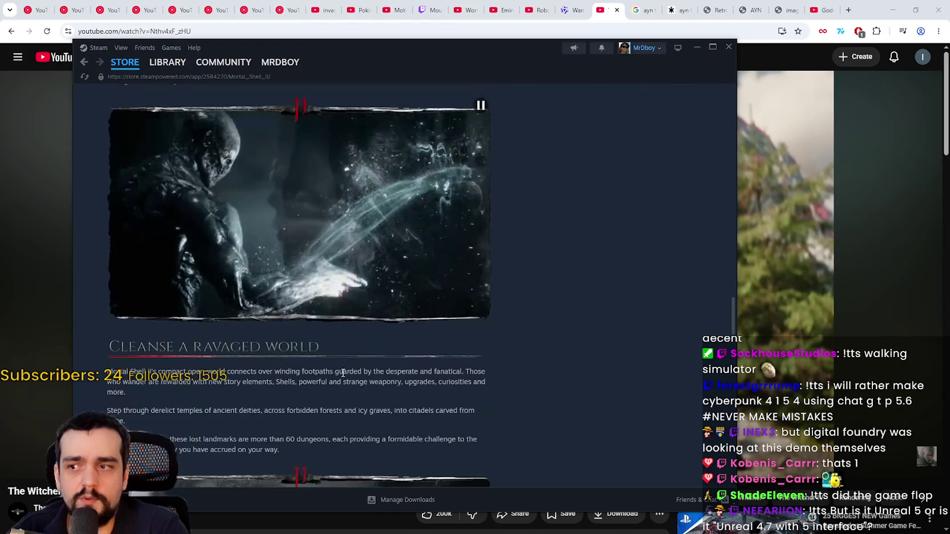
scroll(339, 362, "down", 10)
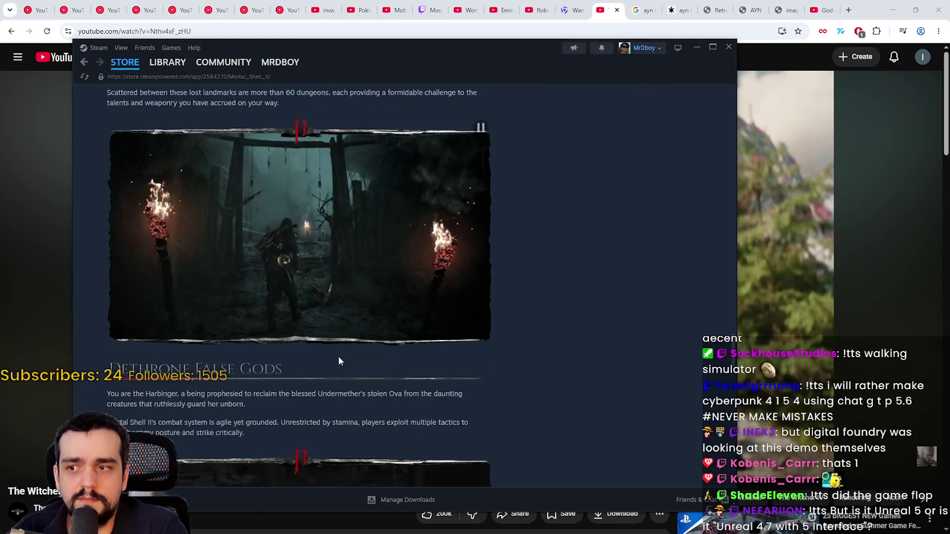
scroll(338, 356, "down", 4)
scroll(338, 348, "up", 14)
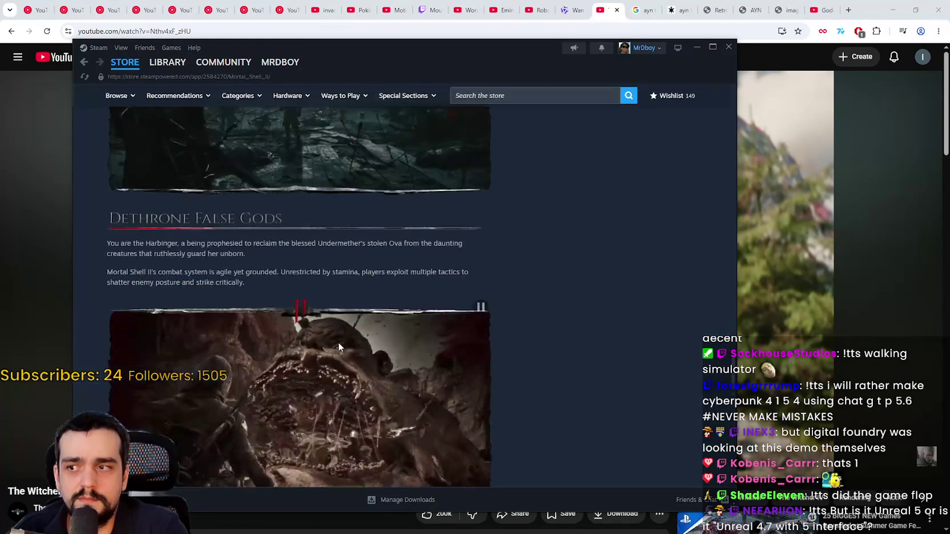
scroll(334, 340, "down", 5)
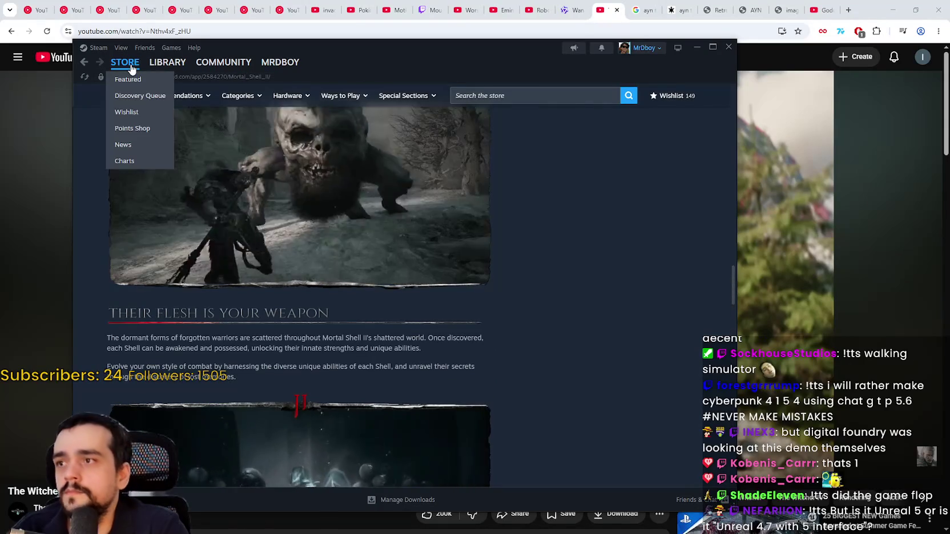
left_click(795, 54)
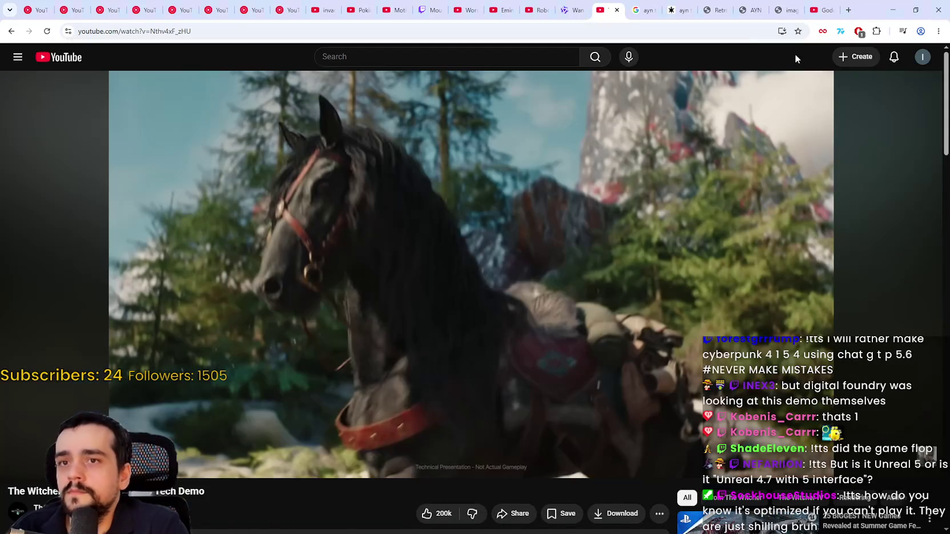
Step: Play, pause, then resume the Witcher tech demo from the horse scene, then switch windows
left_click(455, 168)
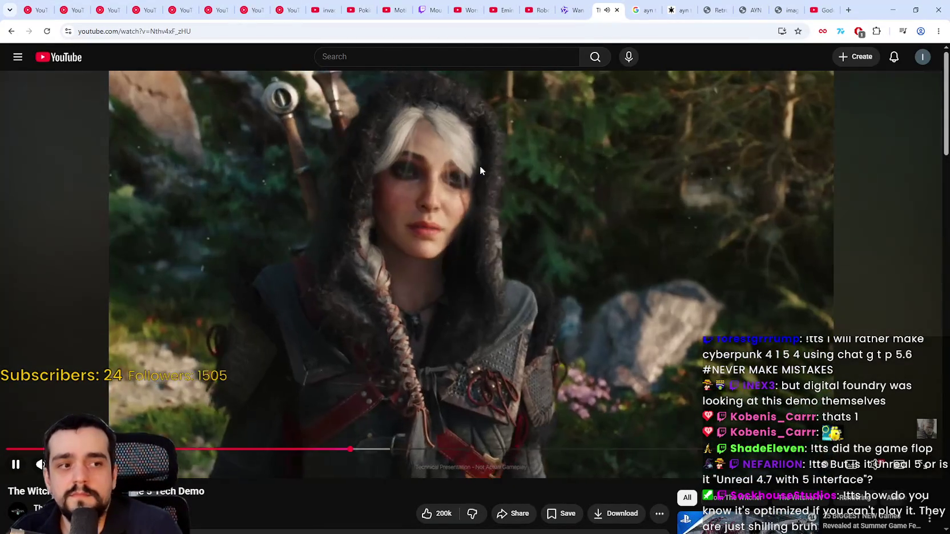
left_click(500, 218)
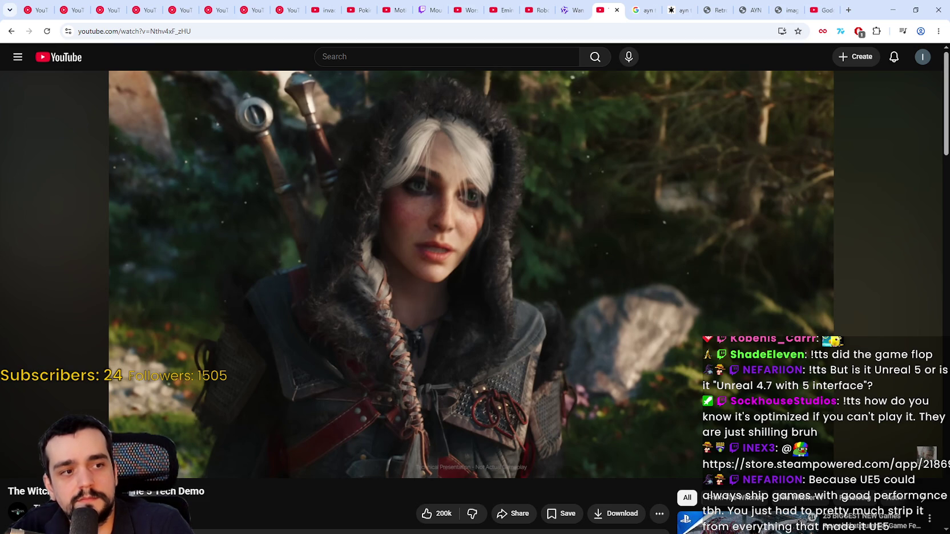
left_click(425, 114)
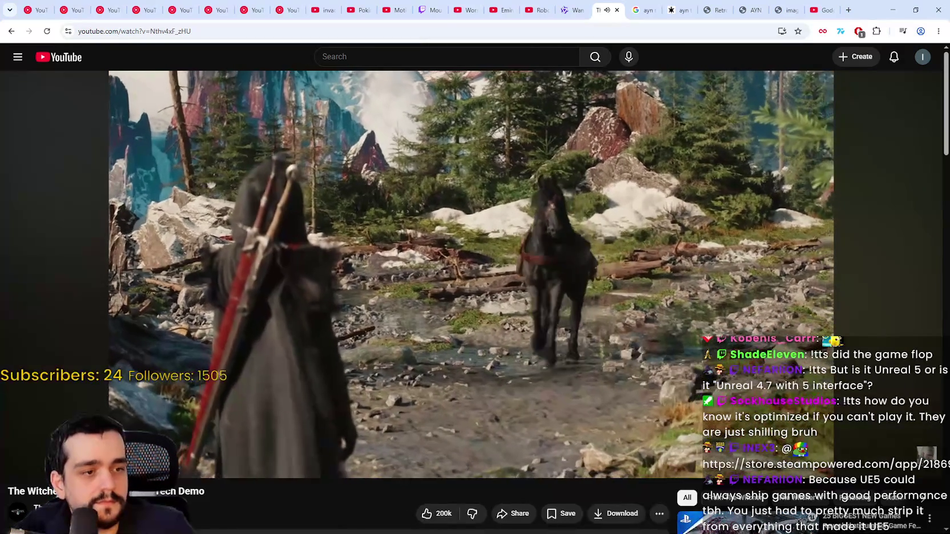
key("alt+Tab")
key("alt+Tab")
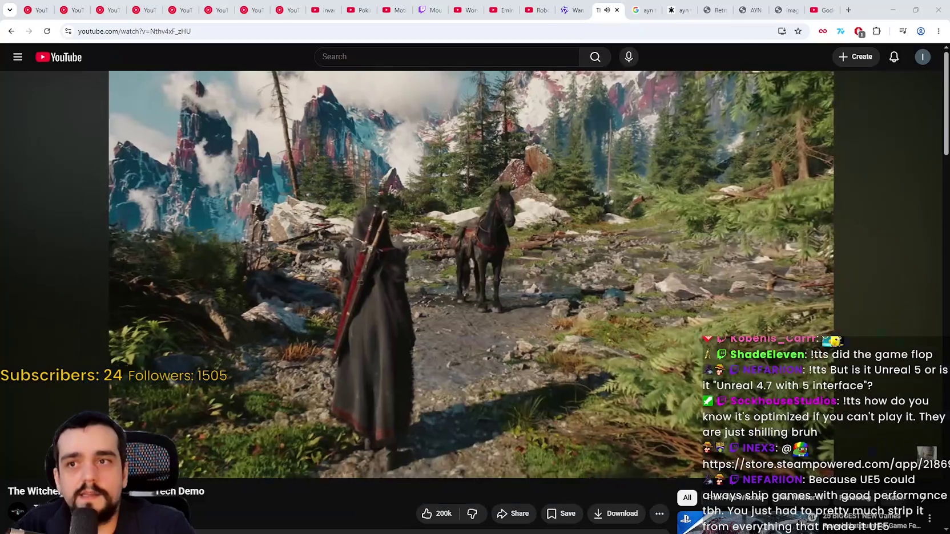